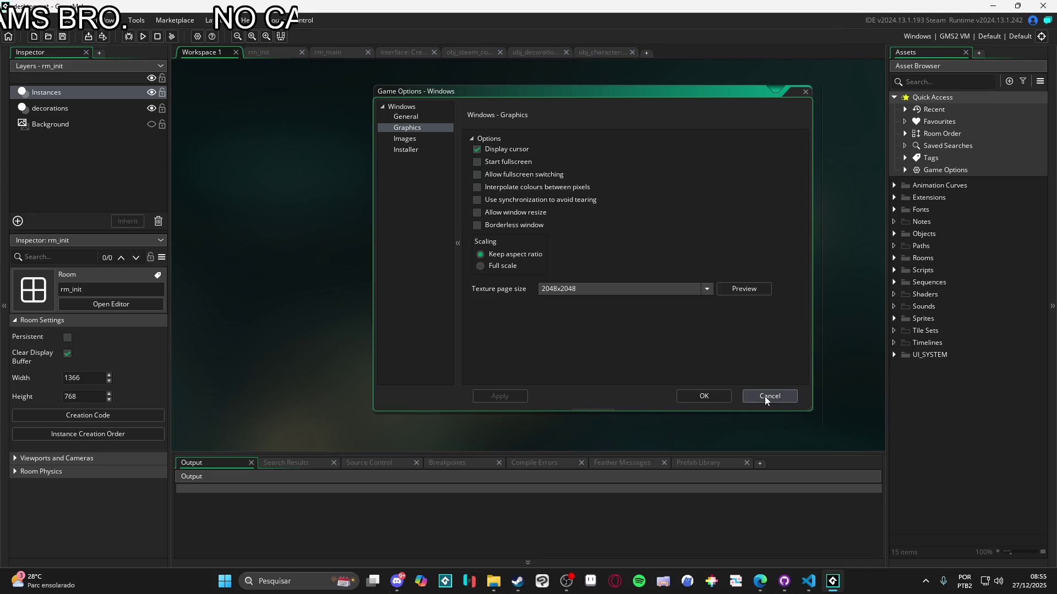
Confirm the Windows graphics options (Keep aspect ratio, 2048x2048 texture pages) and run the game
click(704, 397)
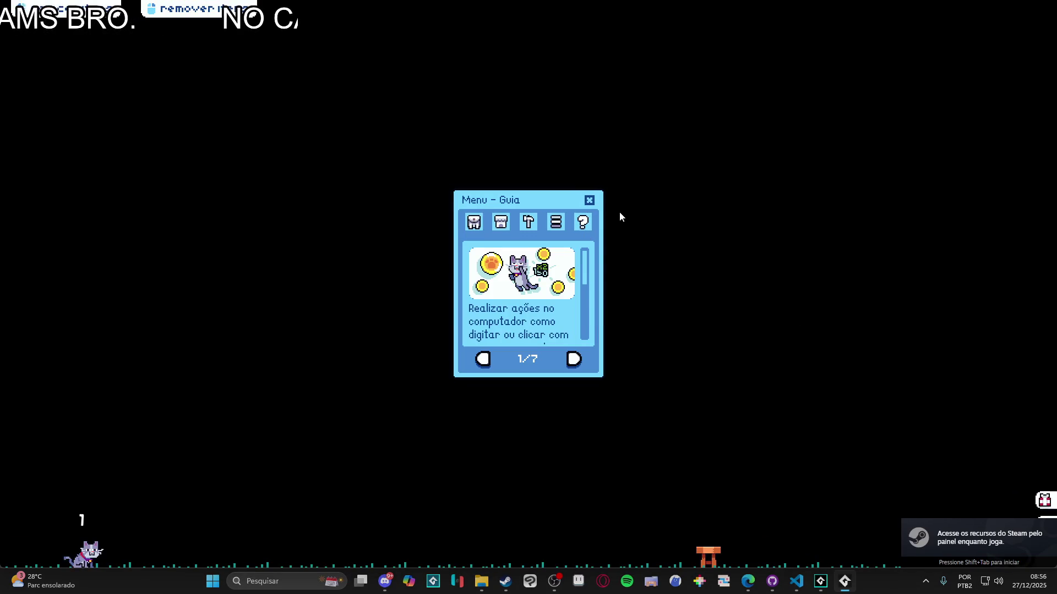
Close the guide, open the inventory, and cancel an armchair placement
click(589, 199)
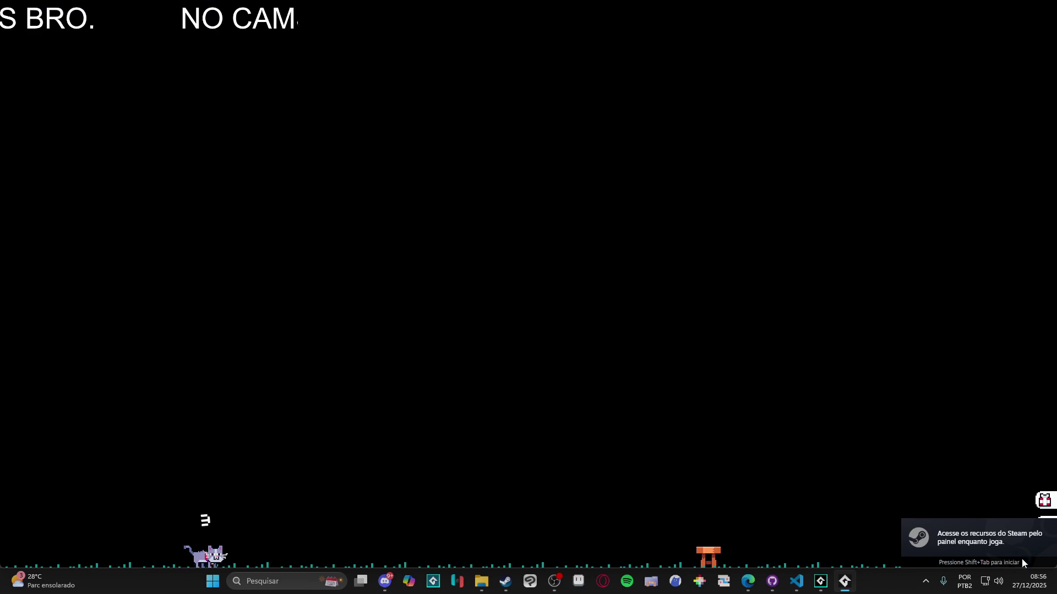
click(1044, 500)
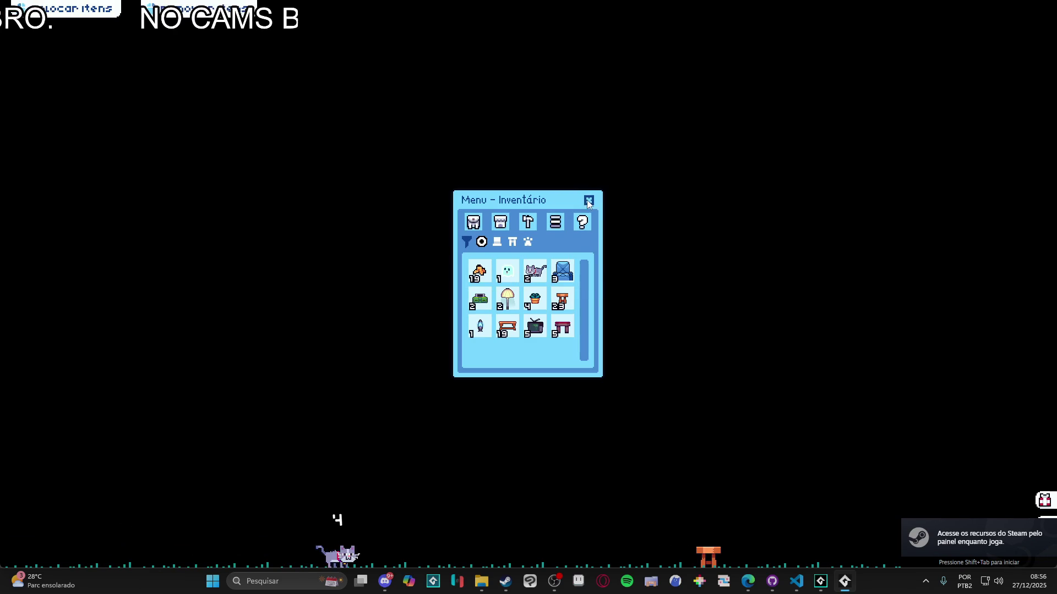
click(562, 271)
right_click(27, 363)
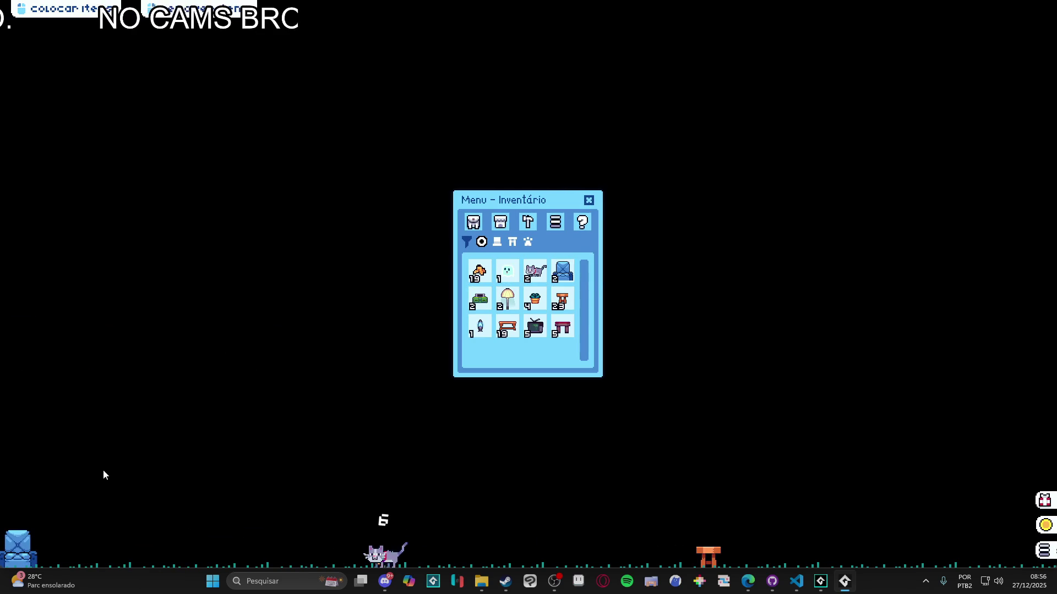
Place a floor lamp on the bottom-left floor and close the inventory
click(508, 297)
click(83, 364)
click(591, 199)
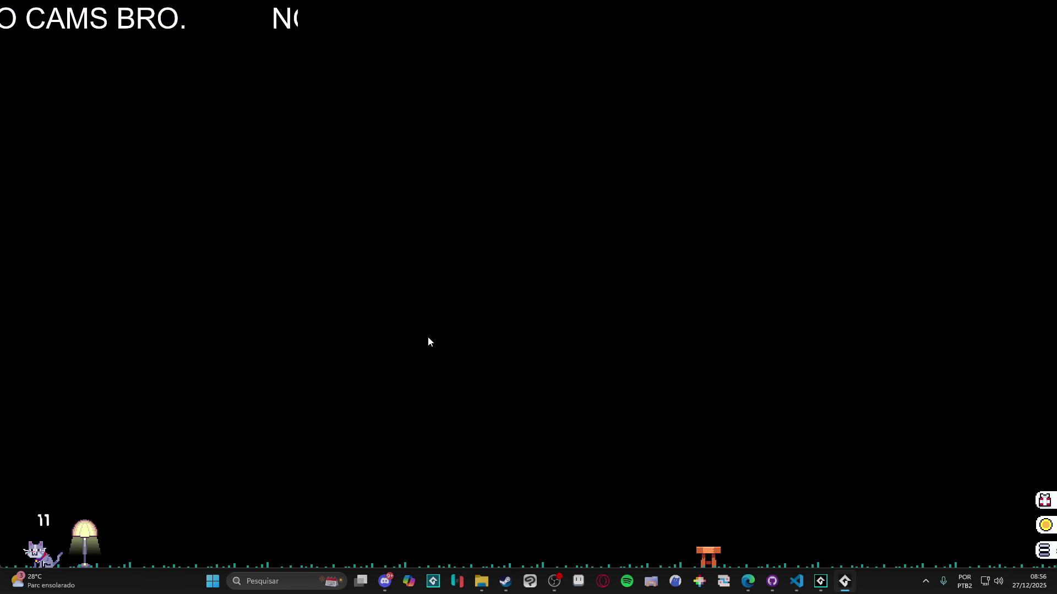
right_click(845, 581)
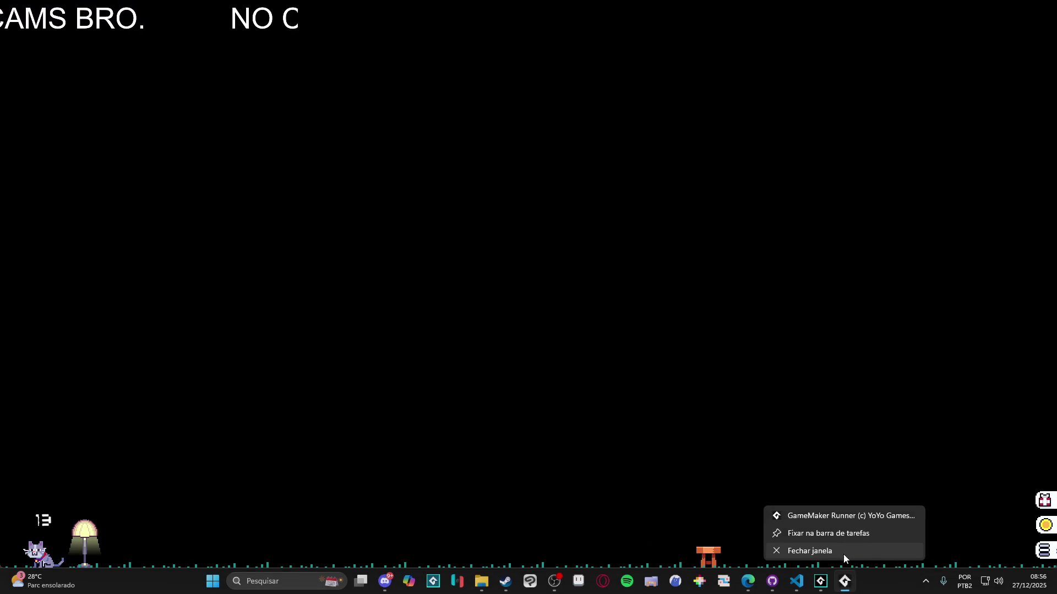
Close the running game and create an executable packaged as a zip
click(842, 554)
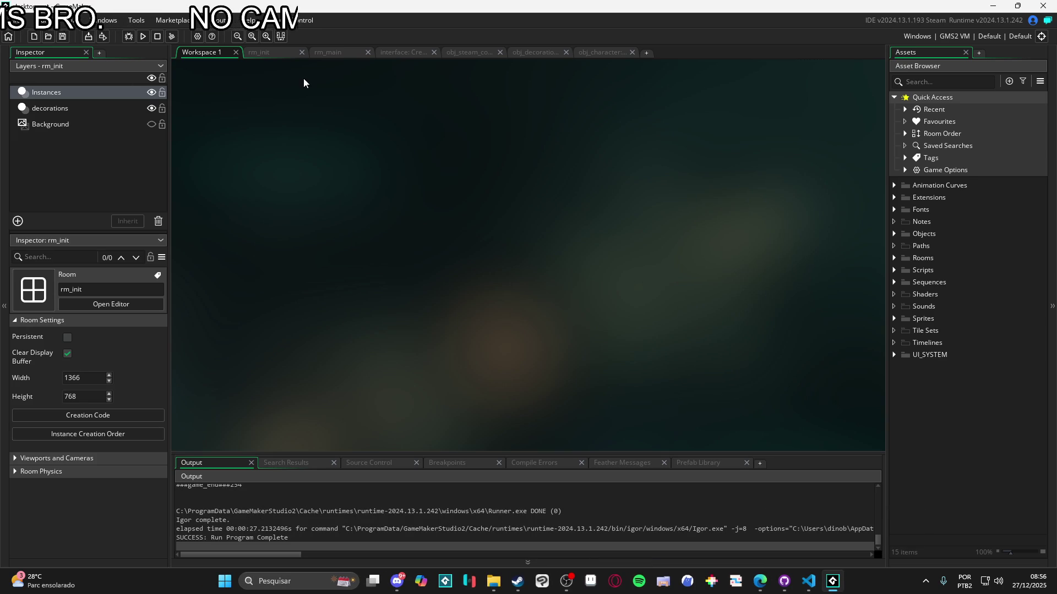
click(102, 37)
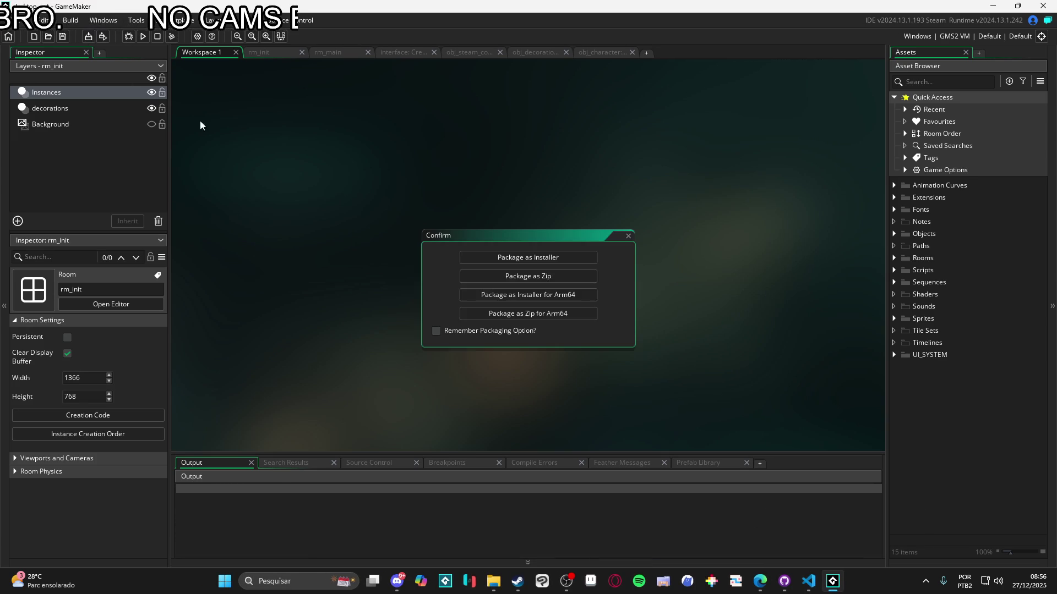
click(553, 279)
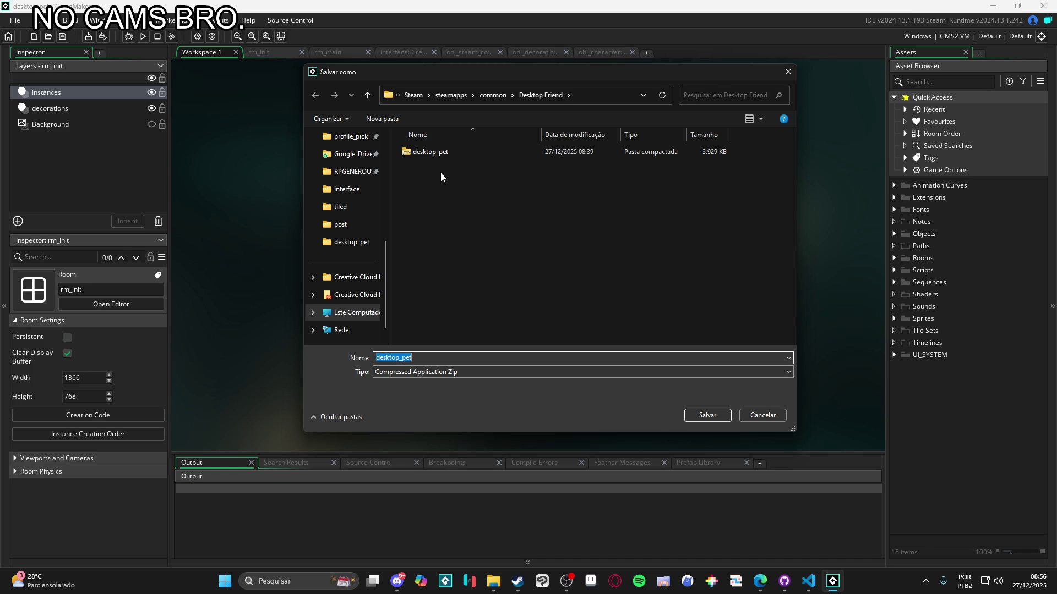
scroll(387, 262, up, 1)
scroll(387, 269, down, 2)
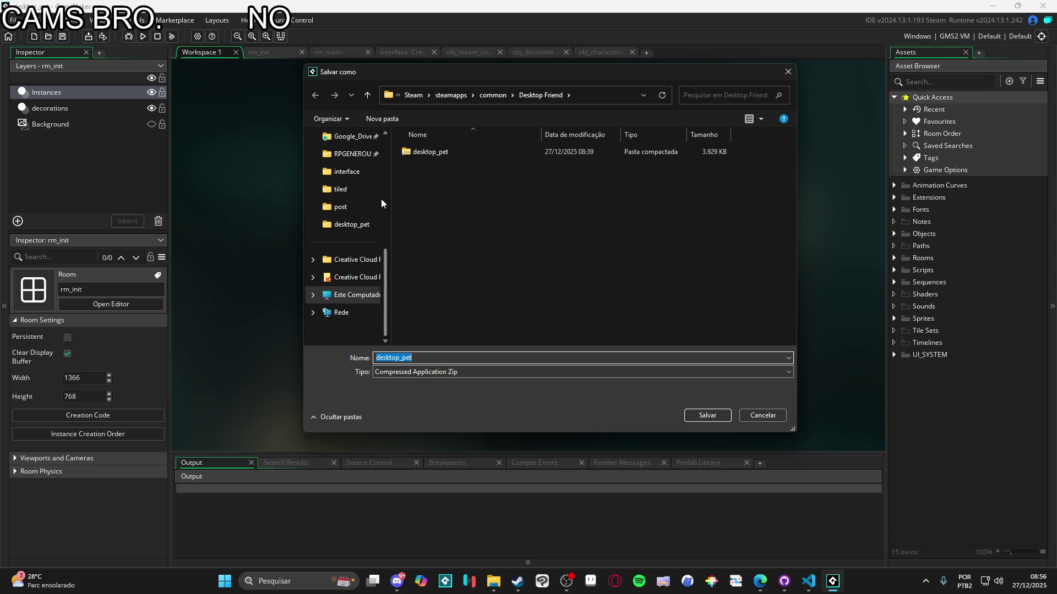
scroll(384, 209, up, 3)
scroll(385, 219, down, 3)
scroll(385, 219, up, 3)
scroll(386, 219, down, 3)
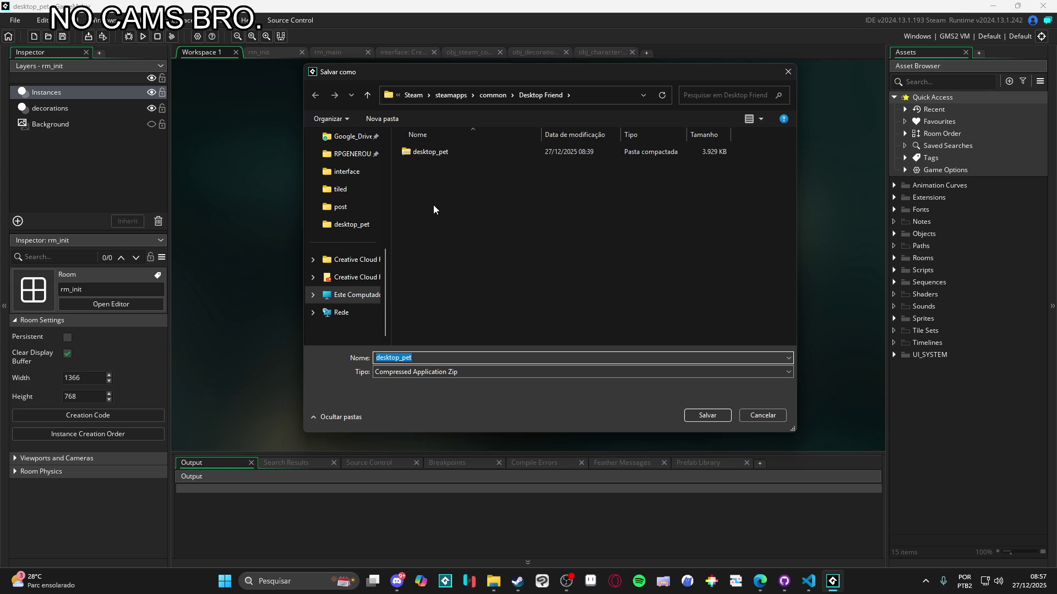
scroll(385, 267, up, 1)
scroll(385, 272, down, 1)
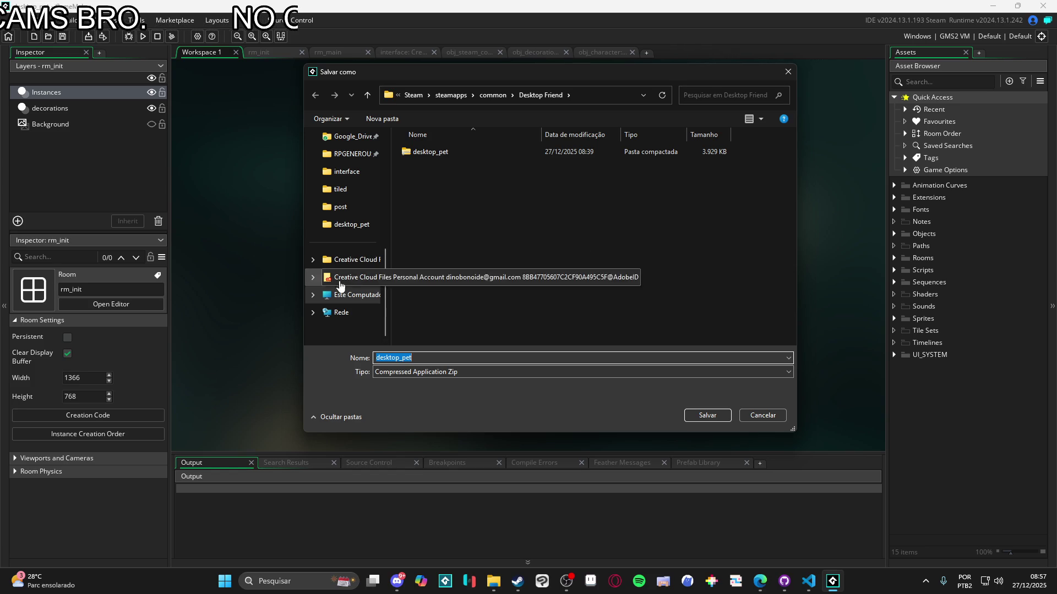
mouse_move(386, 272)
mouse_down()
mouse_move(385, 252)
mouse_move(388, 279)
mouse_up()
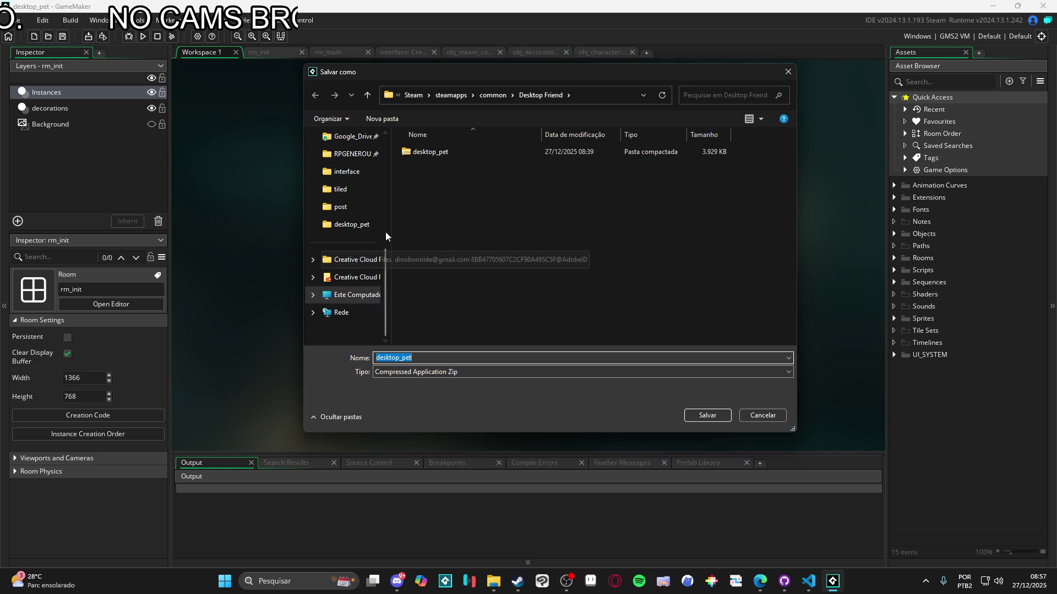
scroll(386, 246, up, 3)
scroll(391, 292, down, 2)
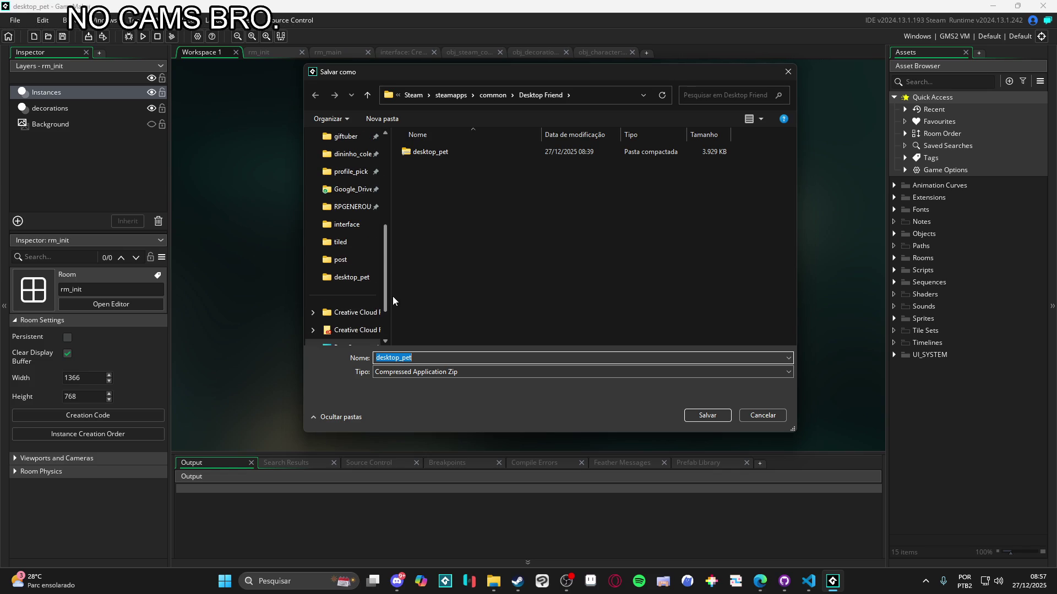
mouse_move(386, 292)
mouse_down()
mouse_move(388, 232)
mouse_move(386, 283)
mouse_up()
scroll(342, 250, up, 2)
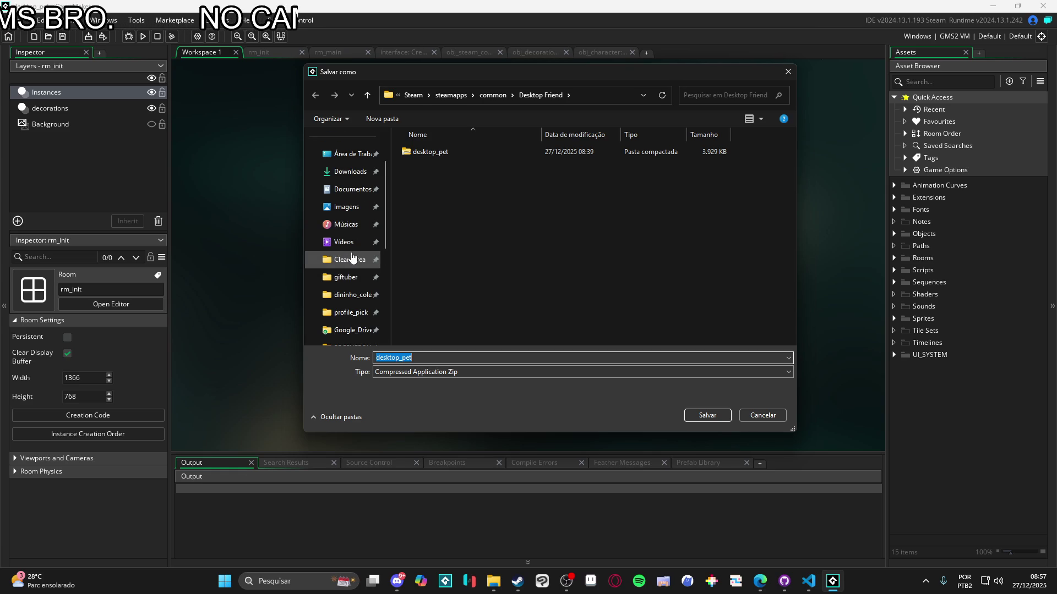
Bring Steam forward and open, then close, GameMaker's library properties
click(518, 581)
right_click(89, 138)
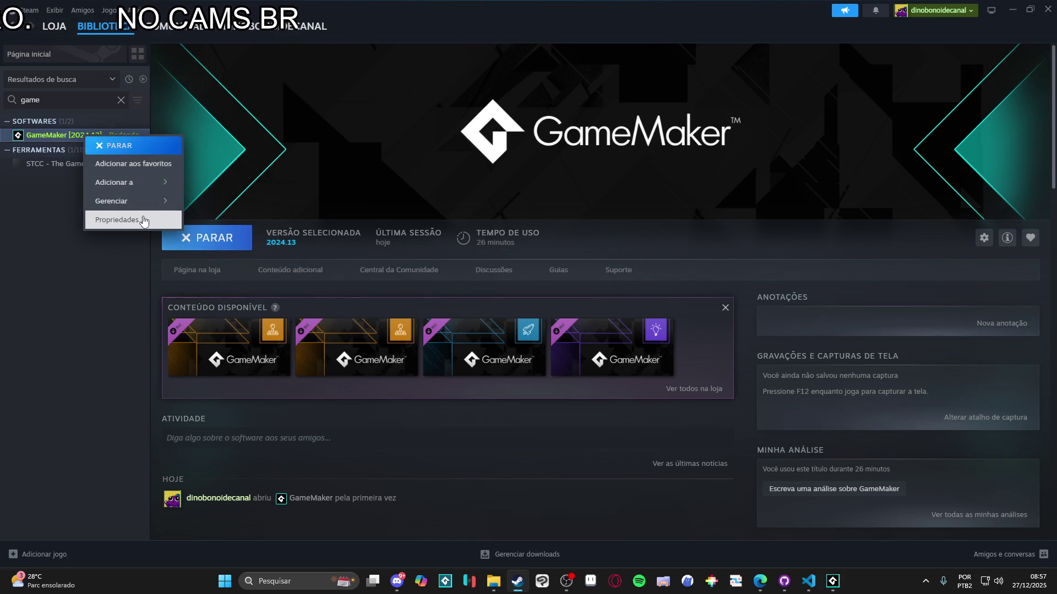
click(140, 220)
click(751, 130)
Search the library for 'des' and browse Desktop Friend's installed files folder
click(90, 101)
text(des)
click(83, 156)
right_click(82, 156)
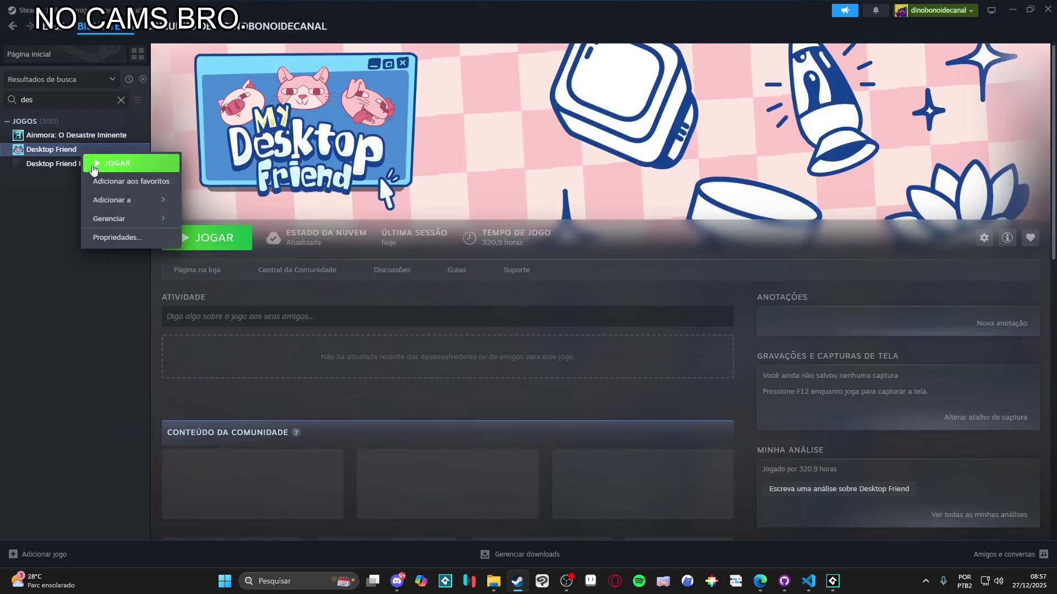
click(109, 238)
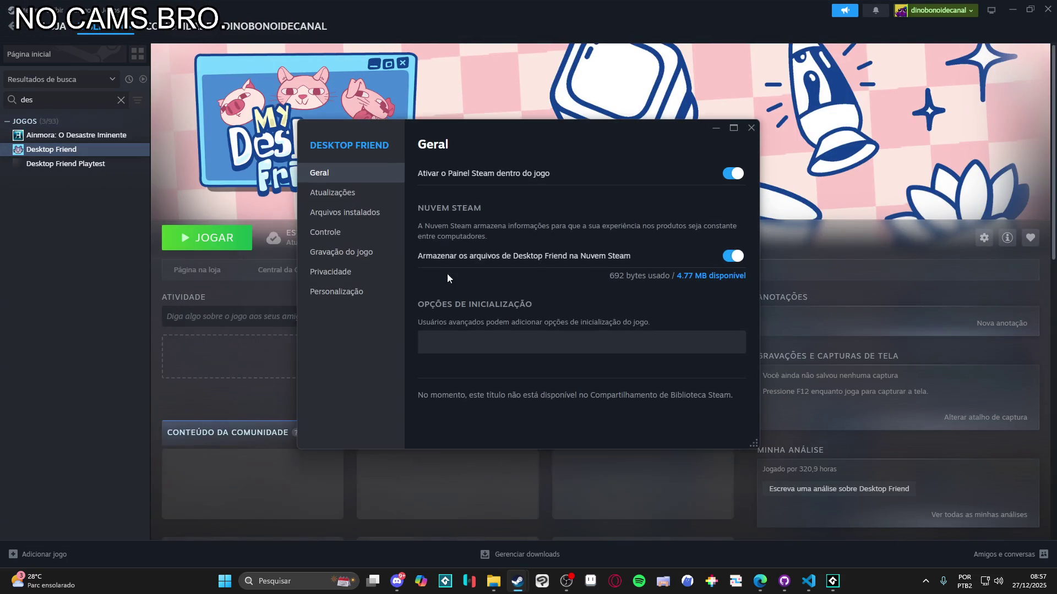
click(352, 212)
click(347, 194)
click(352, 212)
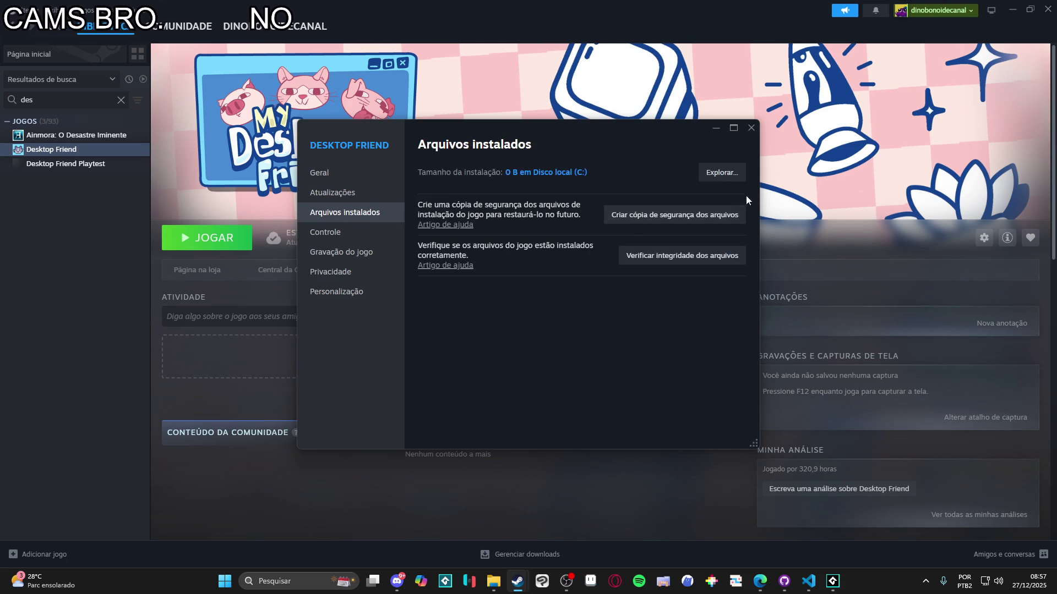
click(725, 174)
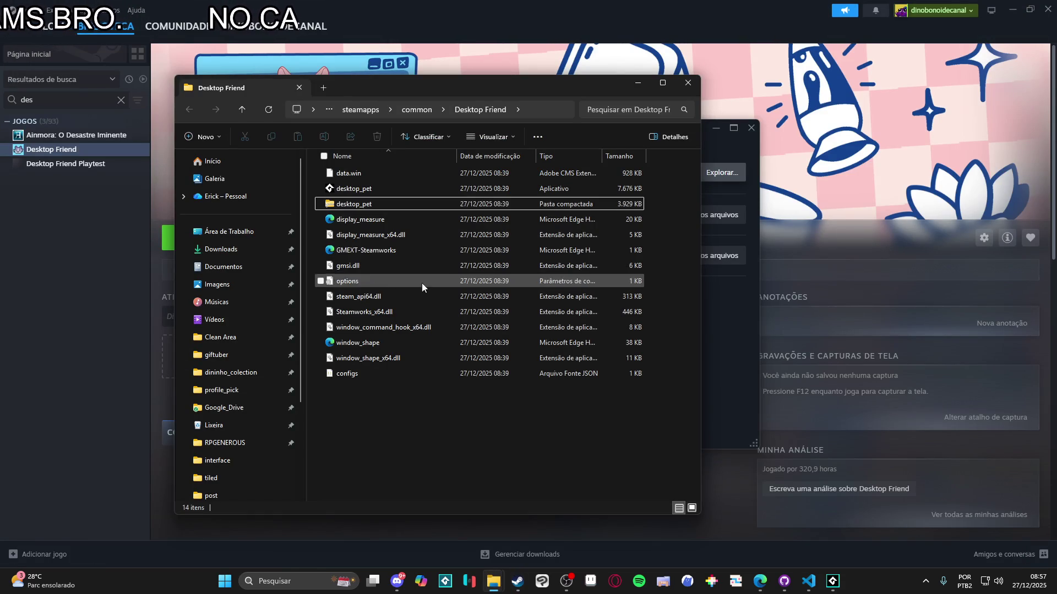
Delete all game files in the Desktop Friend folder, including data.win and the desktop_pet zip
mouse_move(418, 468)
mouse_down()
mouse_move(339, 243)
mouse_move(338, 214)
mouse_up()
ctrl+click(372, 190)
ctrl+click(361, 175)
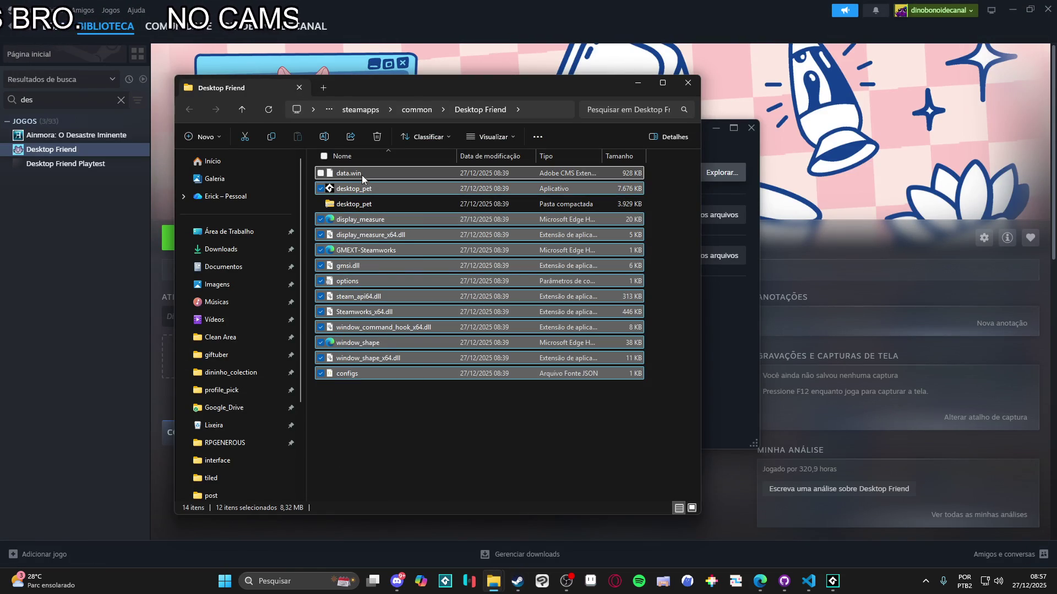
key(Delete)
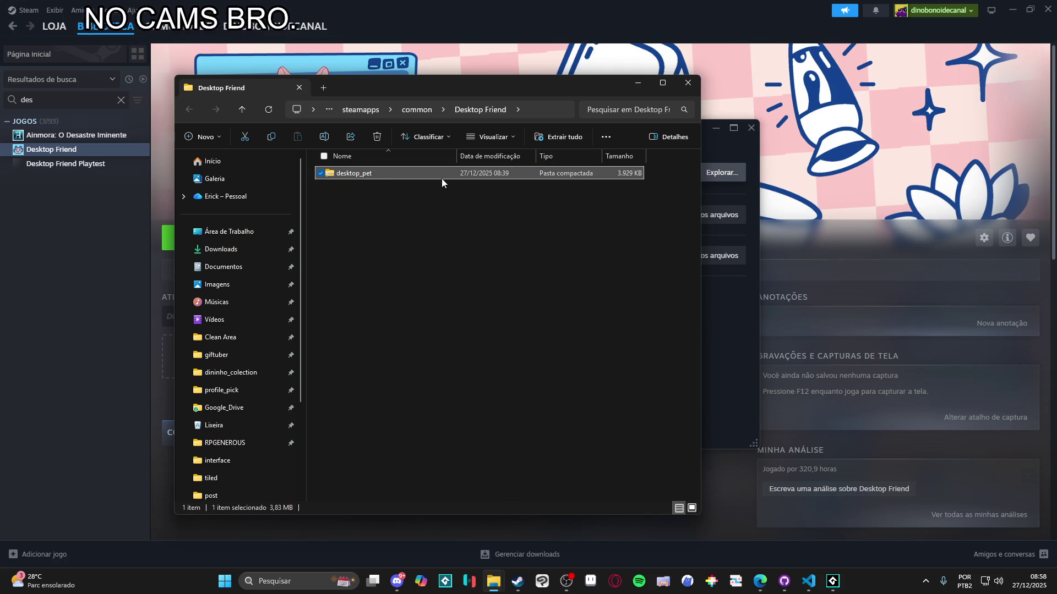
key(Delete)
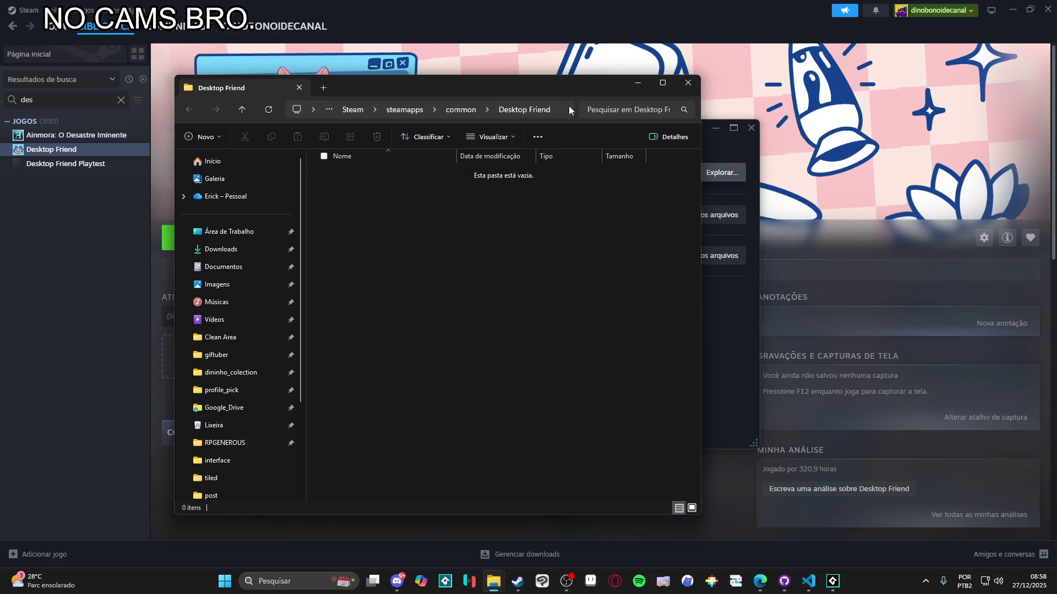
Leave the folder path unchanged and close File Explorer
click(566, 107)
key(Escape)
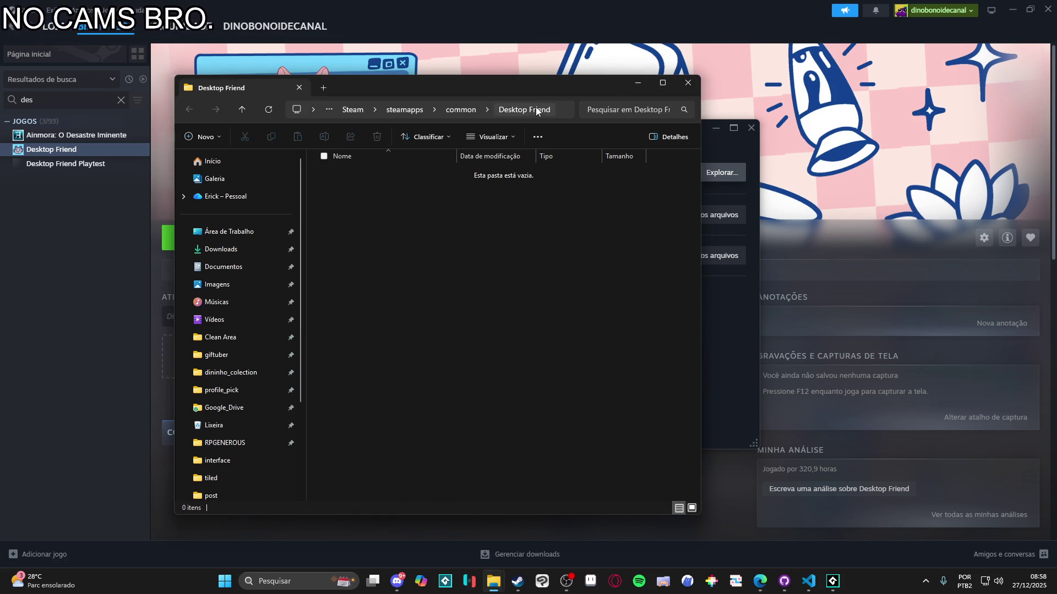
click(559, 107)
click(687, 82)
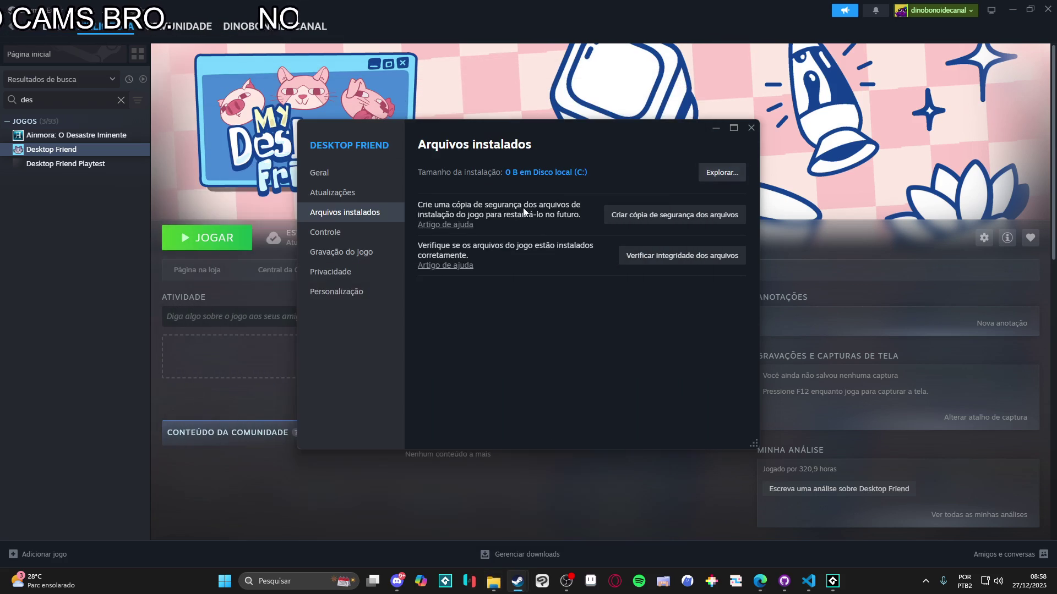
Refresh the emptied Desktop Friend folder in the save dialog and save the desktop_pet zip
click(833, 581)
click(596, 96)
key(Escape)
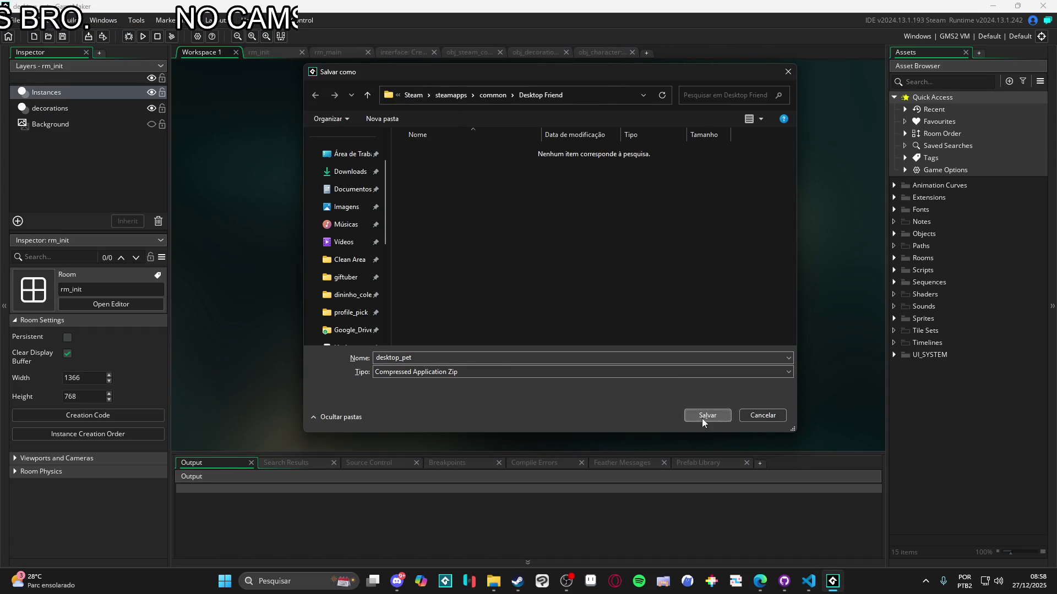
click(702, 419)
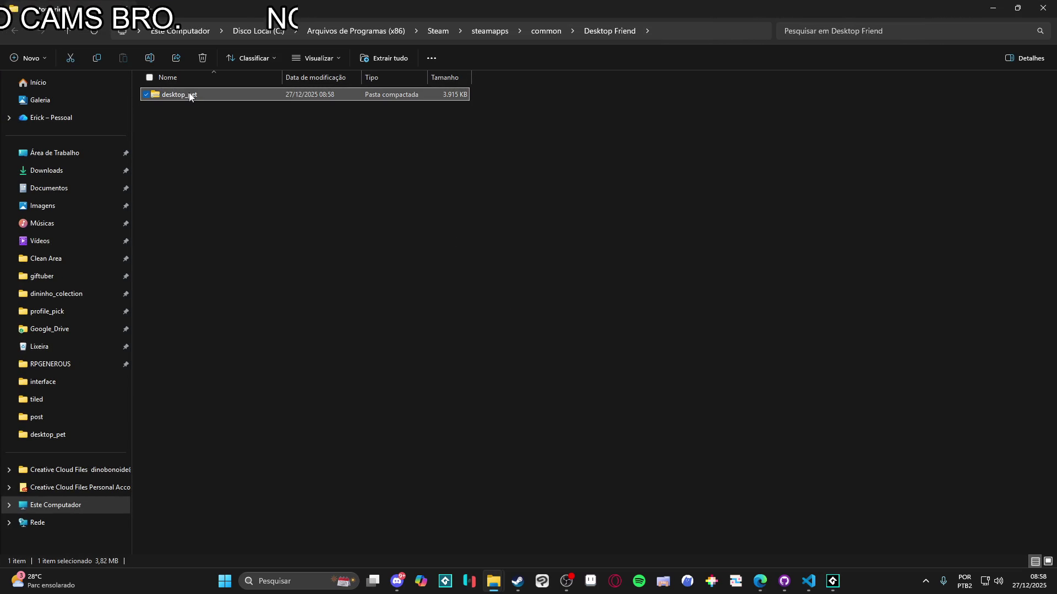
Extract the desktop_pet zip into the Desktop Friend folder, then bring Steam forward
right_click(190, 97)
mouse_move(289, 173)
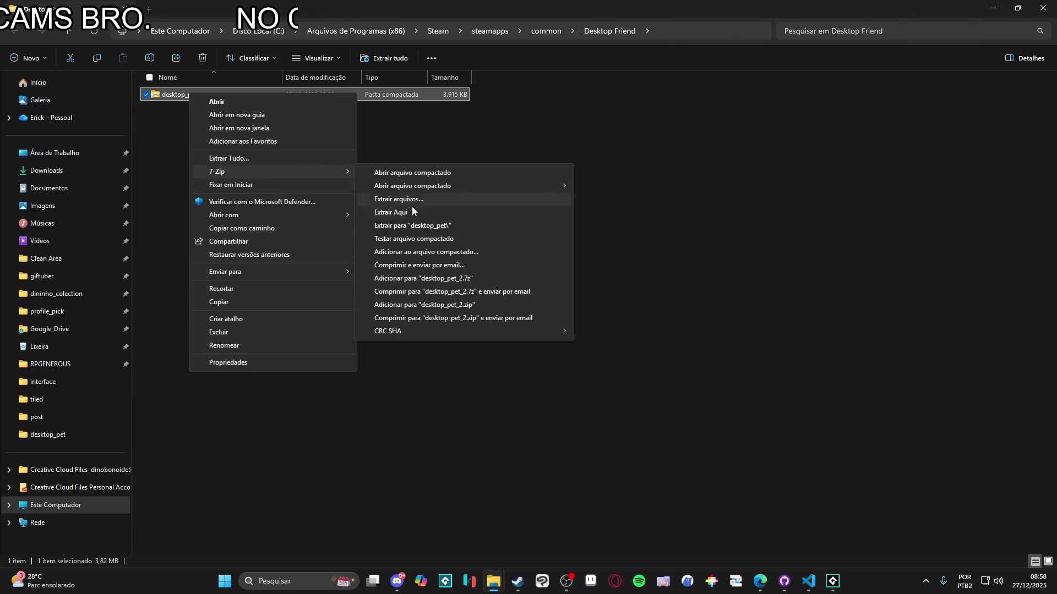
click(471, 213)
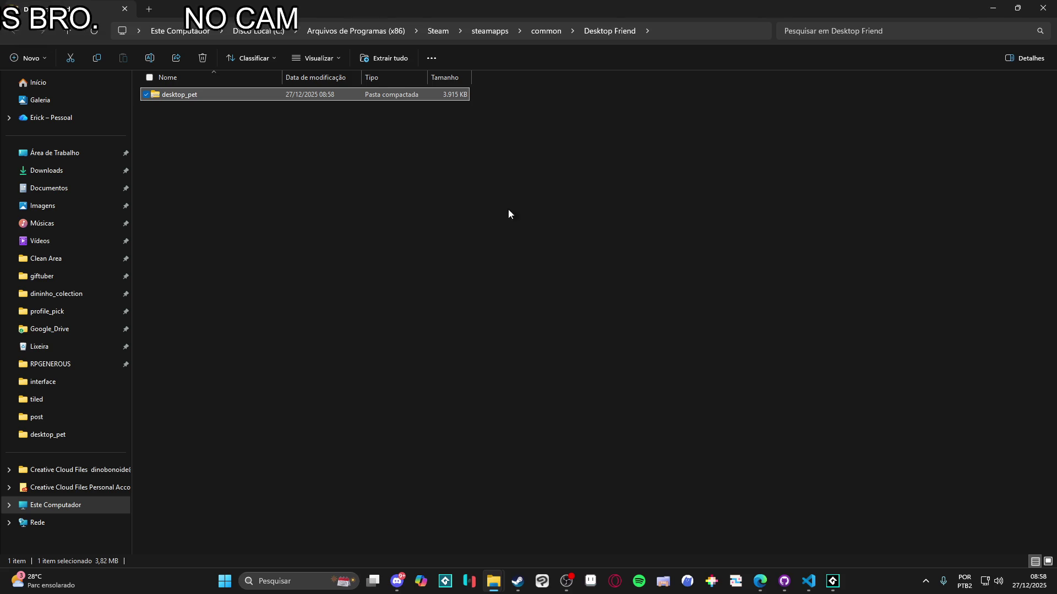
click(493, 178)
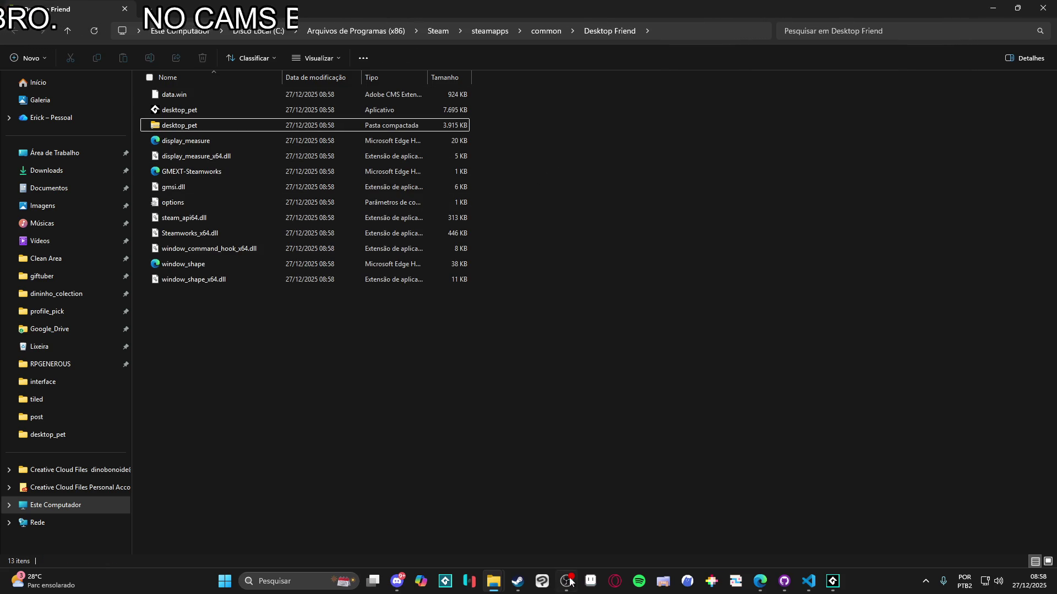
mouse_move(518, 582)
click(506, 516)
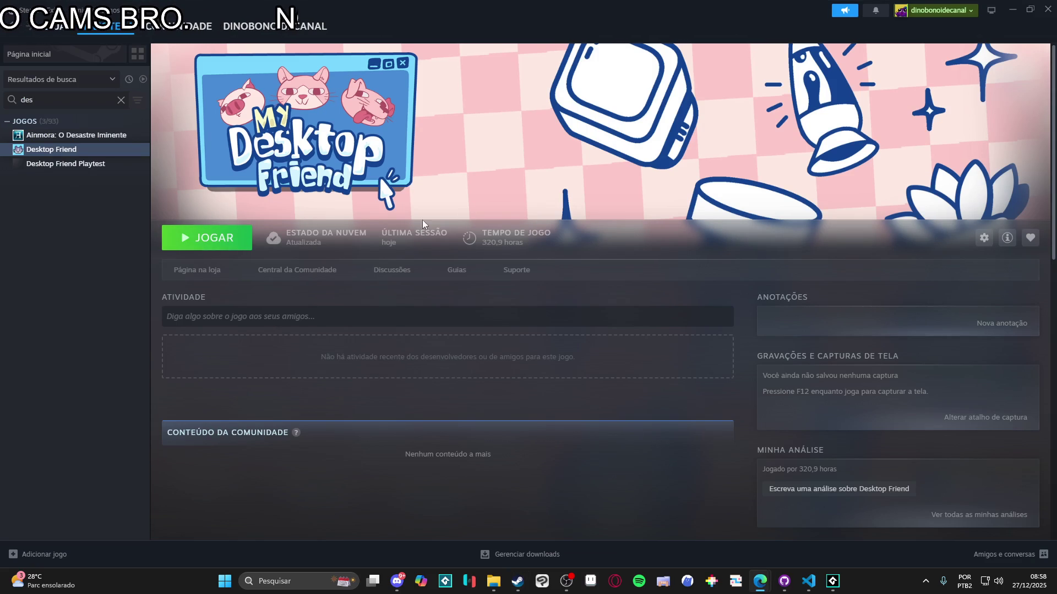
Launch Desktop Friend with JOGAR and open the pet's menu
click(207, 238)
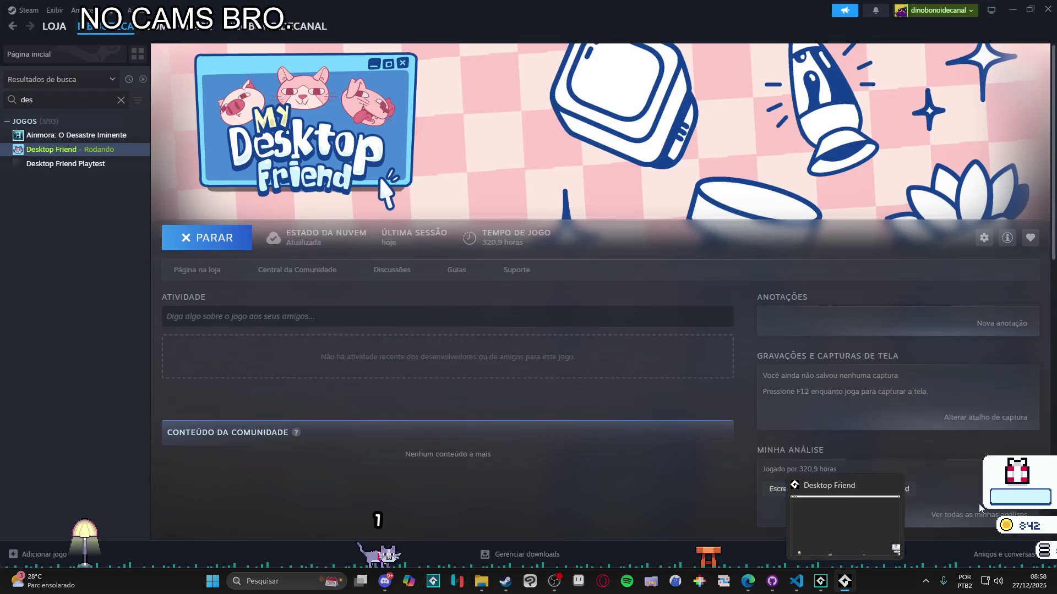
click(844, 581)
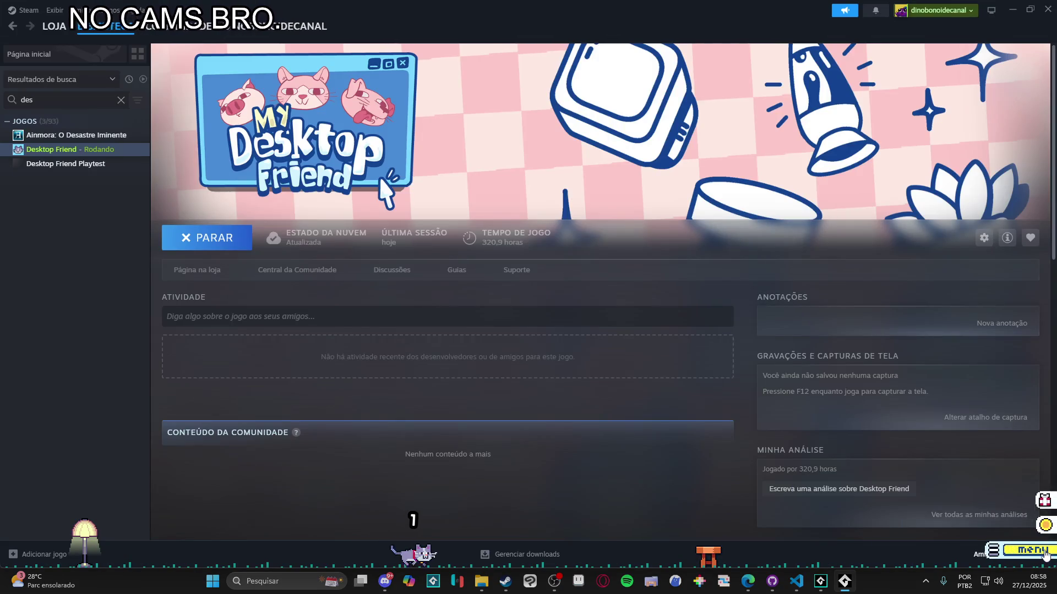
In the pet settings, switch the monitor to DISPLAY1 and turn off always on top
click(554, 222)
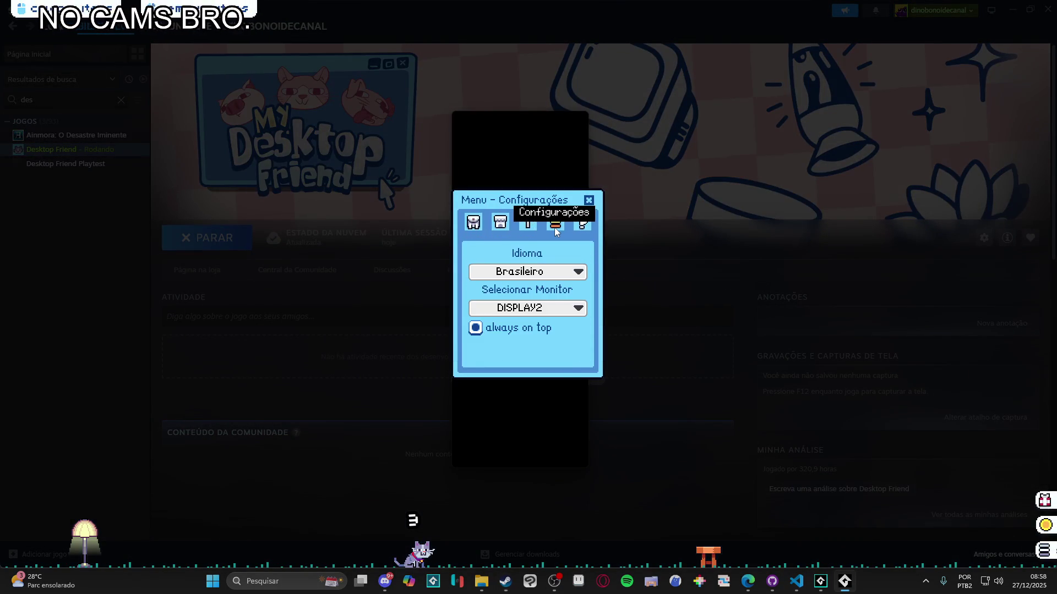
click(567, 308)
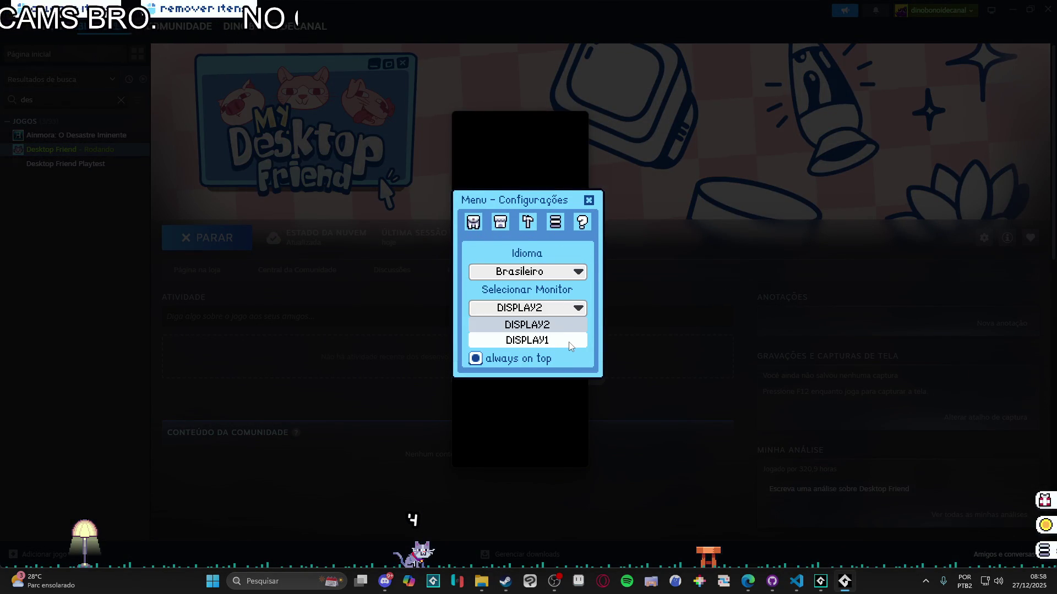
click(570, 344)
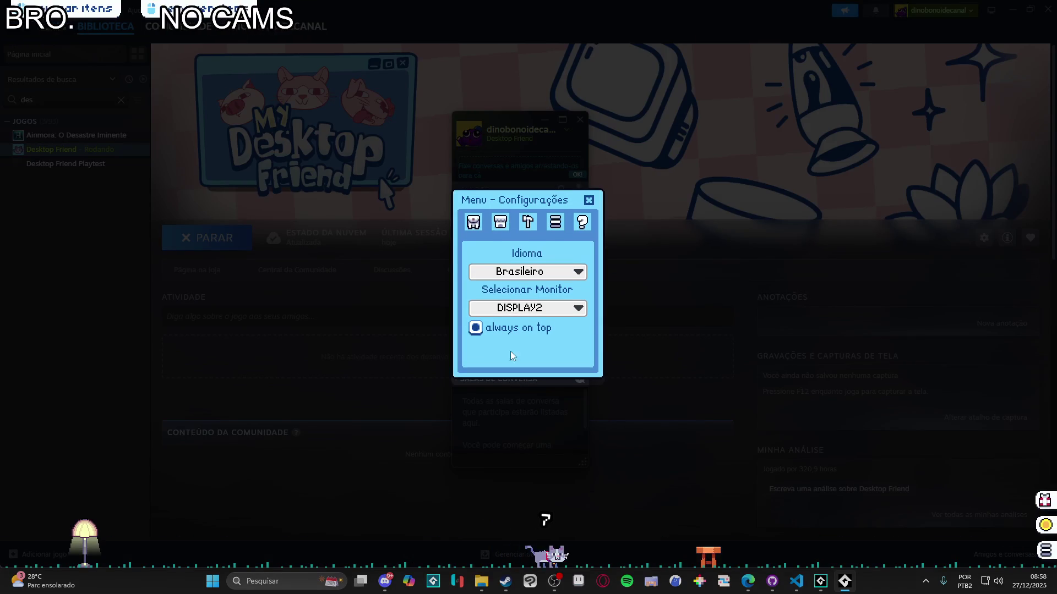
click(476, 328)
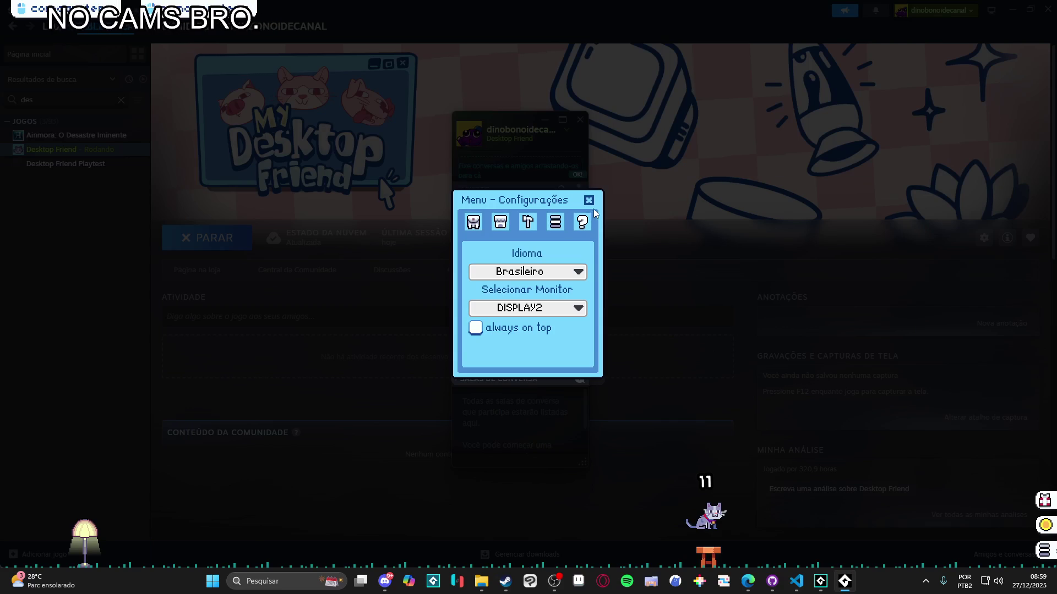
Test the pet's layering against the Steam and File Explorer windows, then minimize them
click(617, 239)
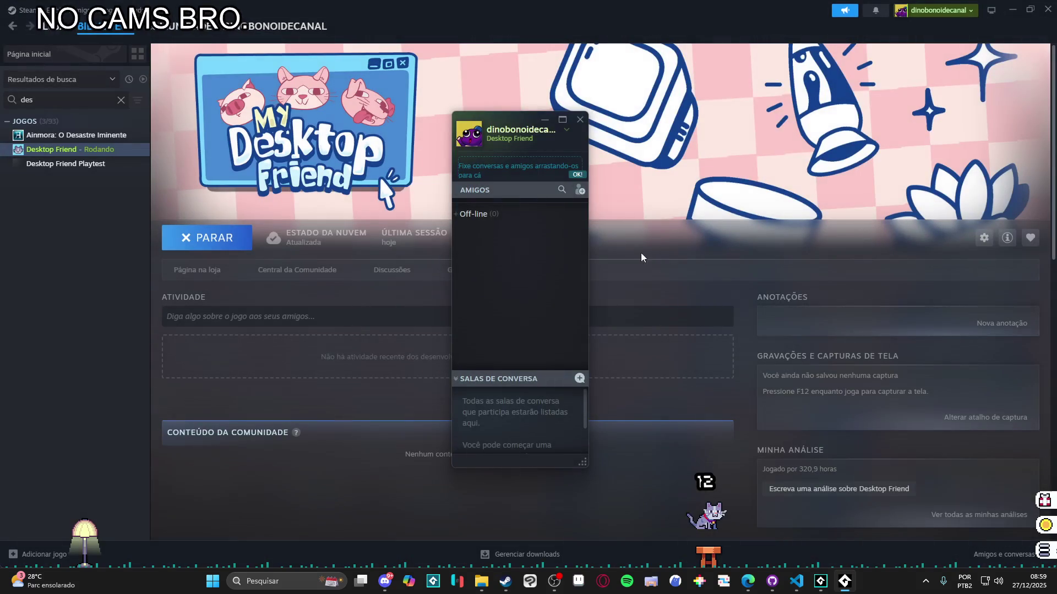
click(582, 123)
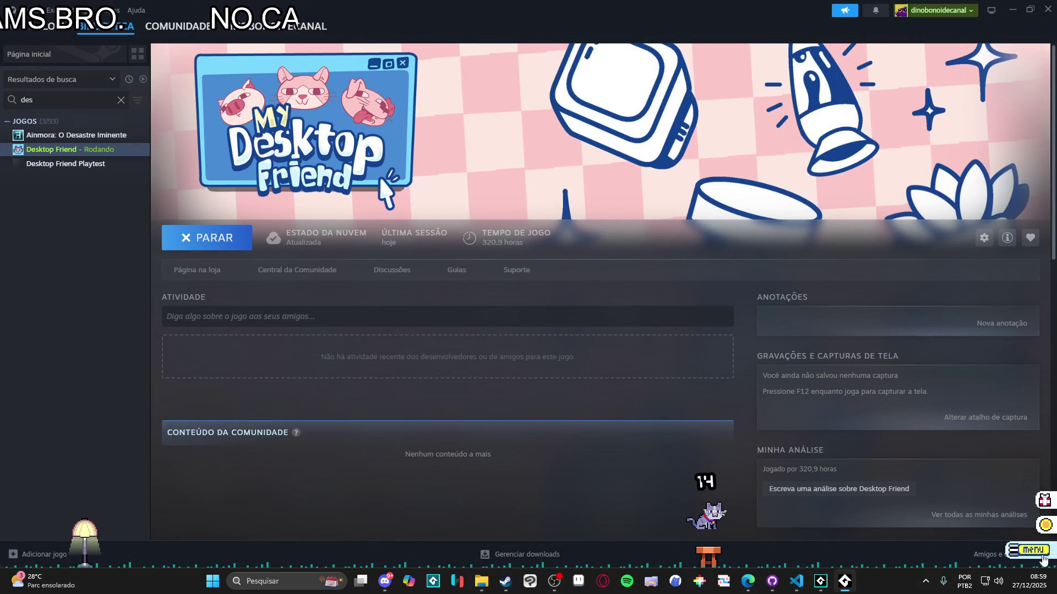
click(1012, 555)
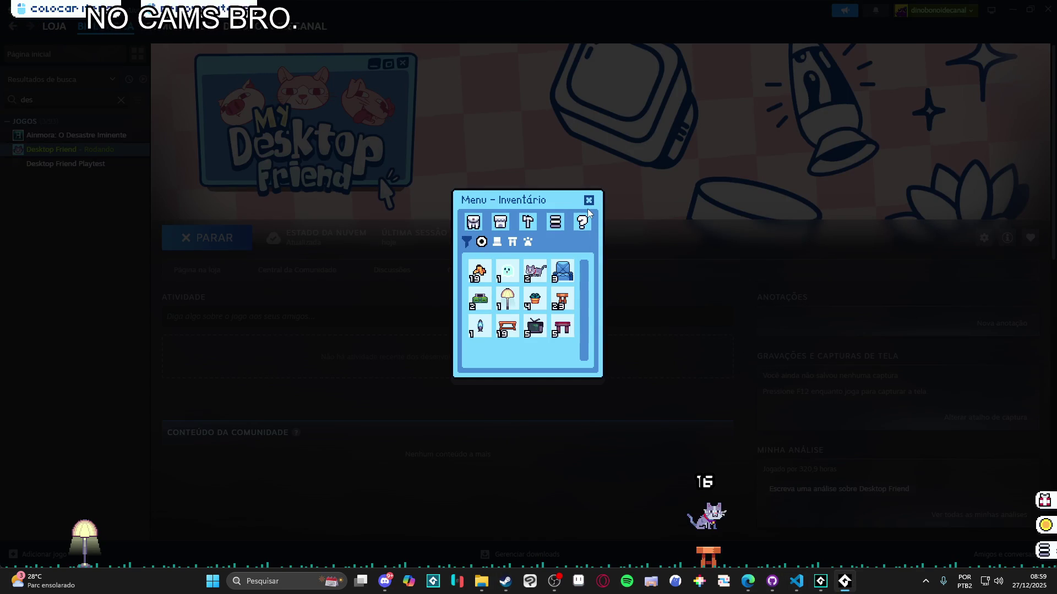
click(588, 199)
click(1044, 555)
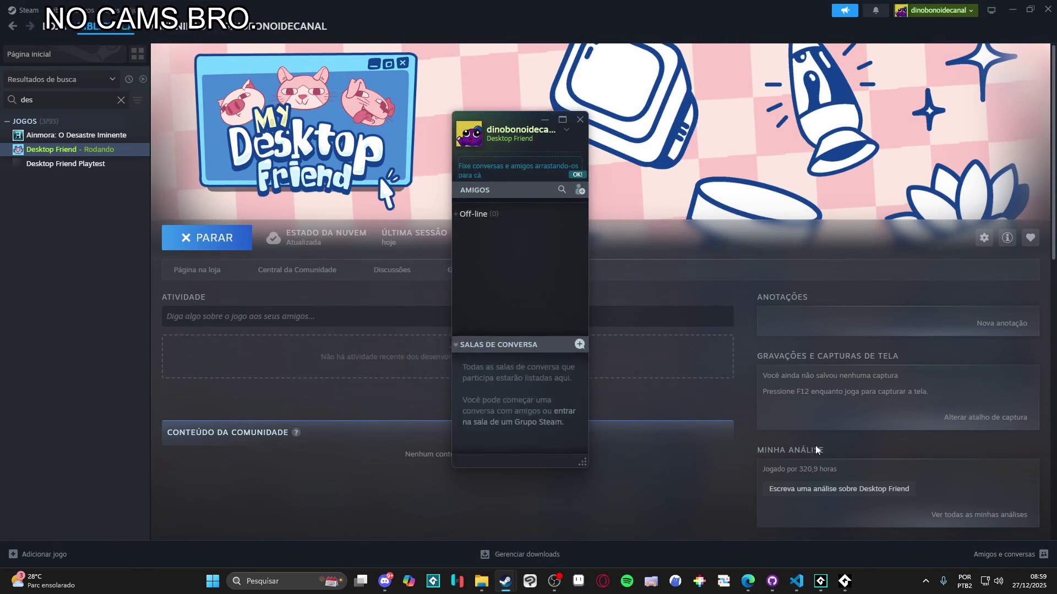
click(576, 112)
click(1012, 8)
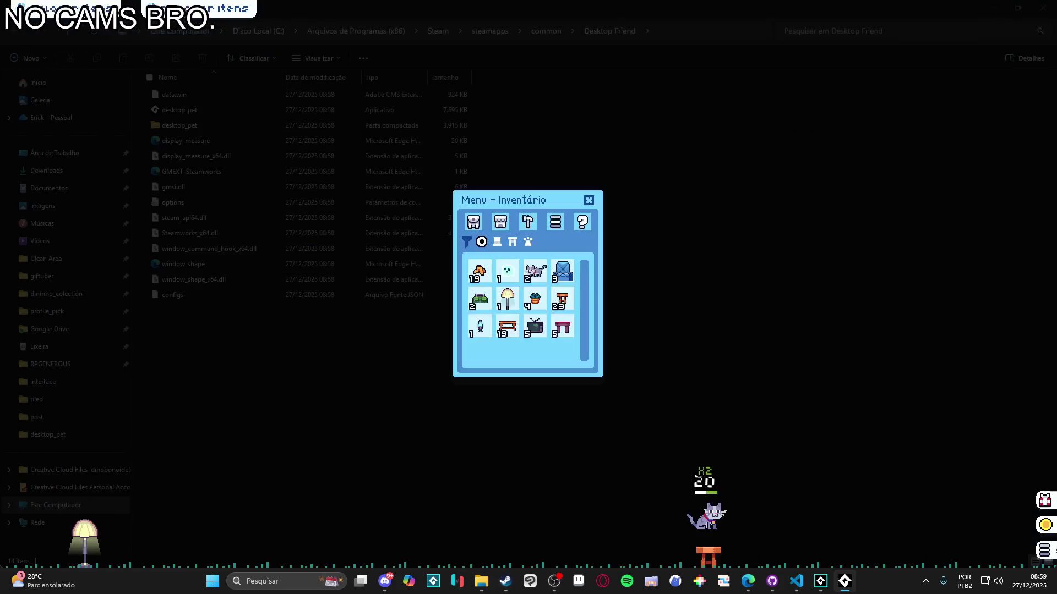
click(1035, 527)
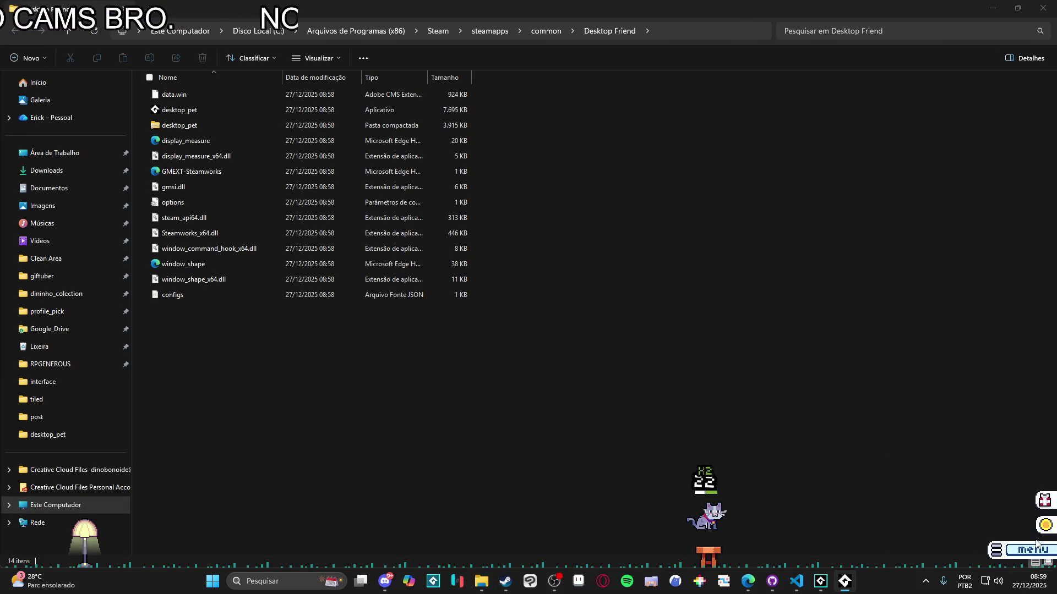
click(1042, 556)
click(993, 7)
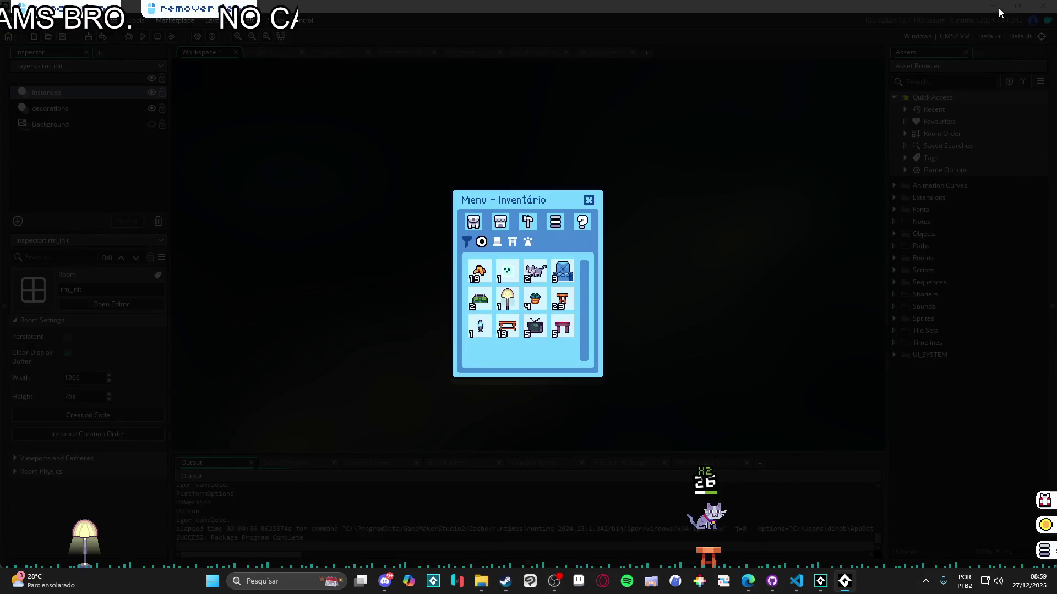
Turn always on top back on in the pet settings and close the menu
click(583, 221)
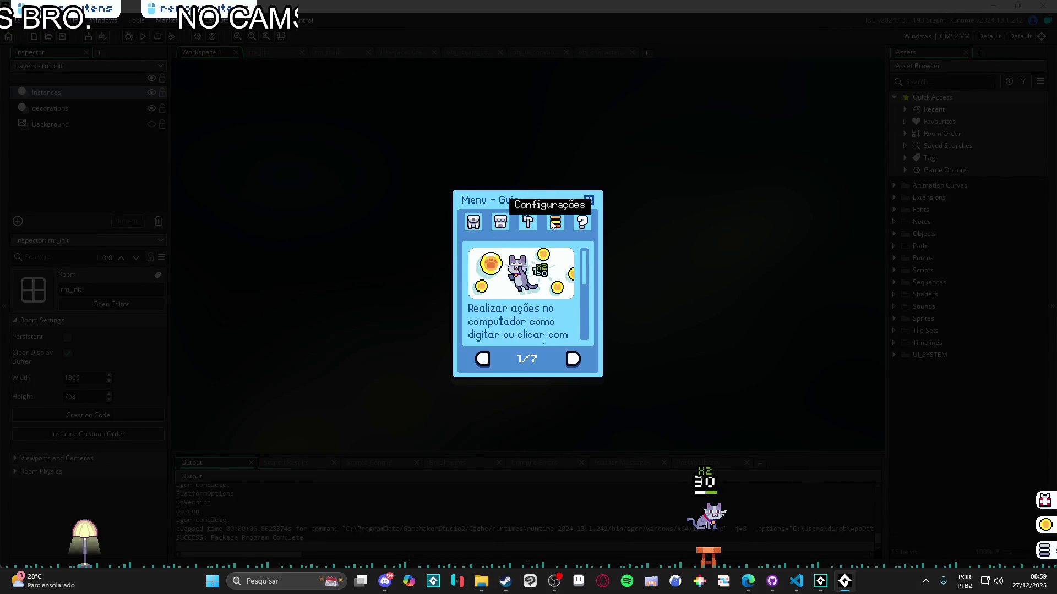
click(554, 221)
click(509, 332)
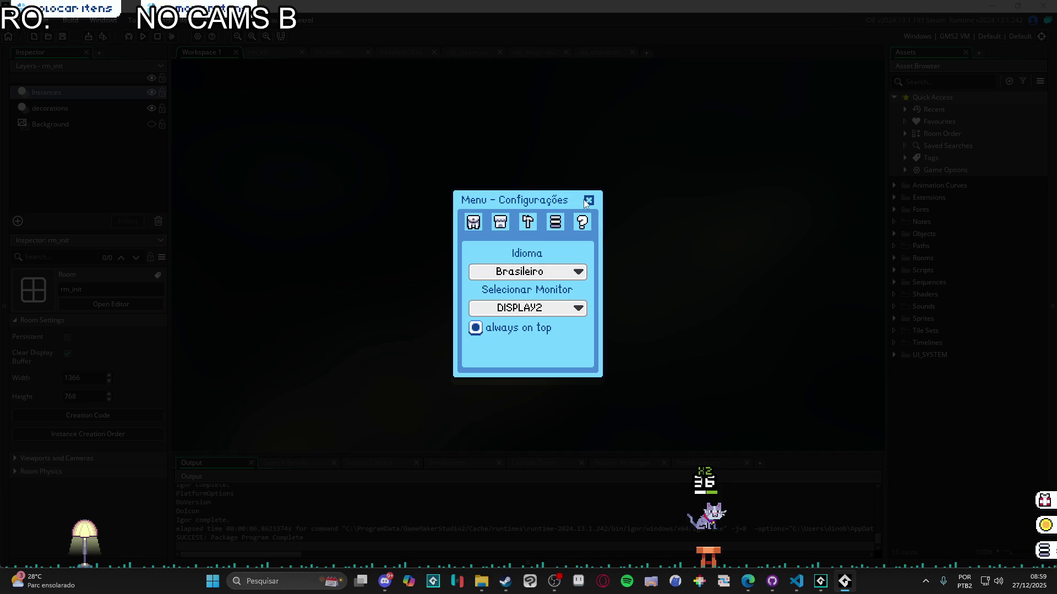
click(588, 201)
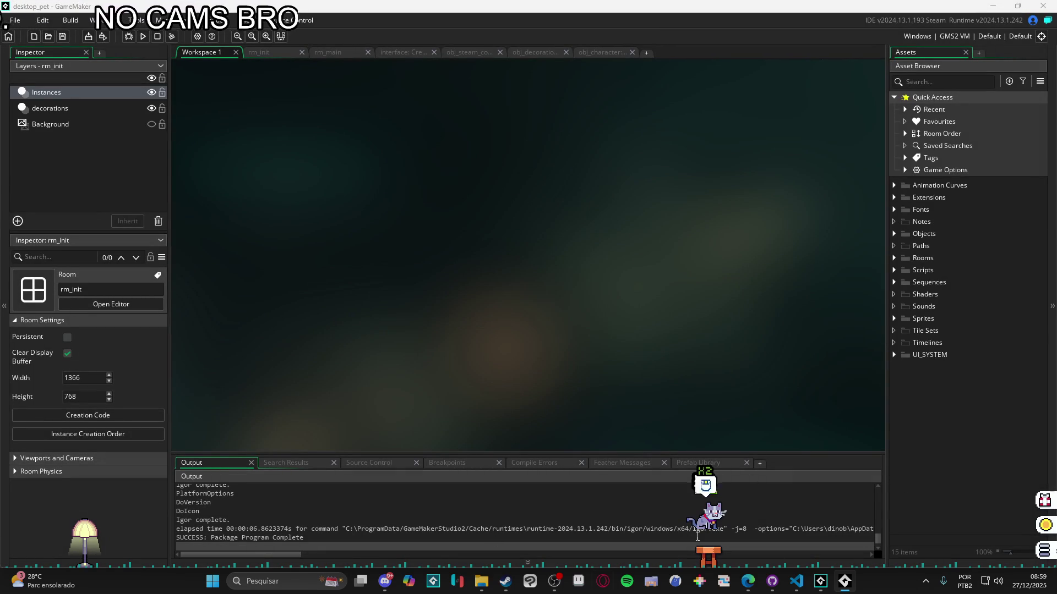
Locate the Notes folder in GameMaker's asset browser
click(327, 574)
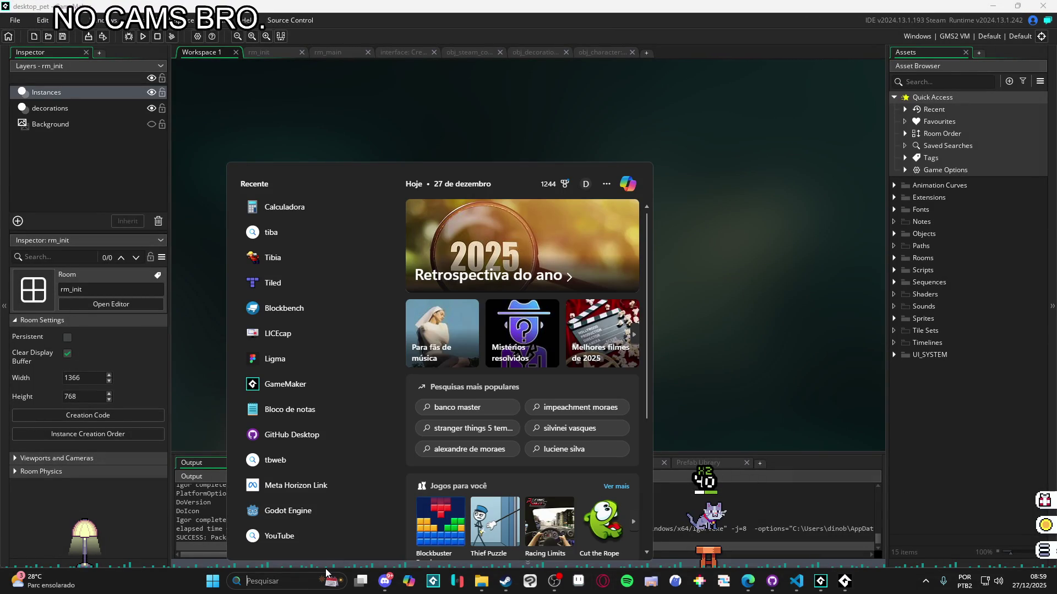
click(928, 80)
click(927, 81)
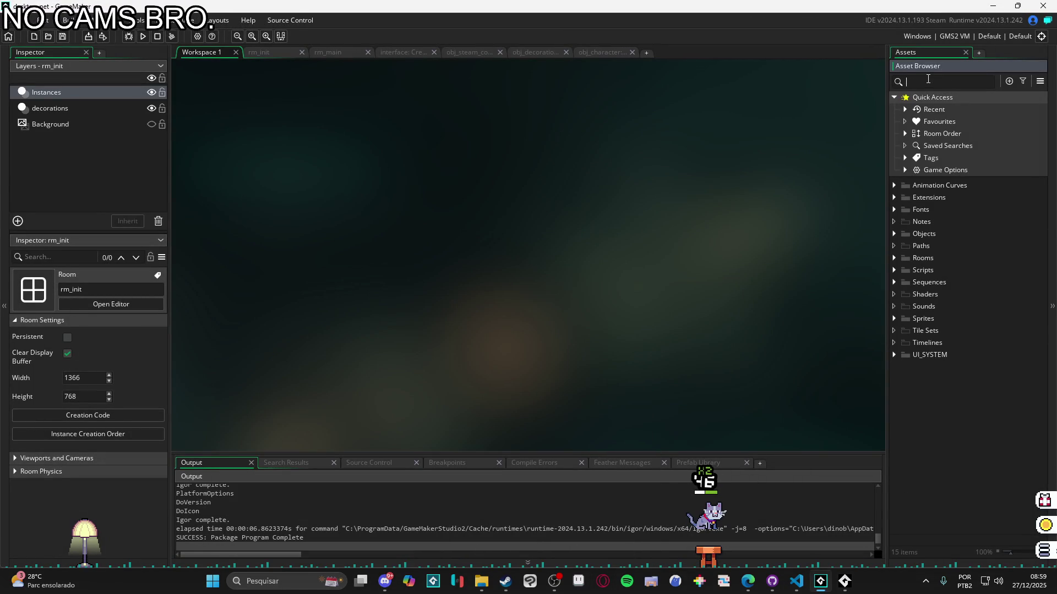
click(898, 223)
click(909, 223)
Create a new note under Notes named bugs
right_click(910, 221)
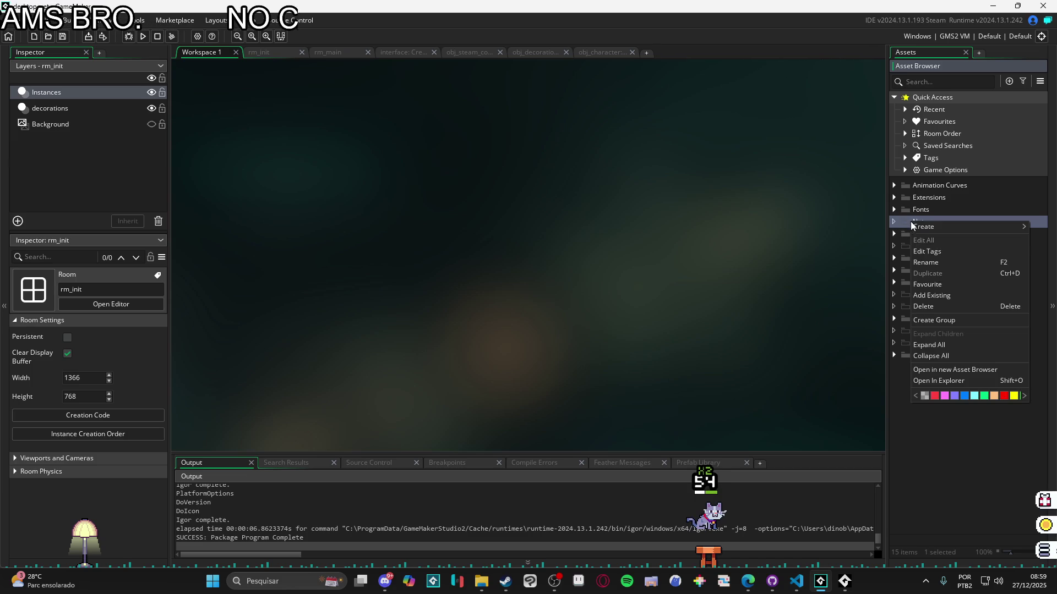
mouse_move(942, 230)
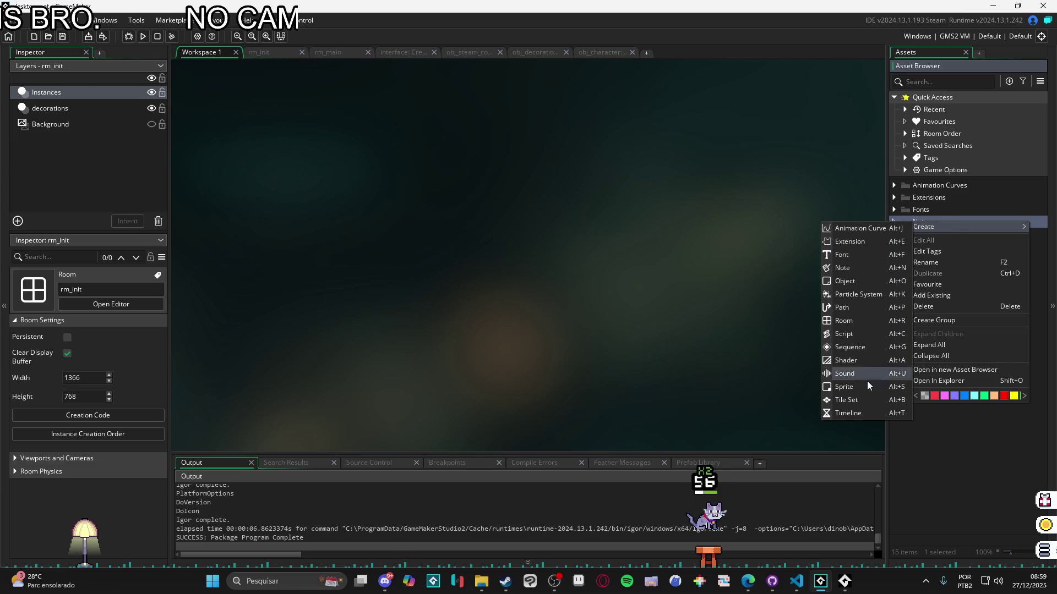
click(862, 268)
text(bugs)
key(Return)
Write '- Pet flutuando quando troca de monitor' in the bugs note and close it
click(678, 272)
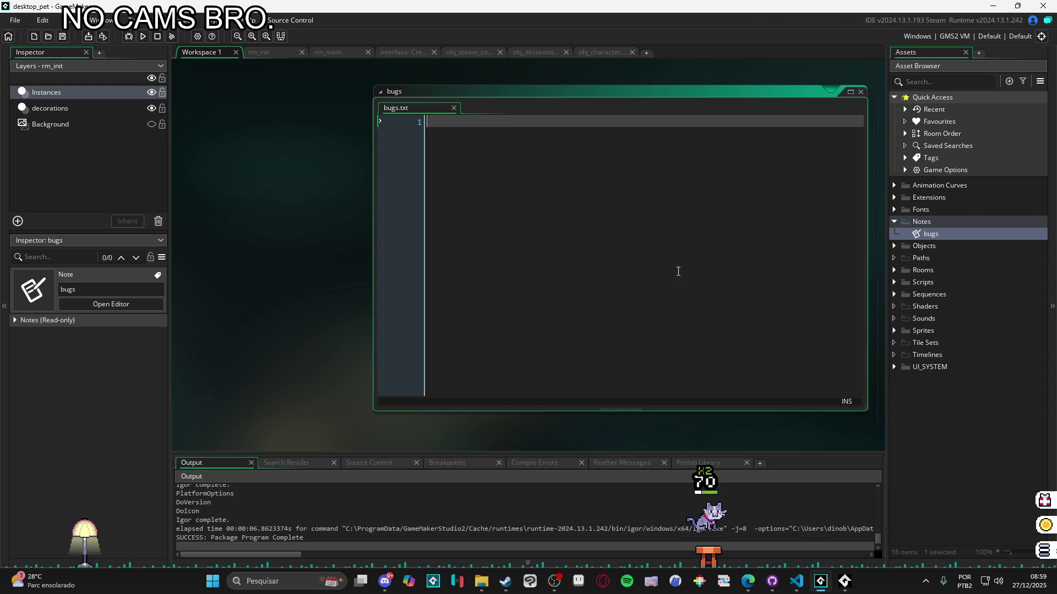
text(- )
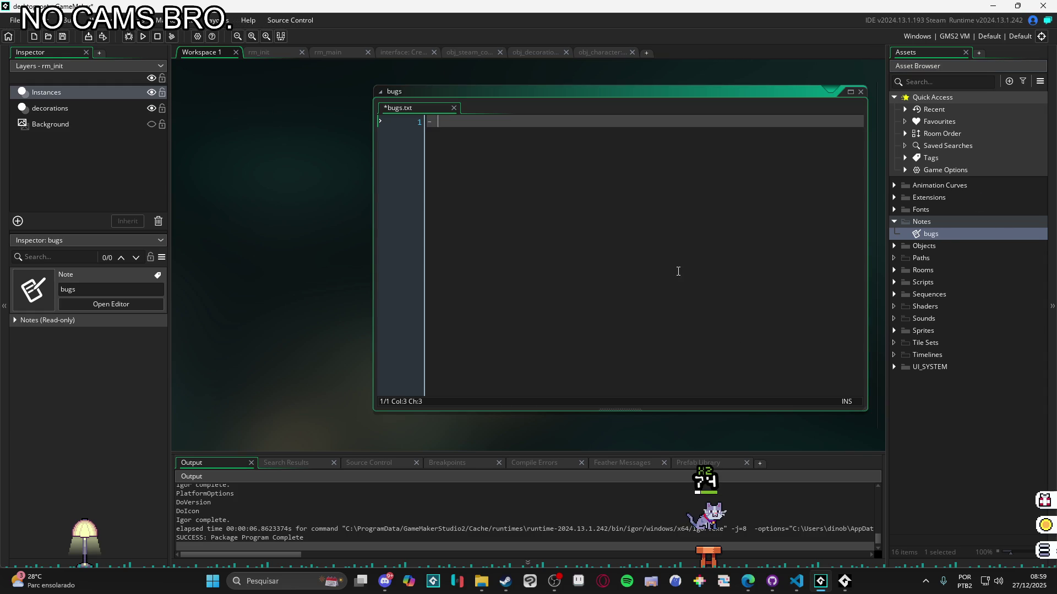
text(Pet fl)
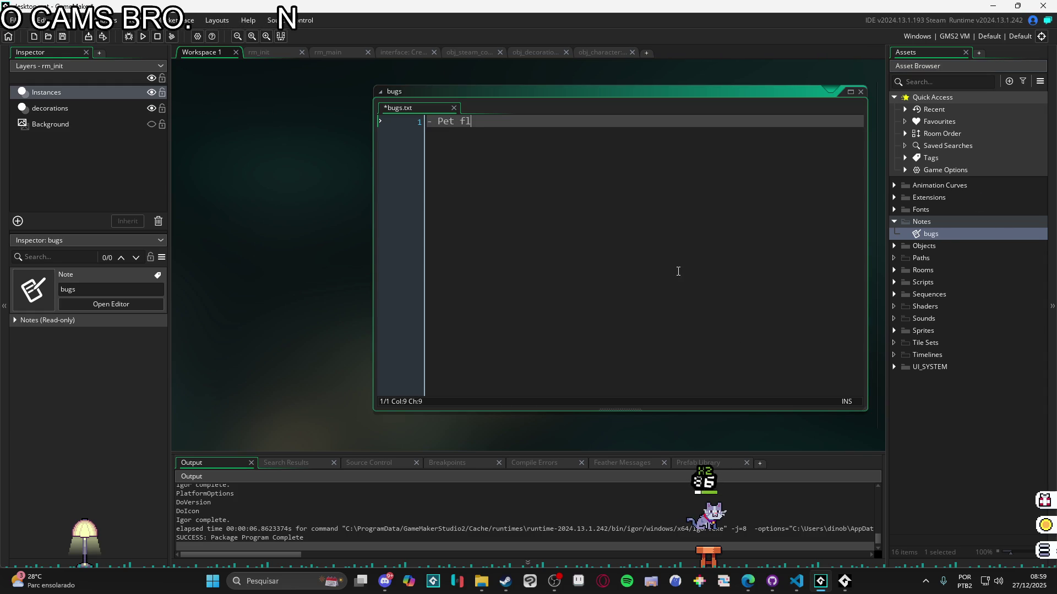
text(utuando quando tro)
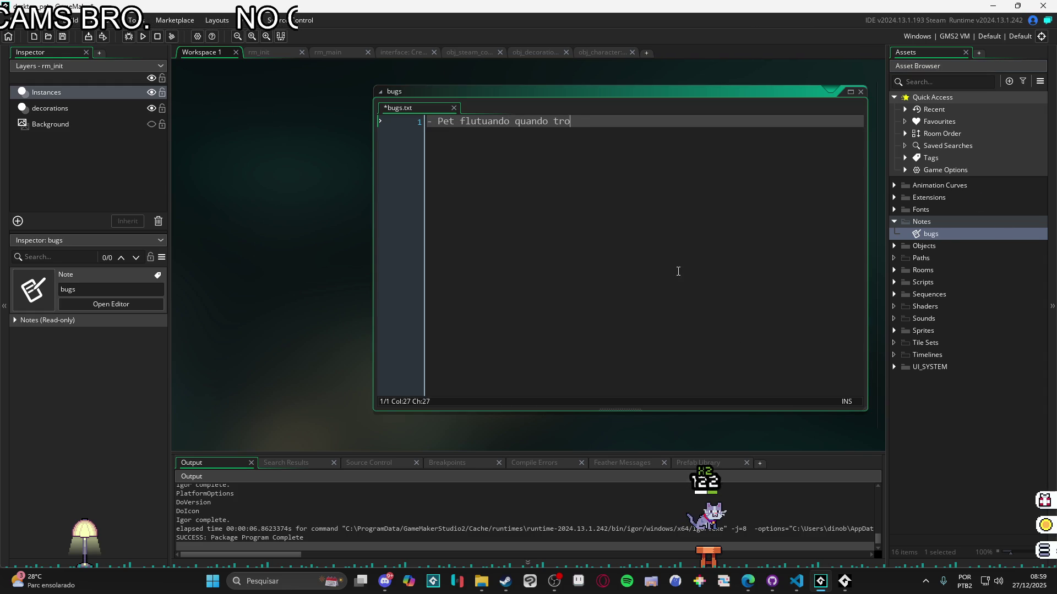
text(ca de monitor)
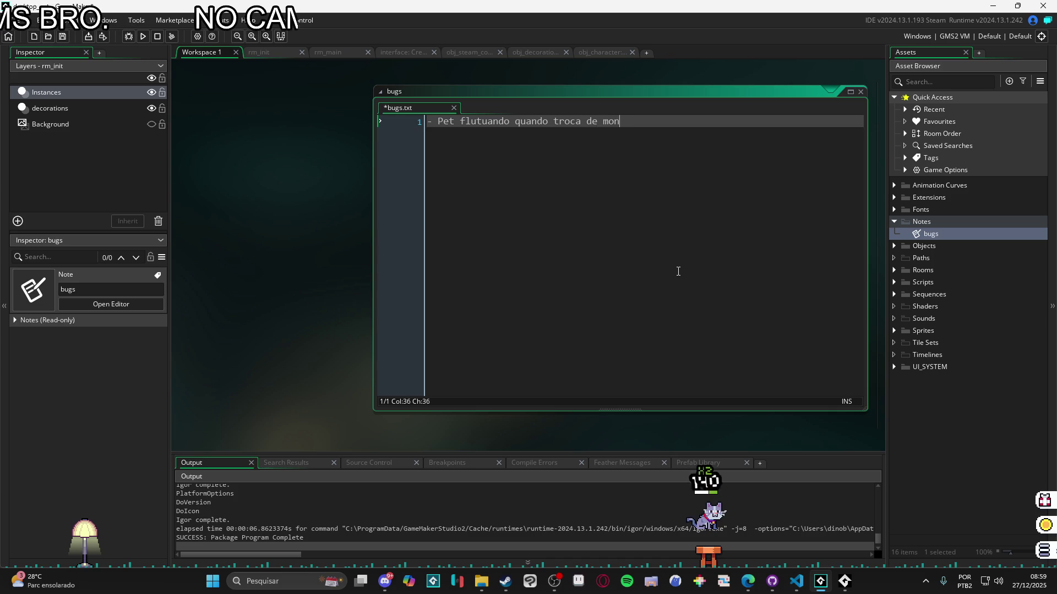
key(Return)
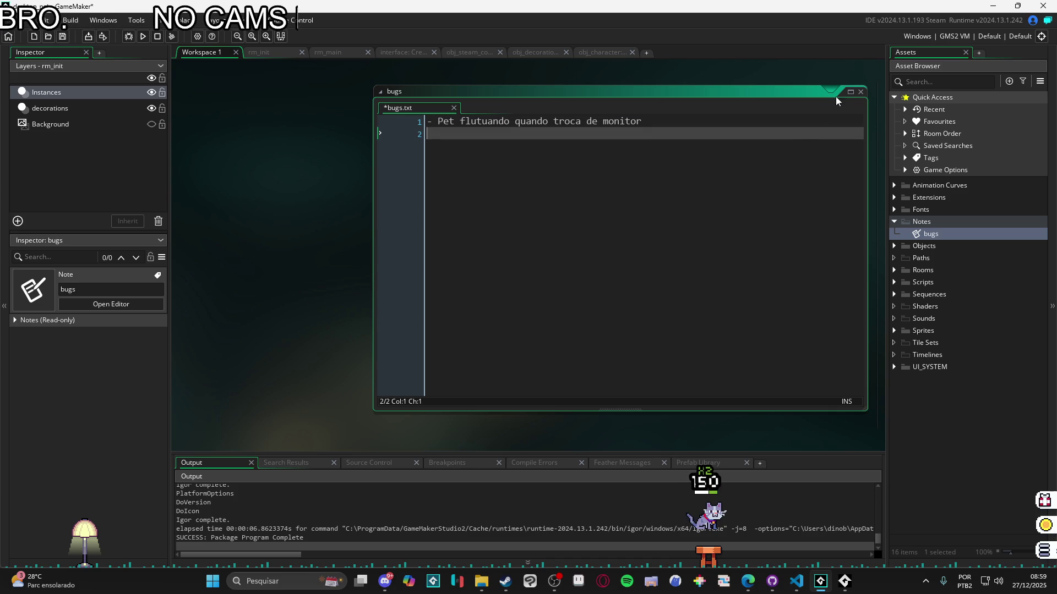
click(861, 92)
click(1046, 551)
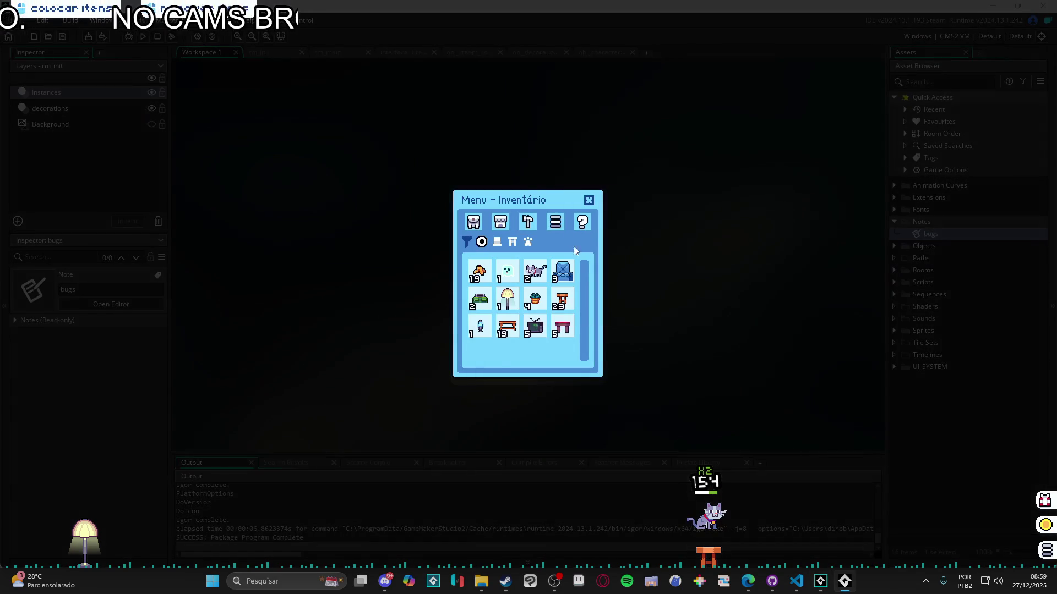
Return the held stool to the pet's inventory and pick a monitor in its settings
click(694, 531)
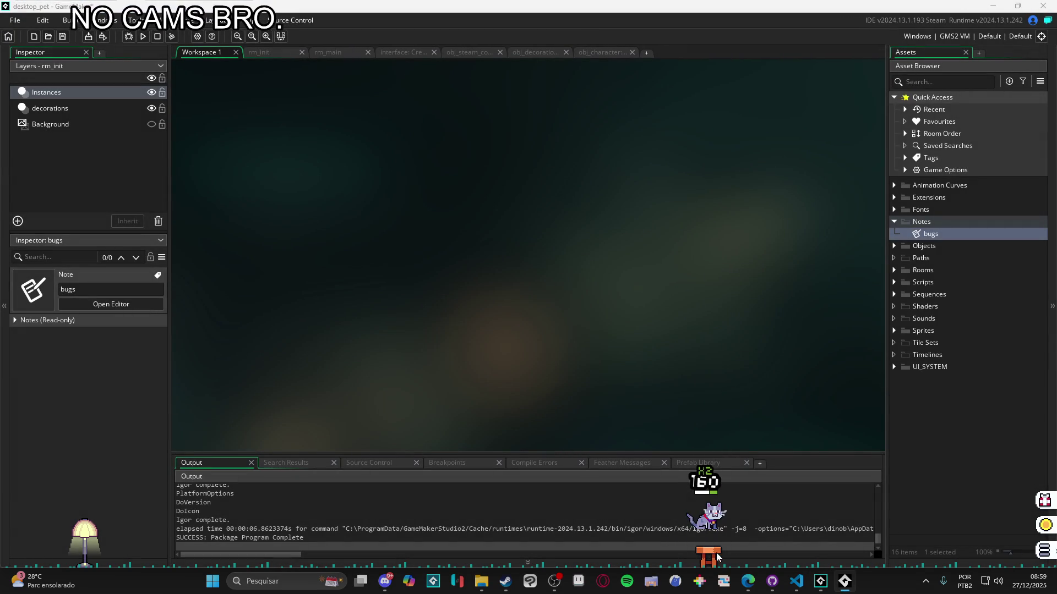
click(1037, 552)
click(706, 562)
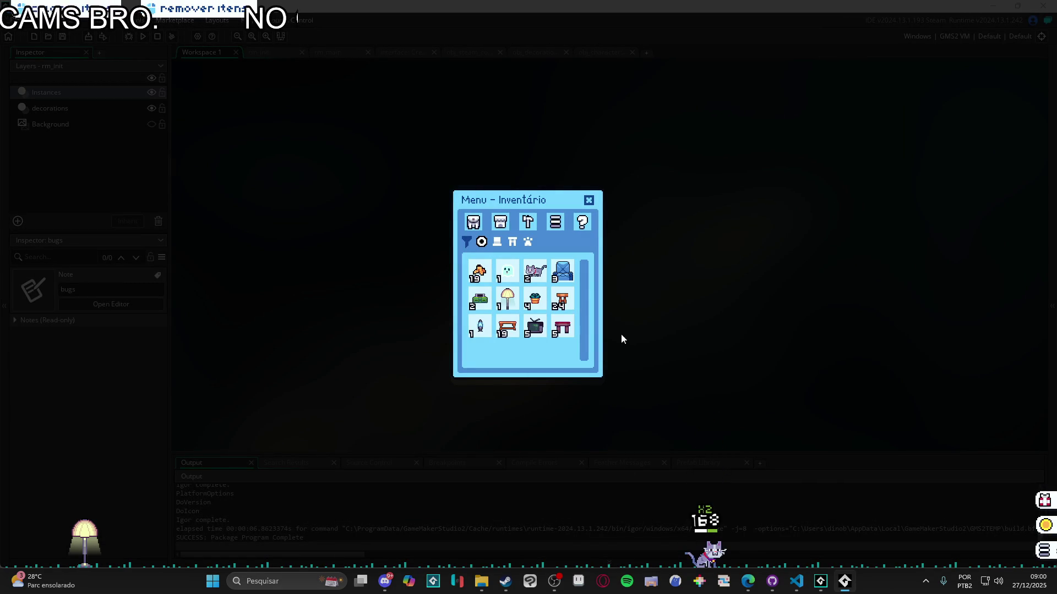
click(589, 203)
click(1044, 551)
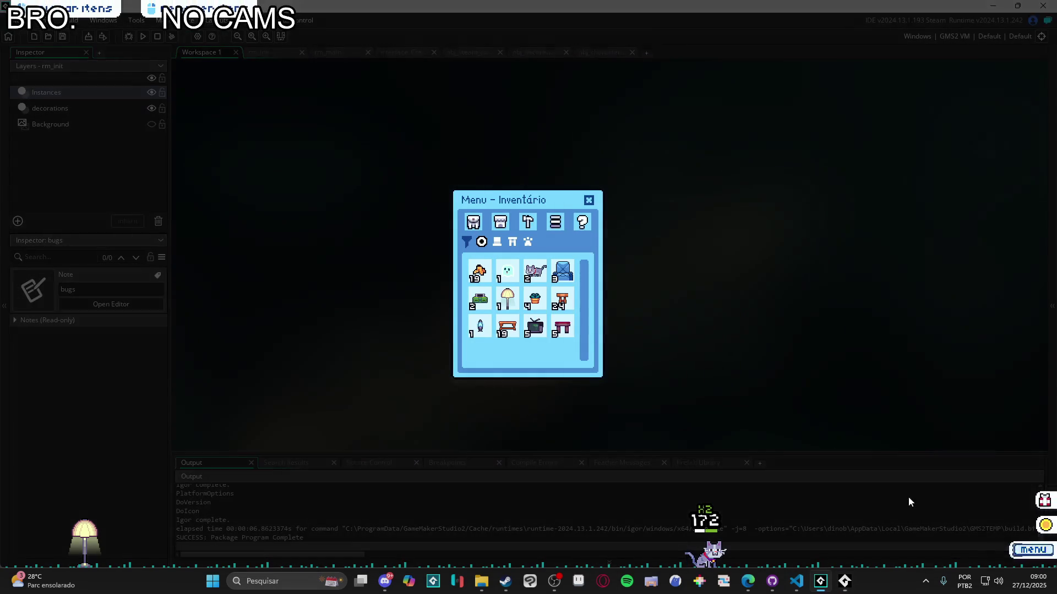
click(549, 228)
click(547, 308)
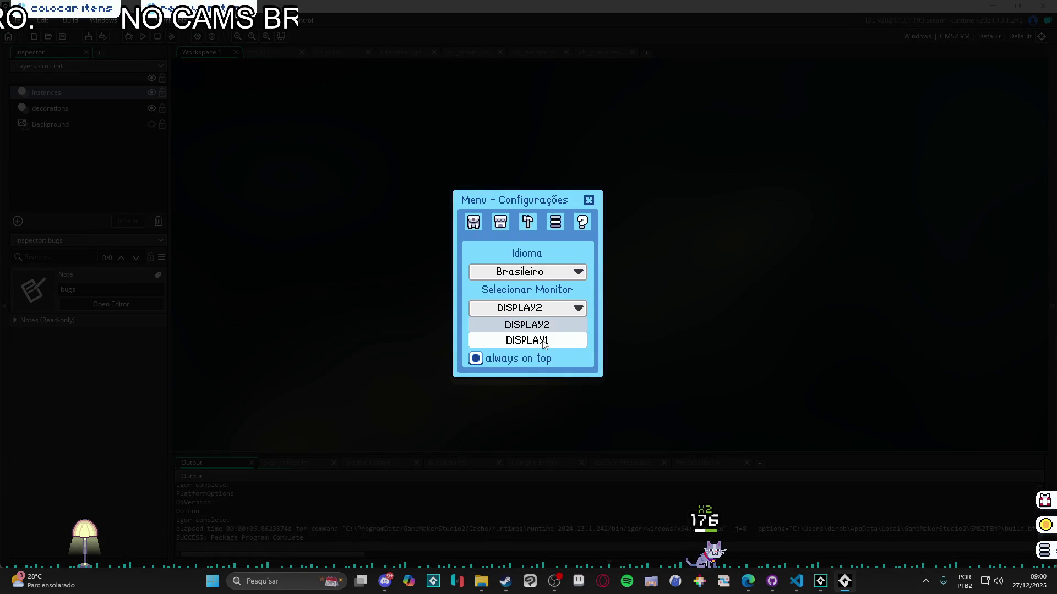
click(539, 339)
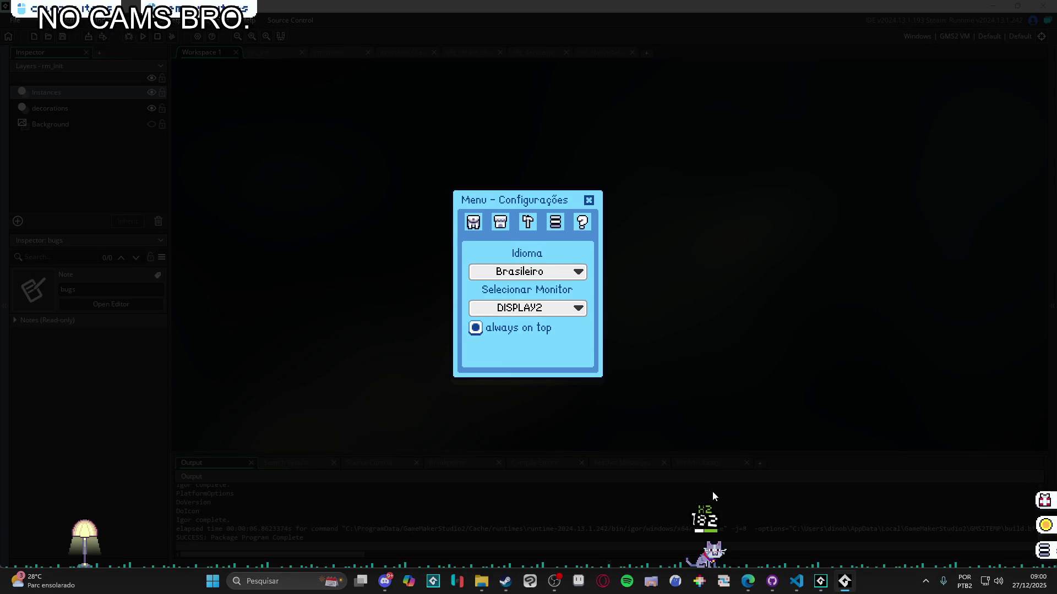
Place two pink tables along the screen bottom, then show the Asset Browser at 100% zoom
click(1044, 552)
click(1048, 552)
drag(562, 326, 735, 410)
drag(562, 326, 744, 486)
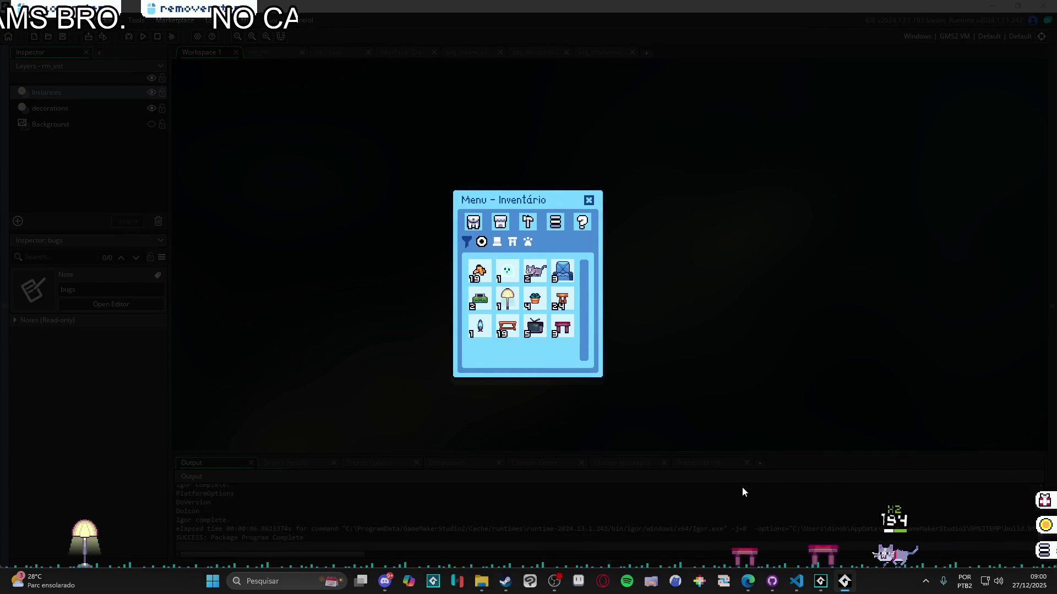
click(588, 200)
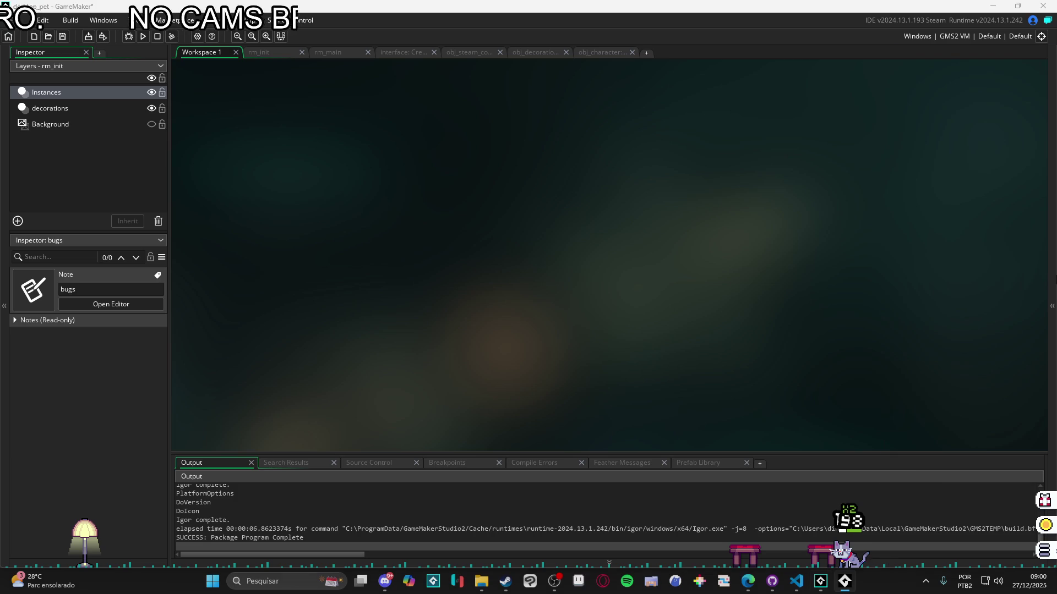
key(ctrl+alt+a)
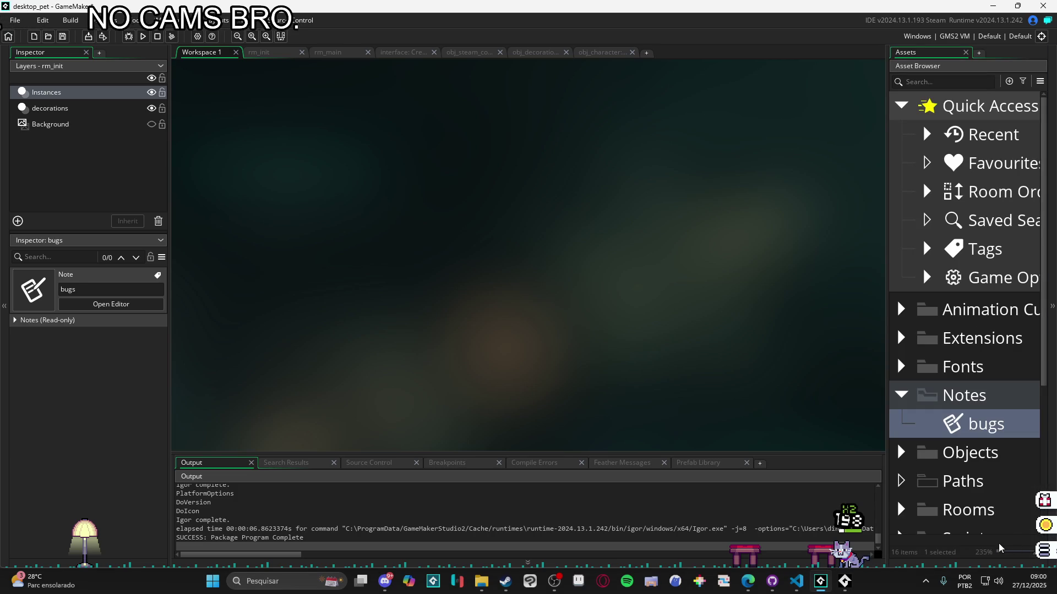
click(997, 553)
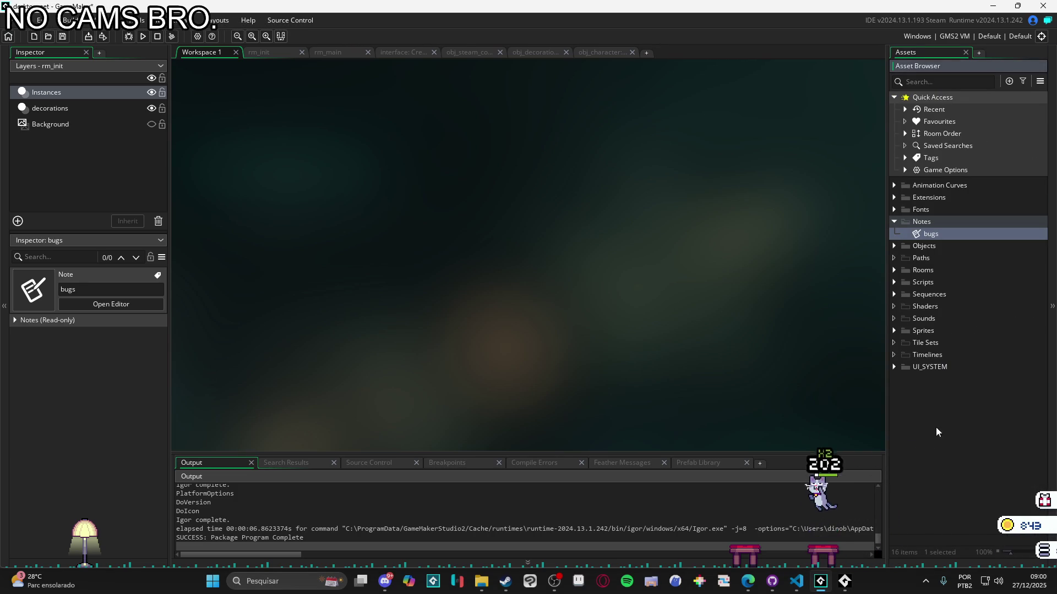
Move the pet to DISPLAY1 through the pet menu's settings page
click(1044, 550)
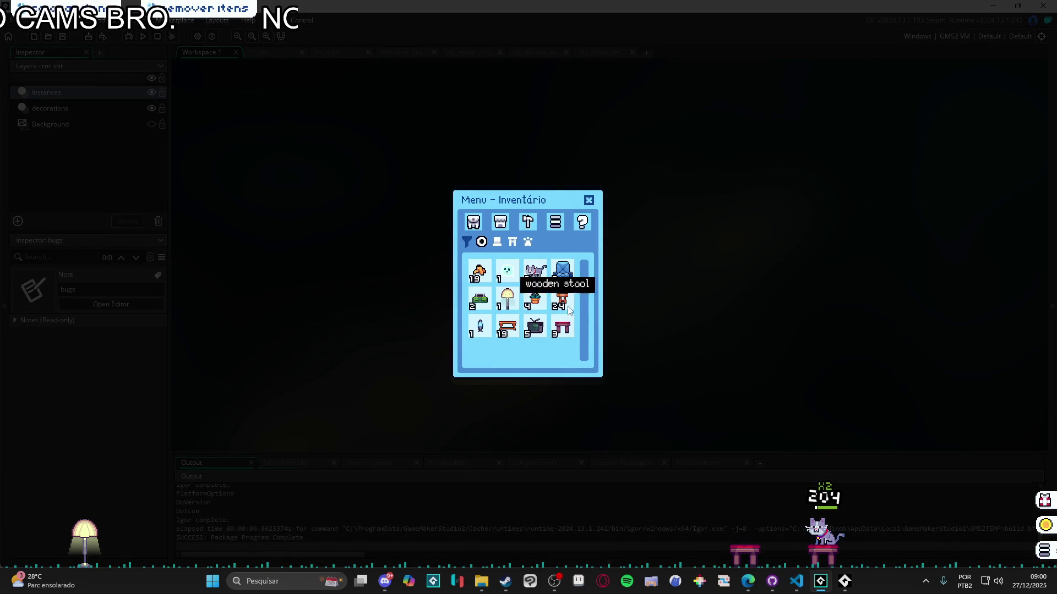
click(554, 226)
click(567, 308)
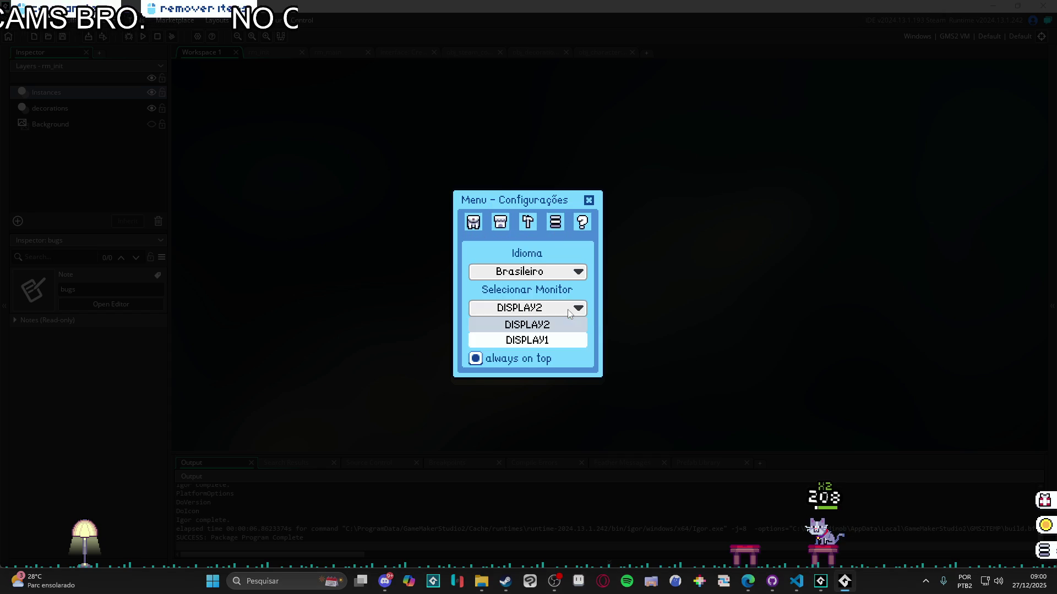
click(569, 340)
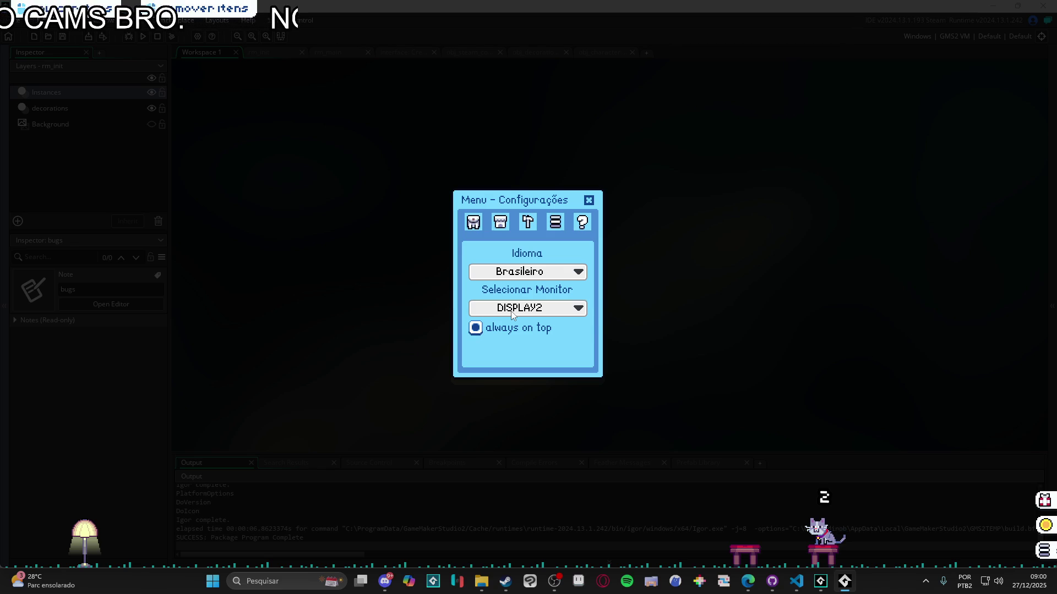
click(589, 199)
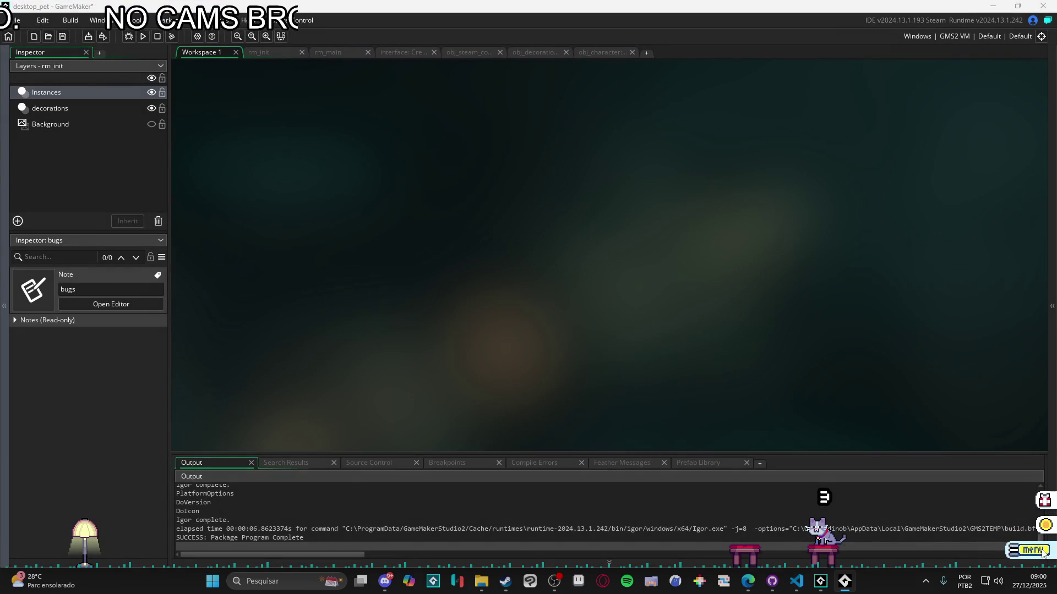
Return both placed pink tables to the pet's inventory
click(821, 559)
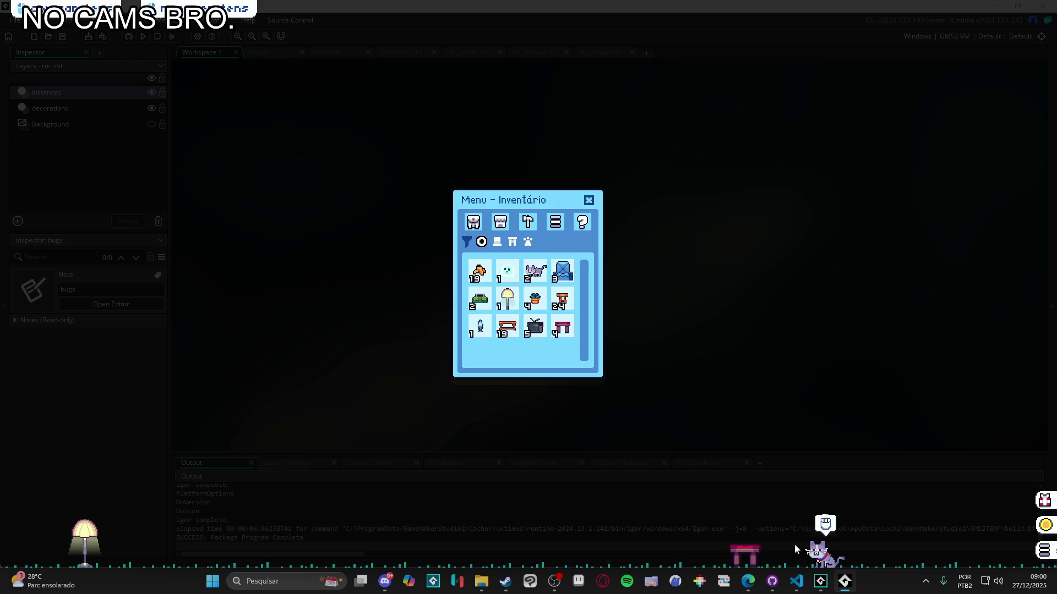
click(745, 556)
click(91, 558)
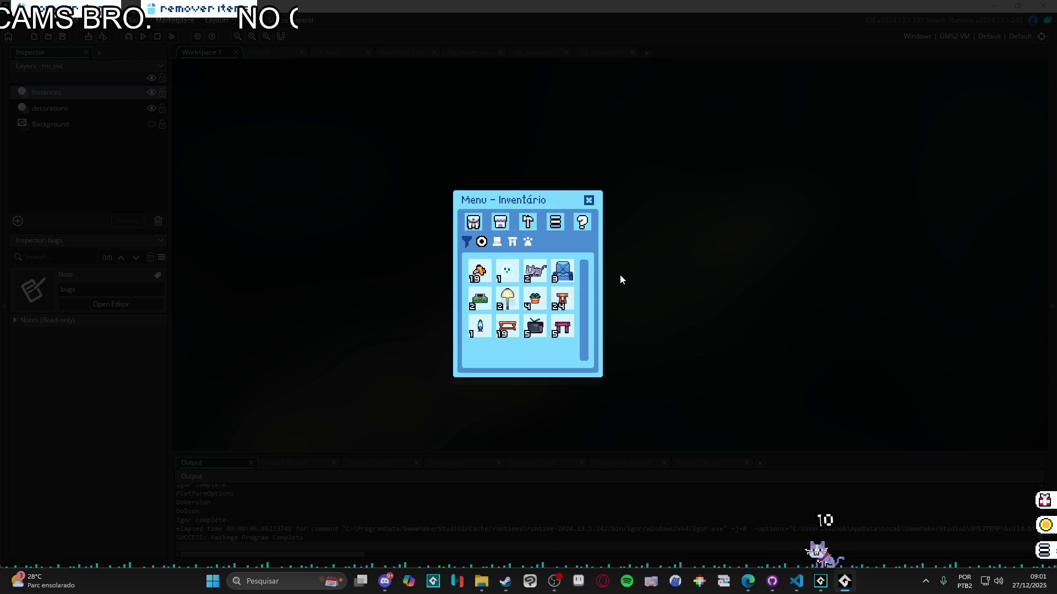
click(588, 200)
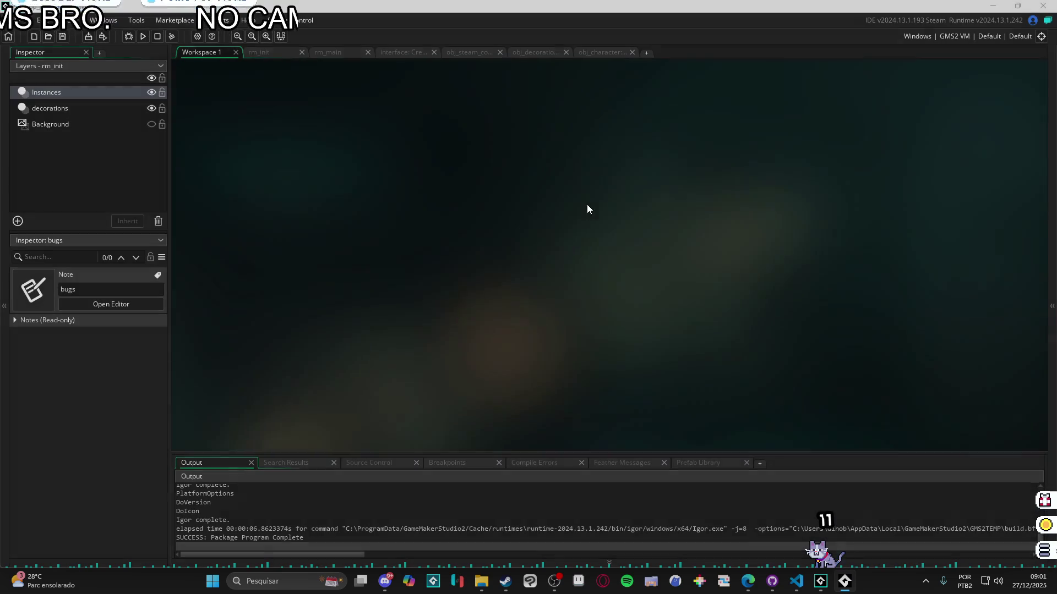
Close the Desktop Pal test window with Fechar janela from its taskbar icon
right_click(844, 581)
click(872, 582)
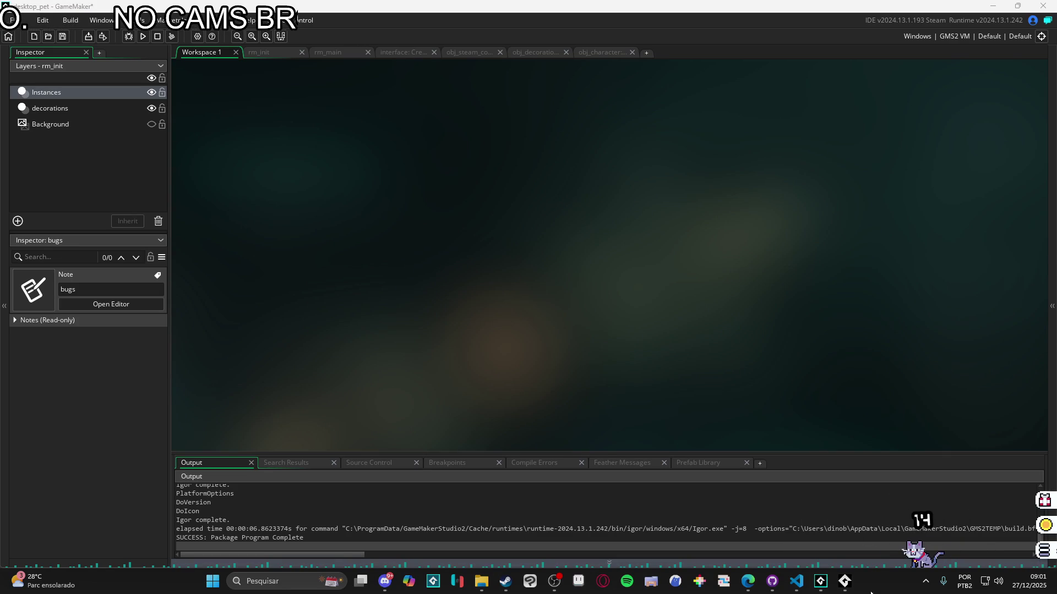
right_click(848, 584)
click(851, 553)
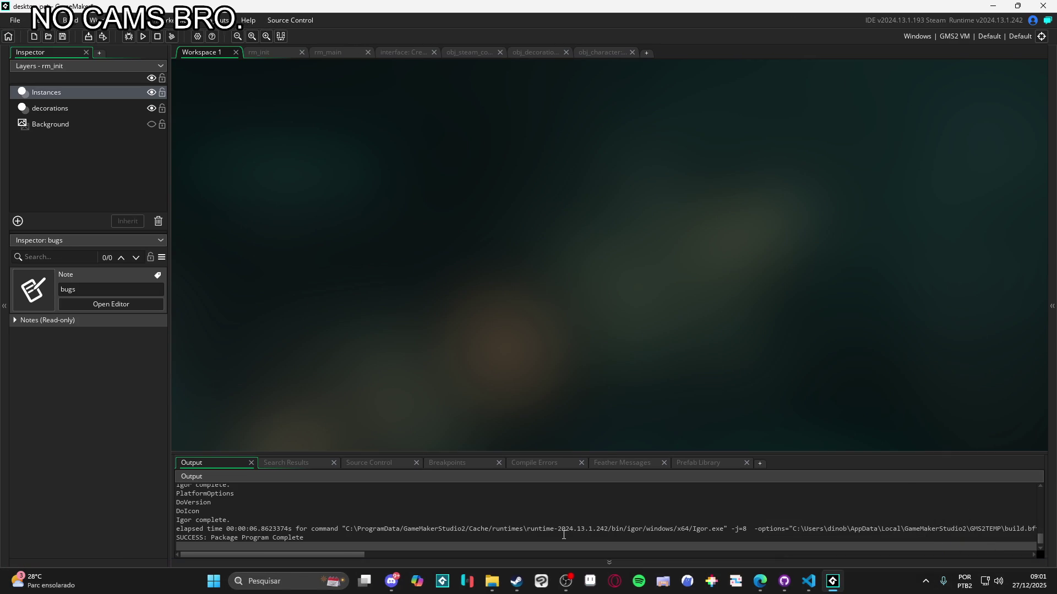
Bring Steam's library forward, launch Desktop Friend with JOGAR, and close its guide window
mouse_move(518, 581)
click(454, 533)
click(217, 234)
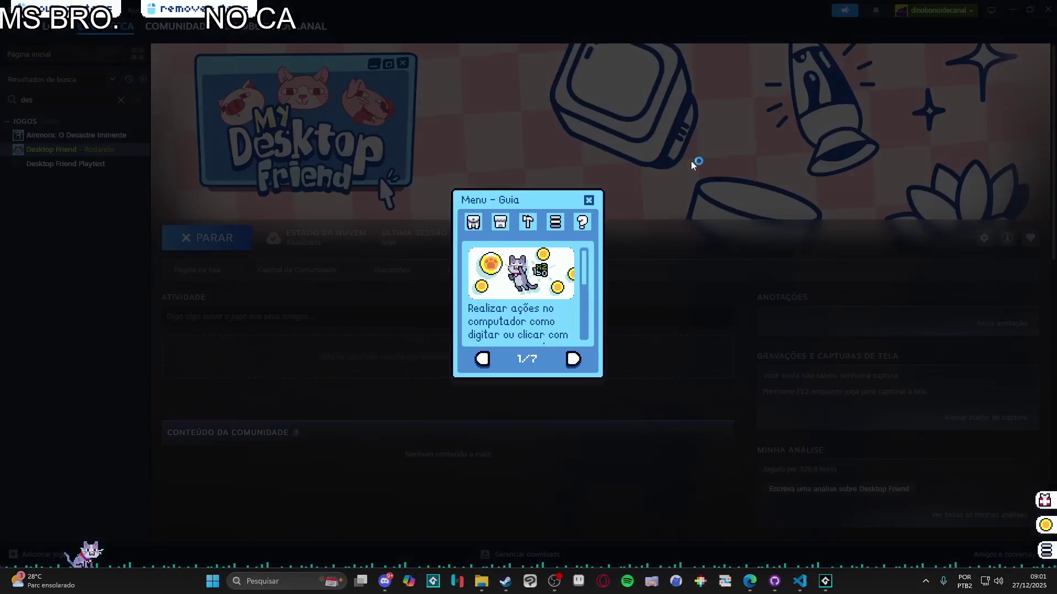
click(589, 200)
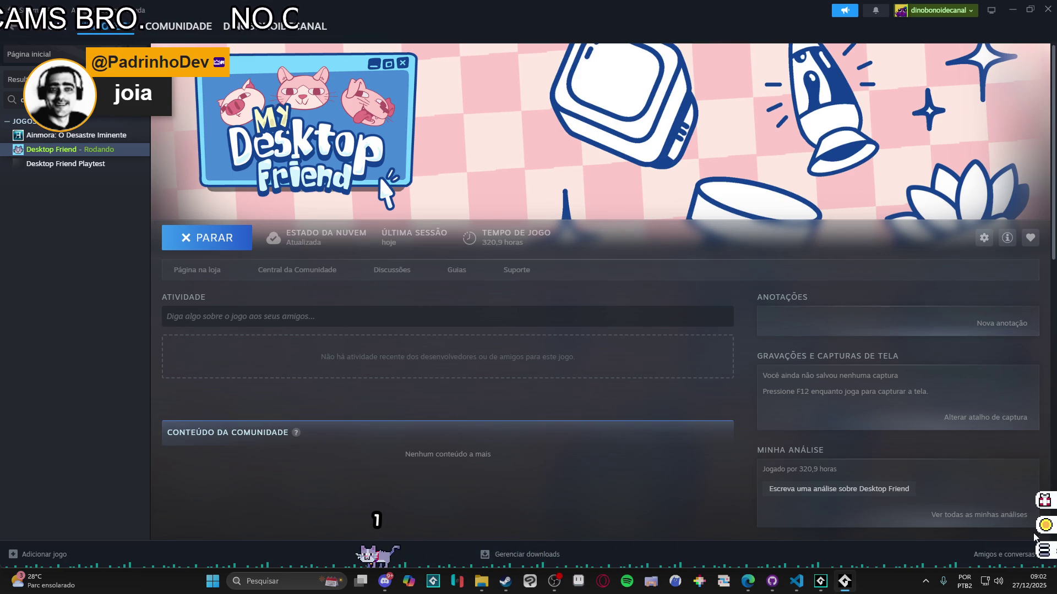
Open Ferramentas > Notas and delete the old my_note_1, blank and asdasd notes
click(1044, 525)
drag(572, 199, 787, 206)
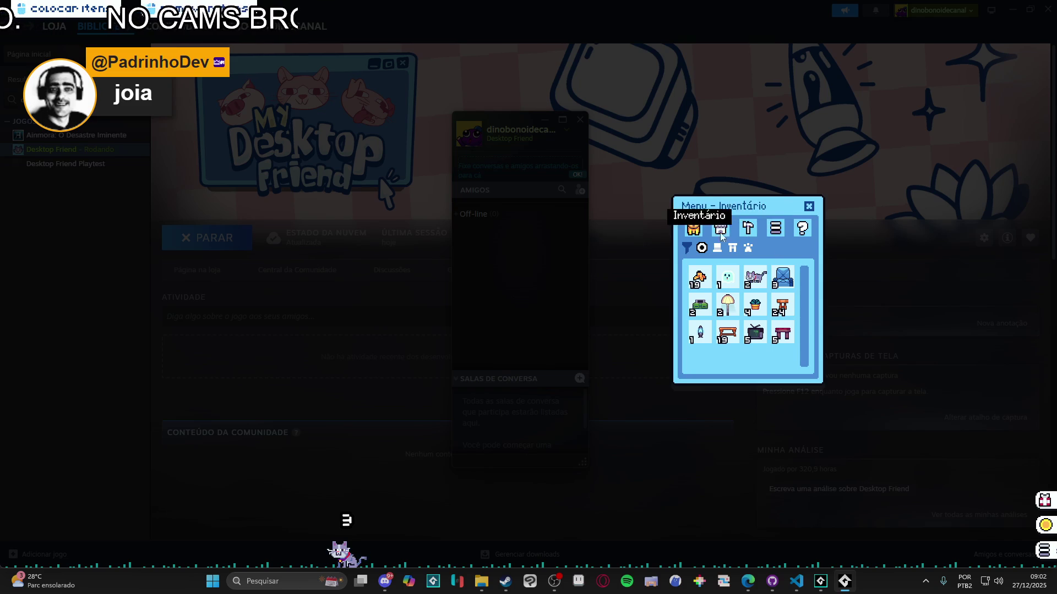
click(748, 228)
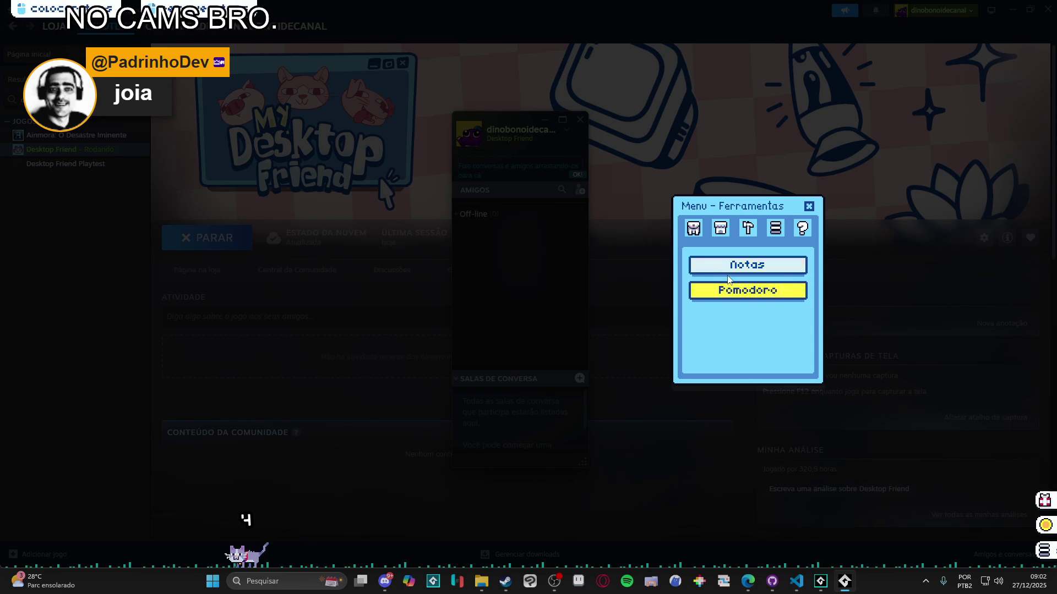
click(747, 265)
click(787, 260)
click(788, 261)
click(787, 262)
Create a note titled teste with body text 'testesssss', then close the notes and Steam friends panels
click(740, 361)
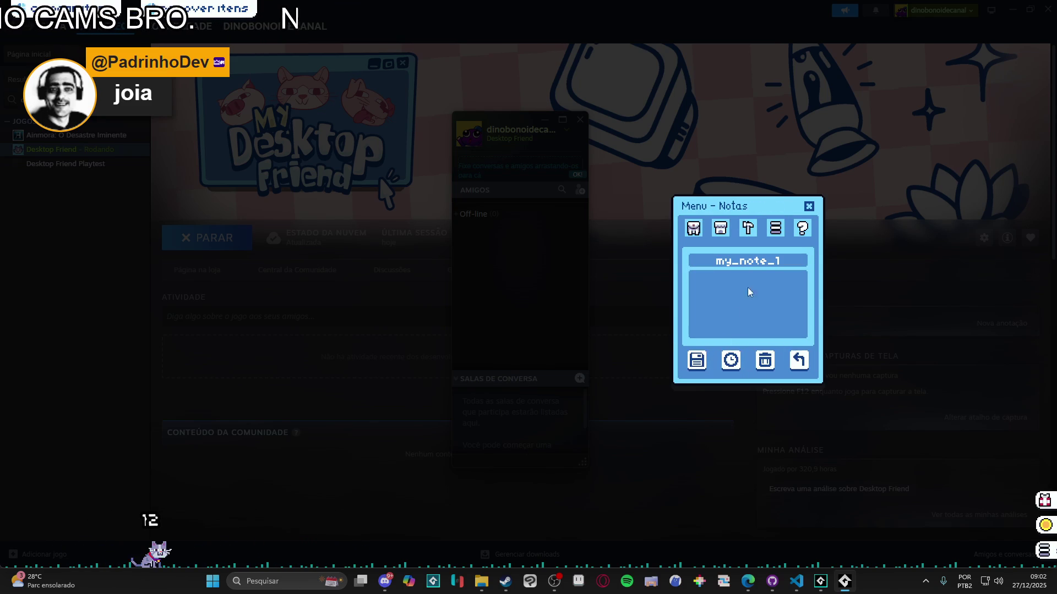
click(746, 262)
text(teste)
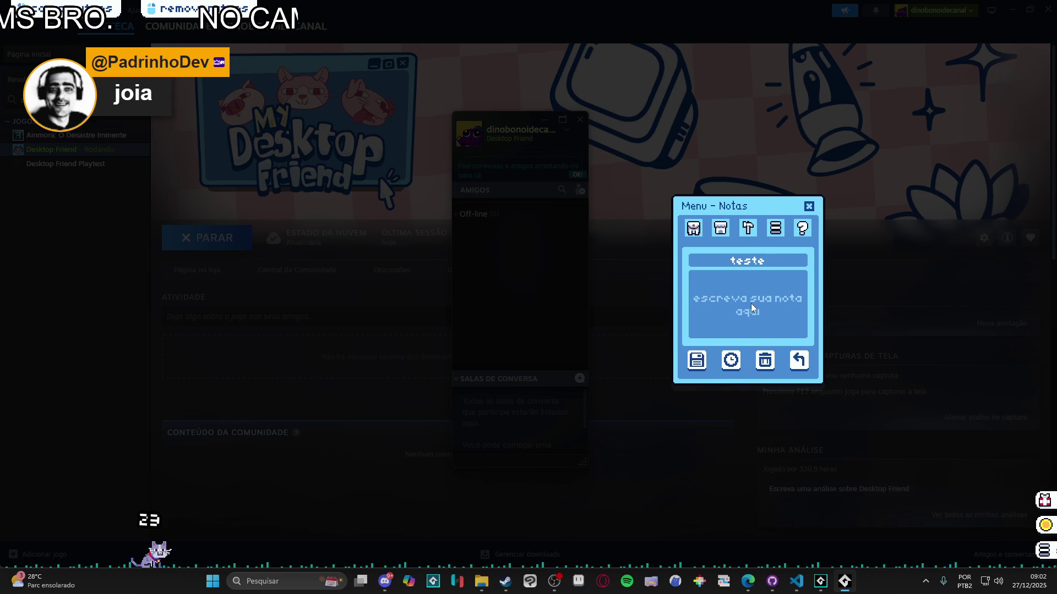
click(751, 305)
text(testess)
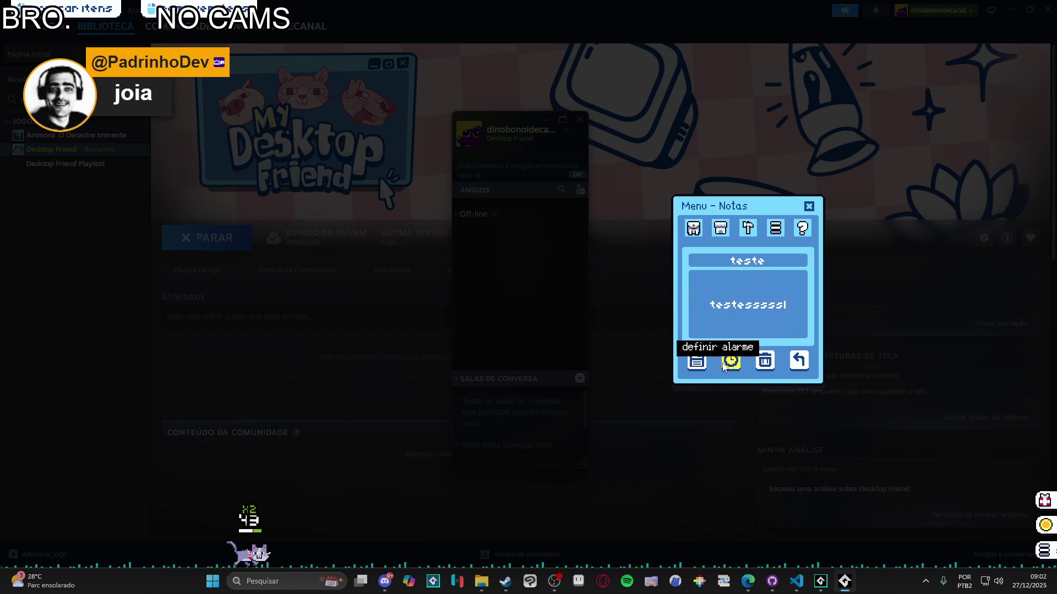
text(sss)
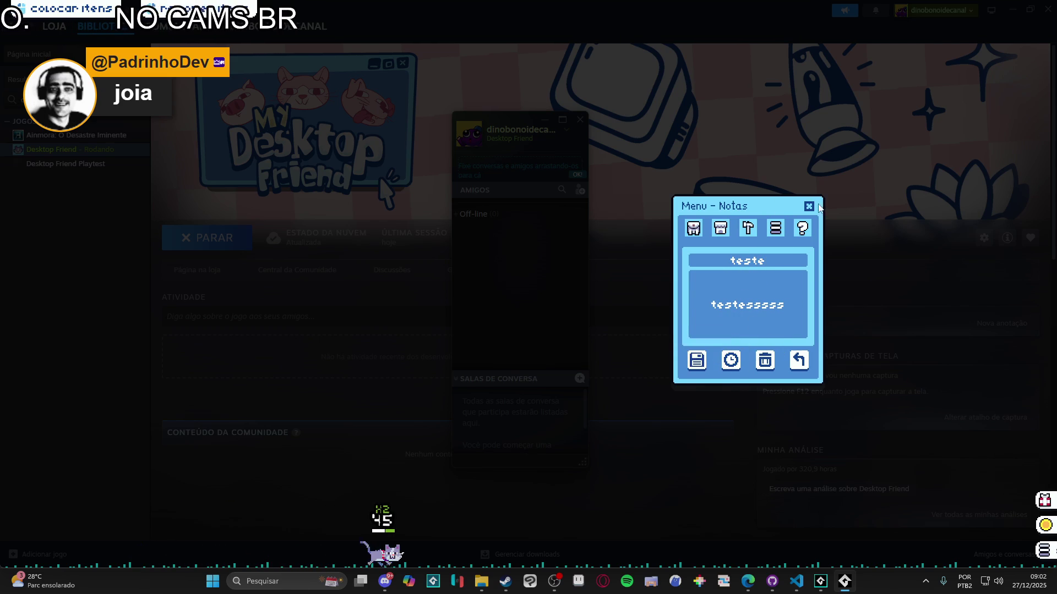
click(809, 206)
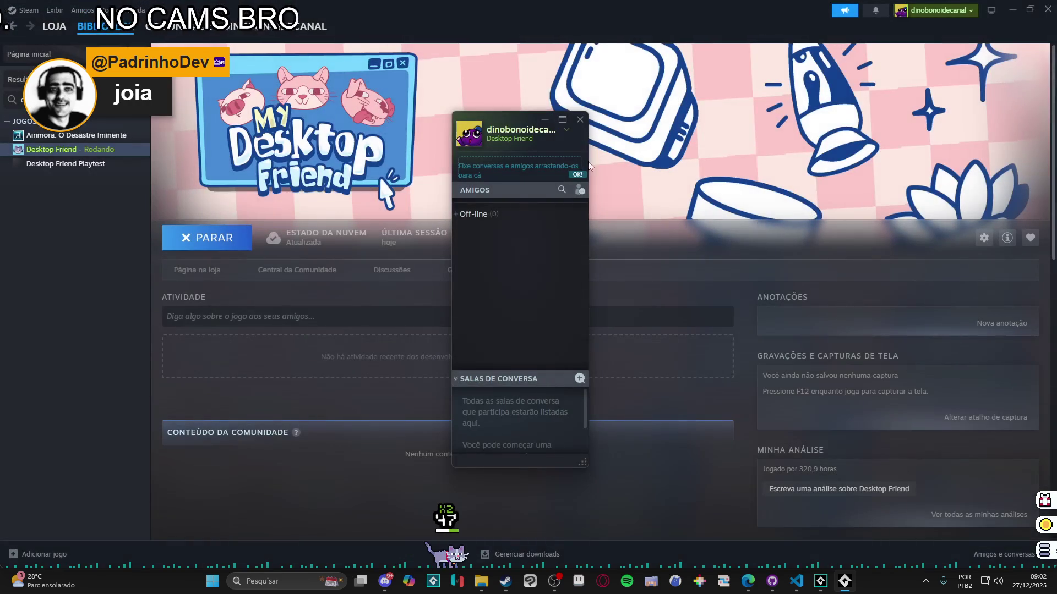
click(580, 123)
Give the teste note a reminder at 9 and confirm it
click(1044, 553)
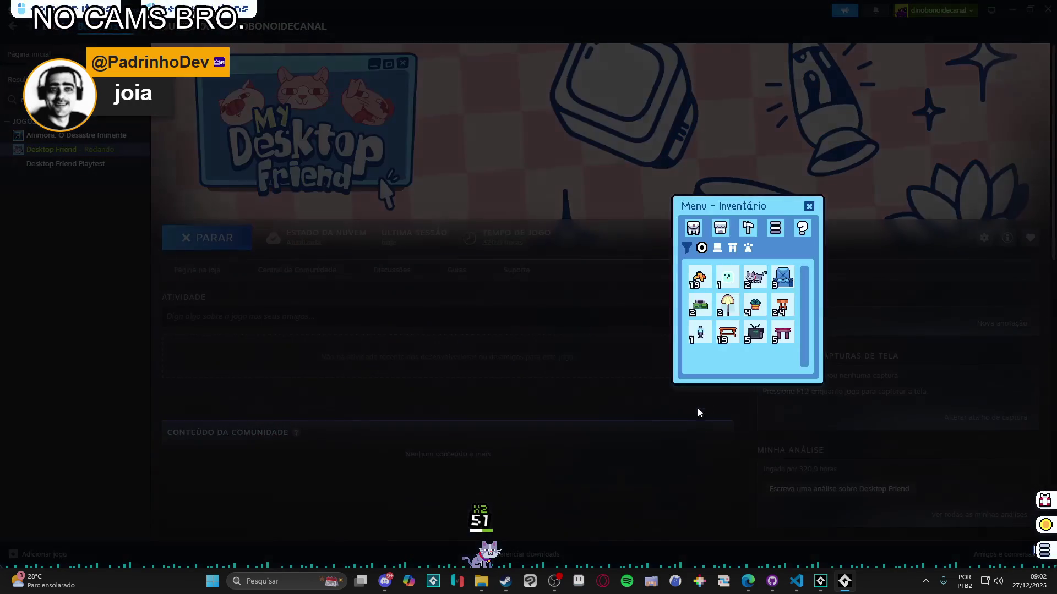
click(748, 228)
click(758, 266)
click(771, 261)
click(732, 354)
click(775, 303)
scroll(784, 316, down, 2)
click(790, 303)
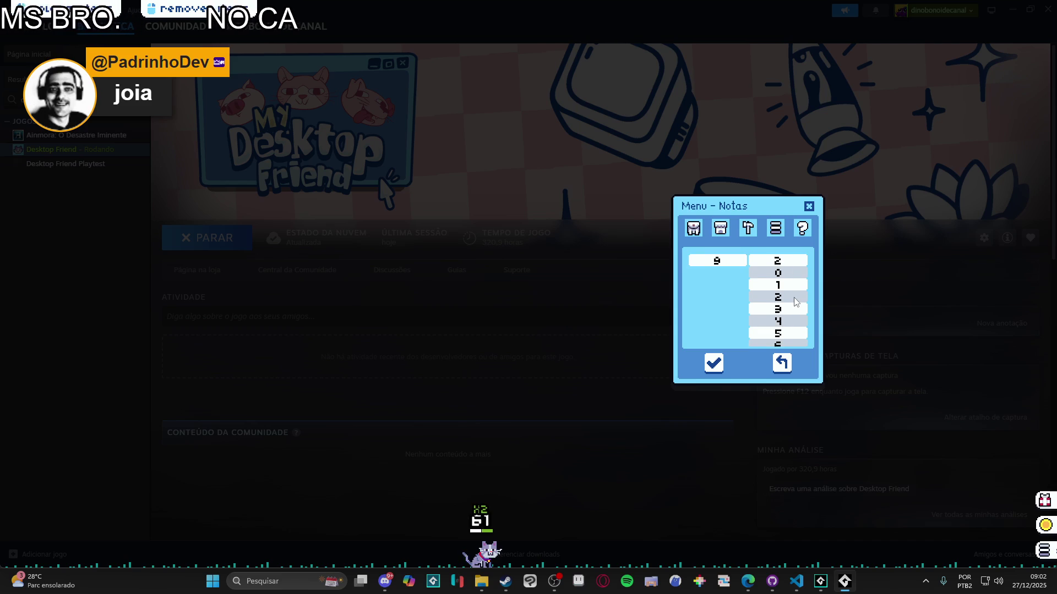
click(793, 309)
click(714, 363)
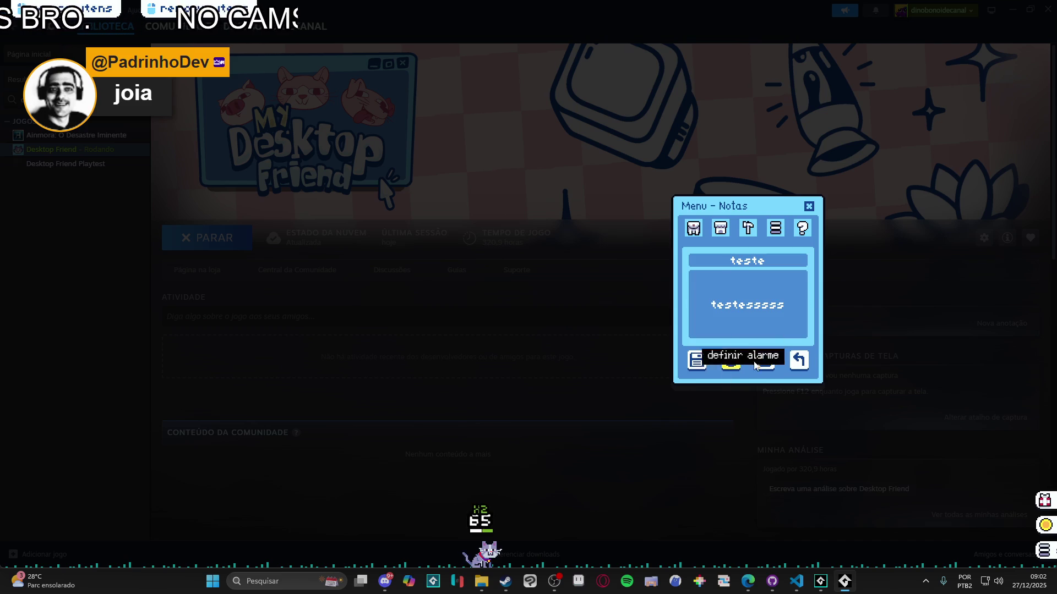
click(809, 207)
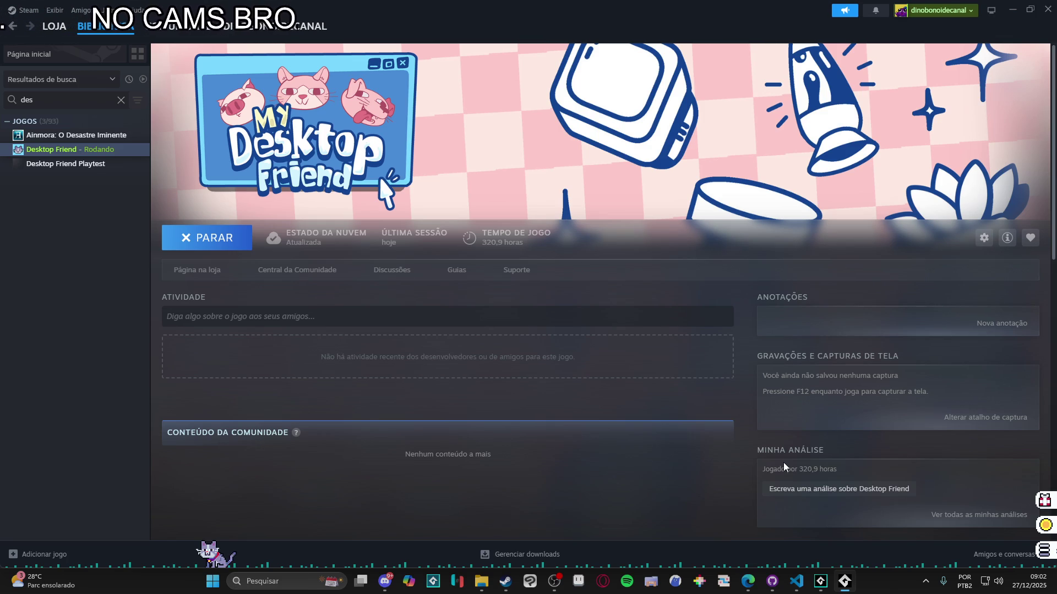
mouse_move(208, 562)
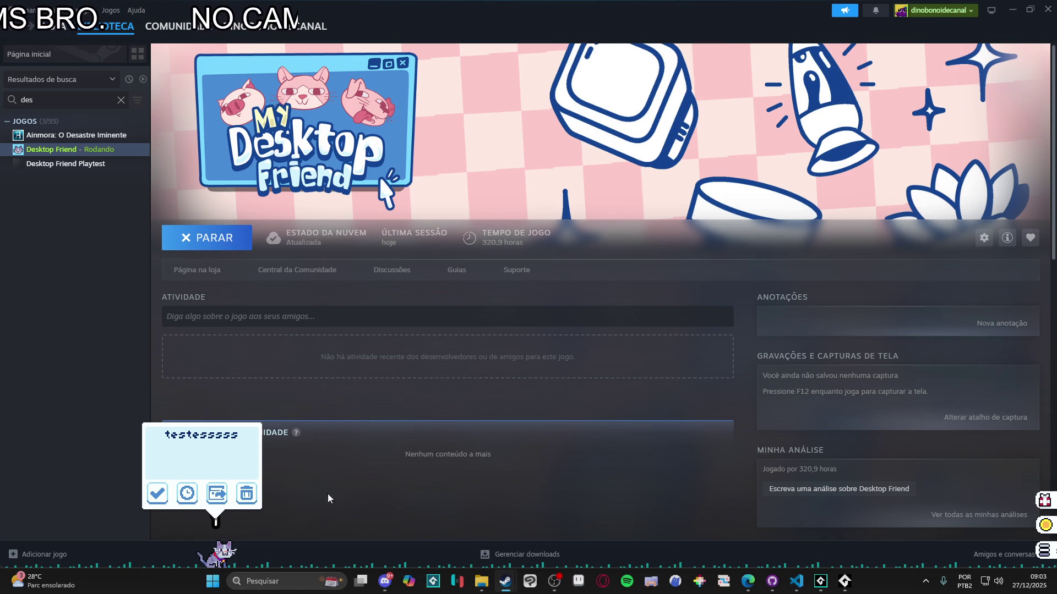
Confirm the note reminder popup and close the running pet game from its taskbar icon
click(1043, 551)
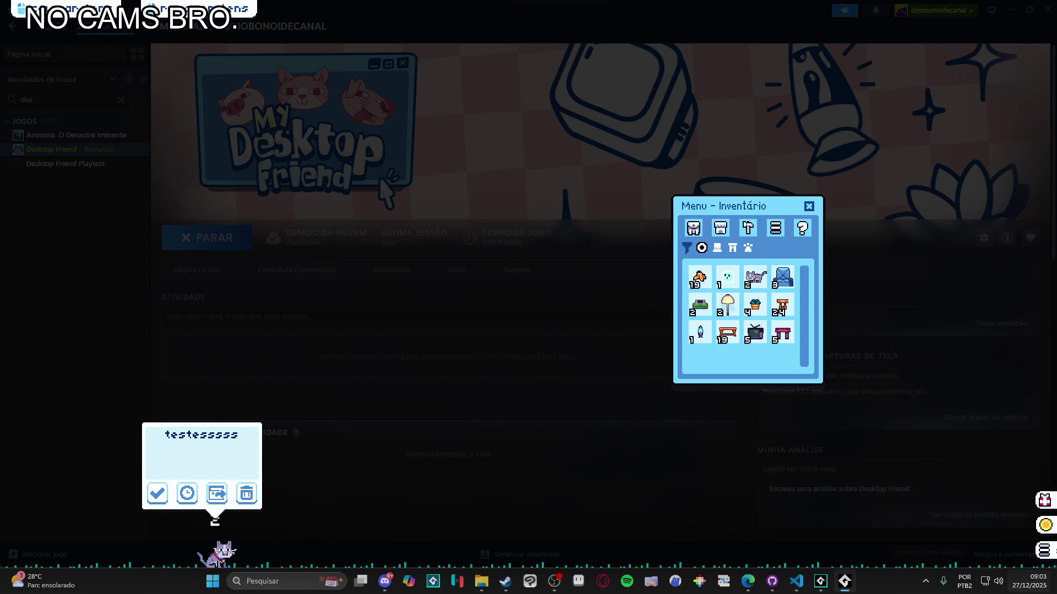
click(819, 580)
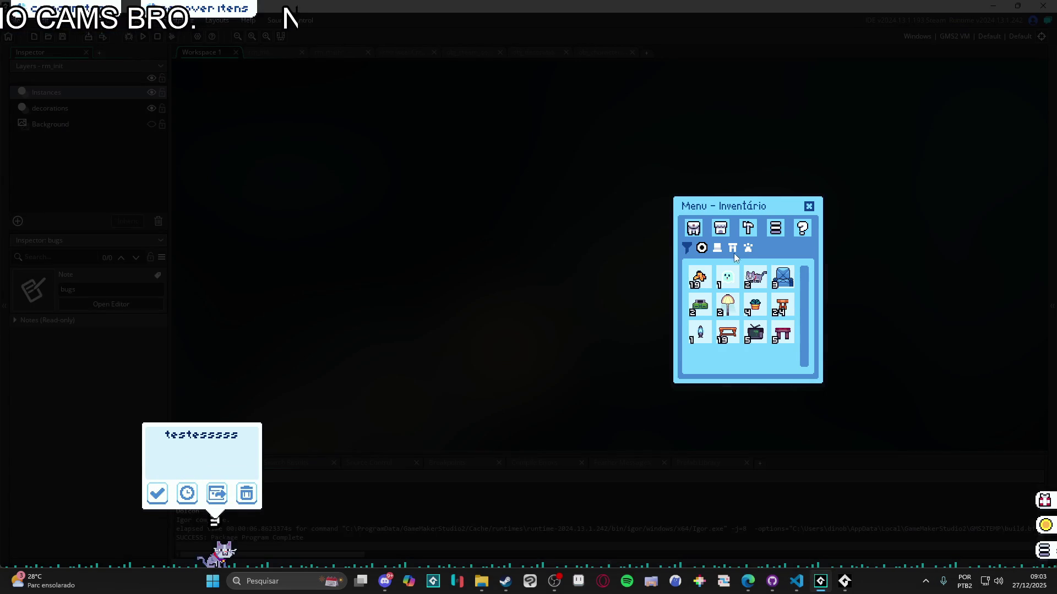
mouse_move(805, 589)
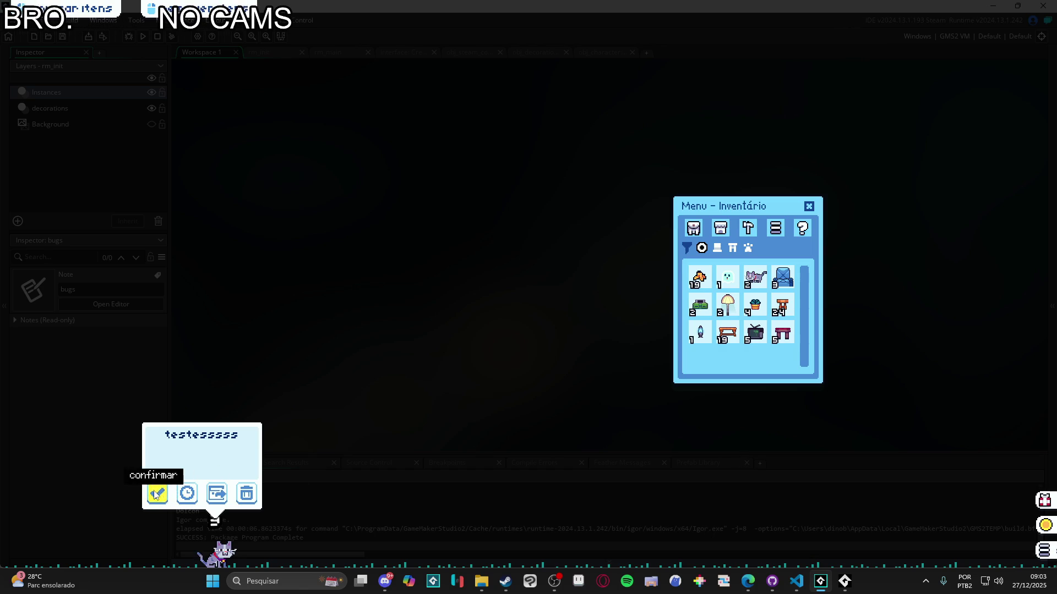
click(187, 494)
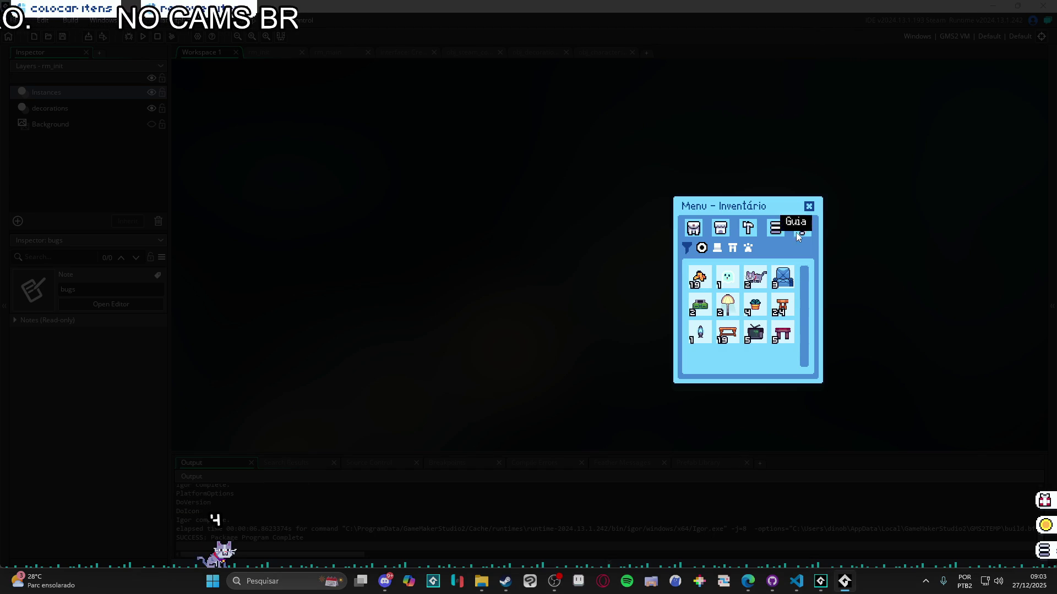
click(808, 207)
right_click(844, 581)
click(809, 553)
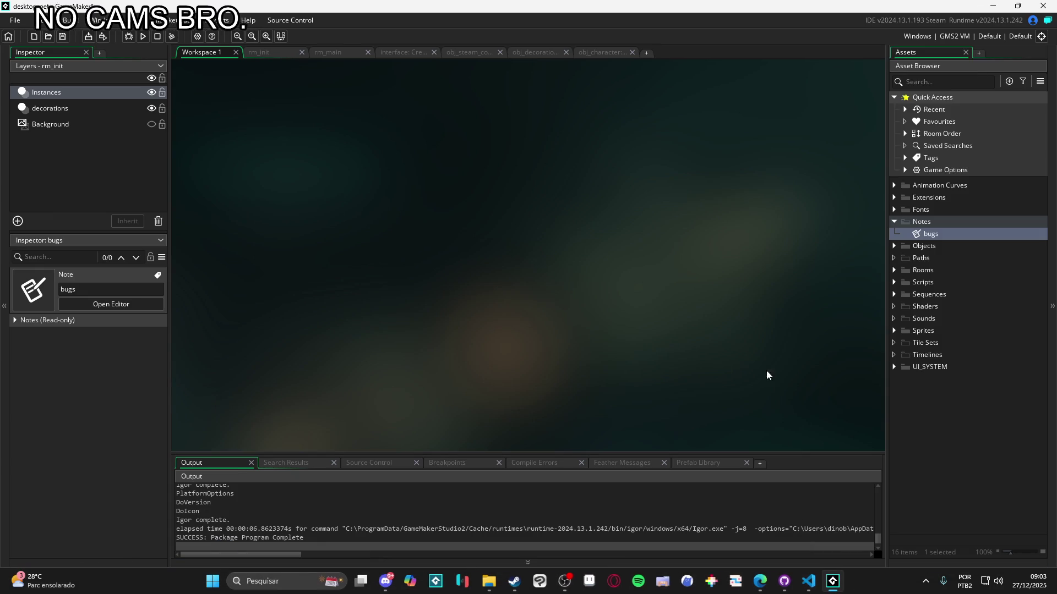
Add '- Mouse over não funciona nos botões do lembrete sem abrir o menu' as line 2 of the bugs note
double_click(921, 238)
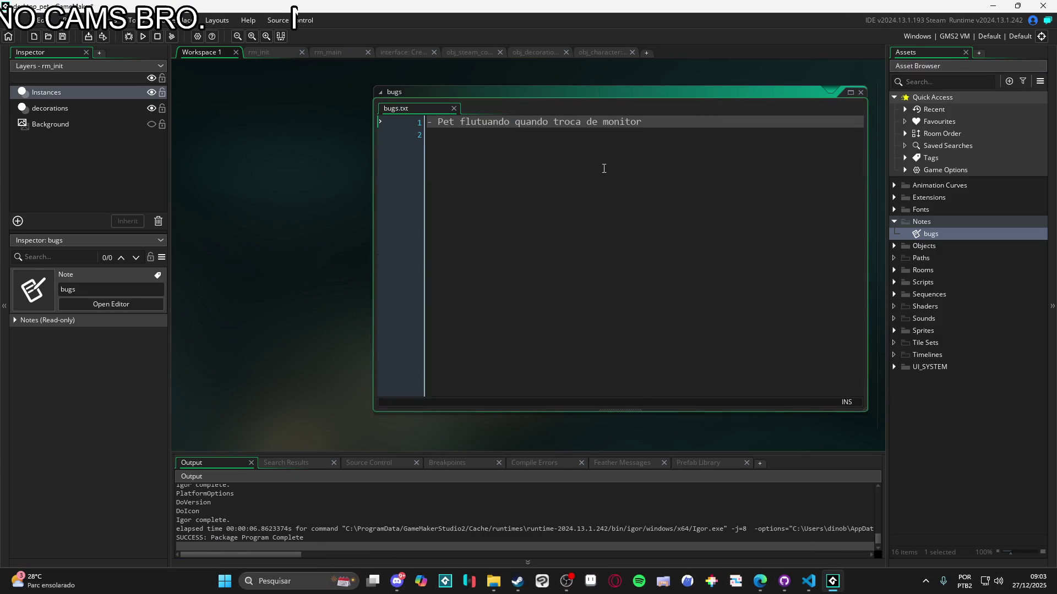
click(606, 165)
text(- )
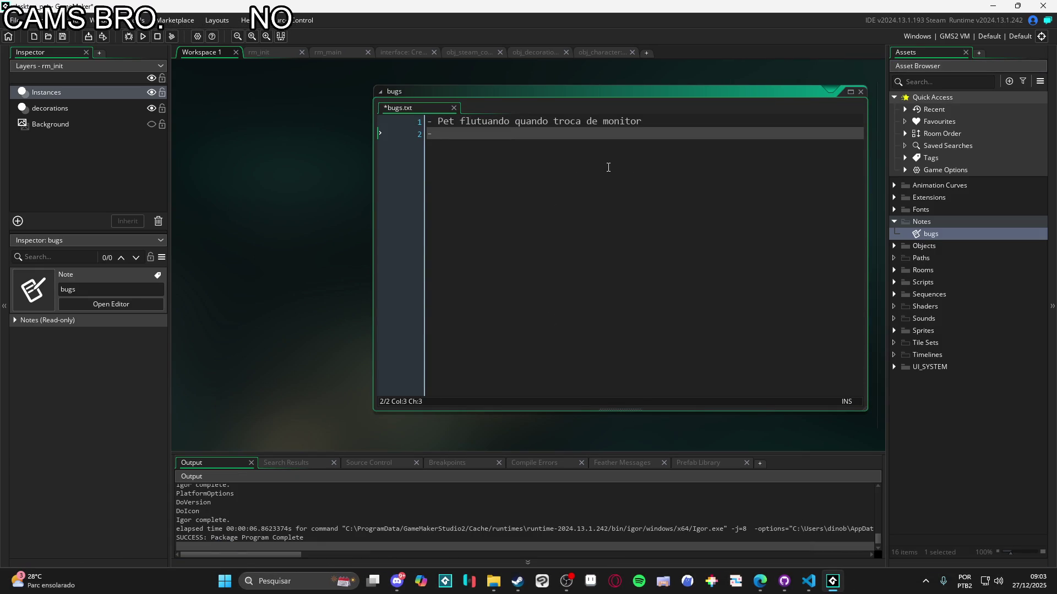
text(Mouse over não funciona)
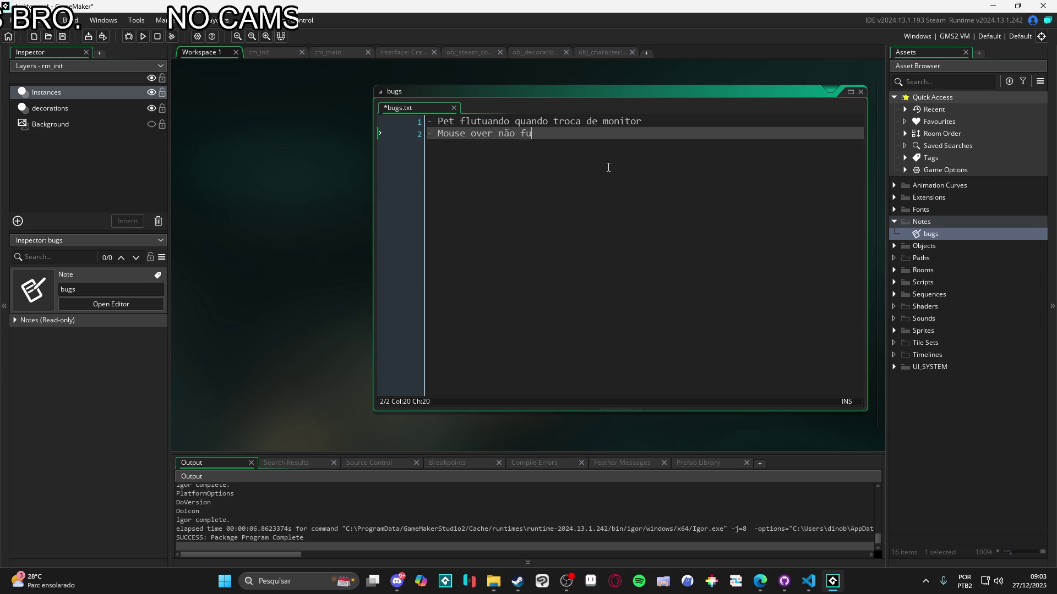
text( nos bo)
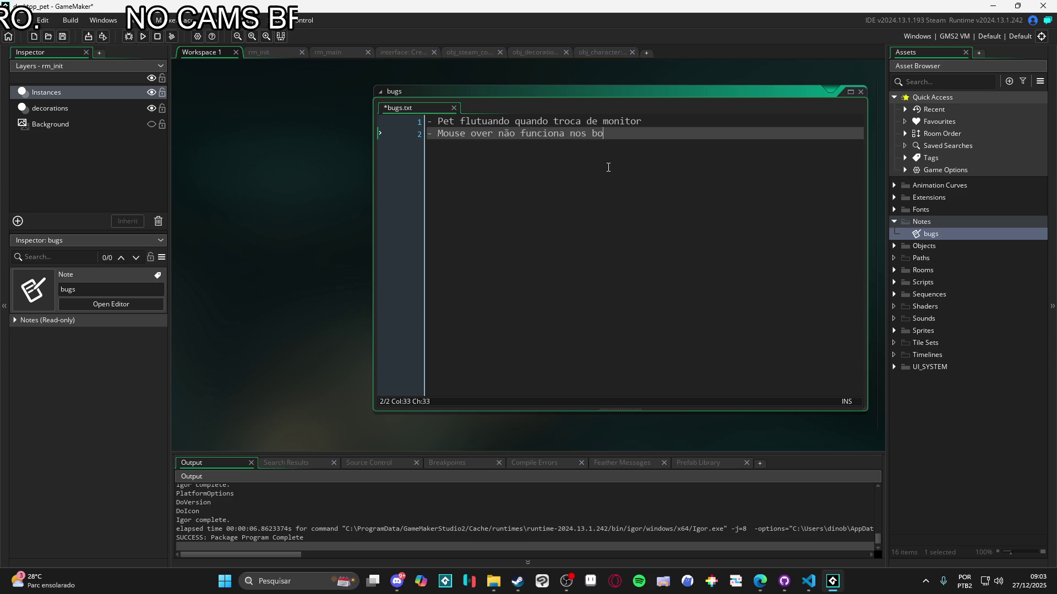
text(tões do l)
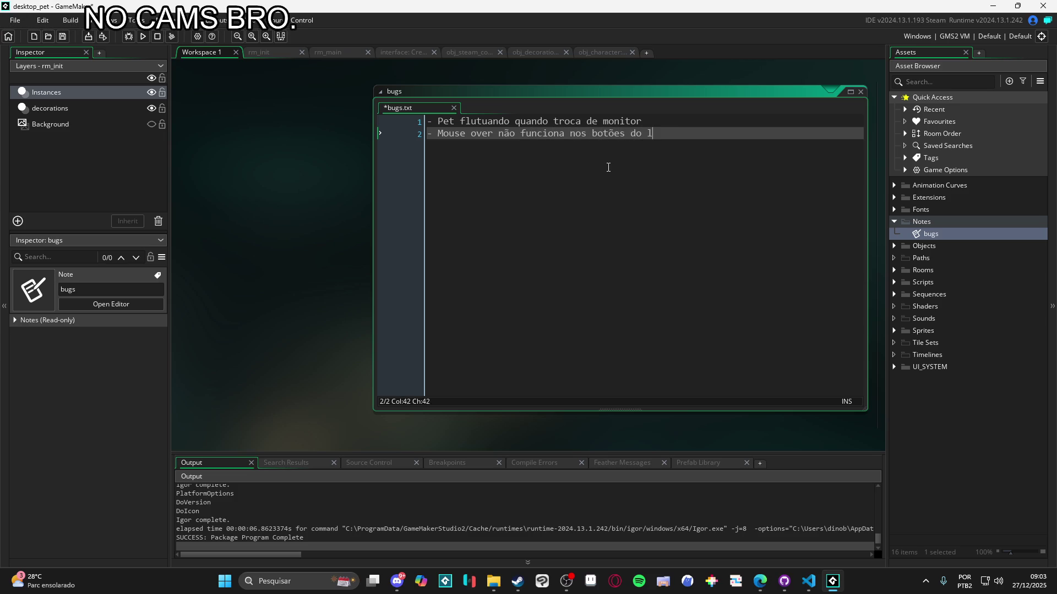
text(embrete sem abrri o m)
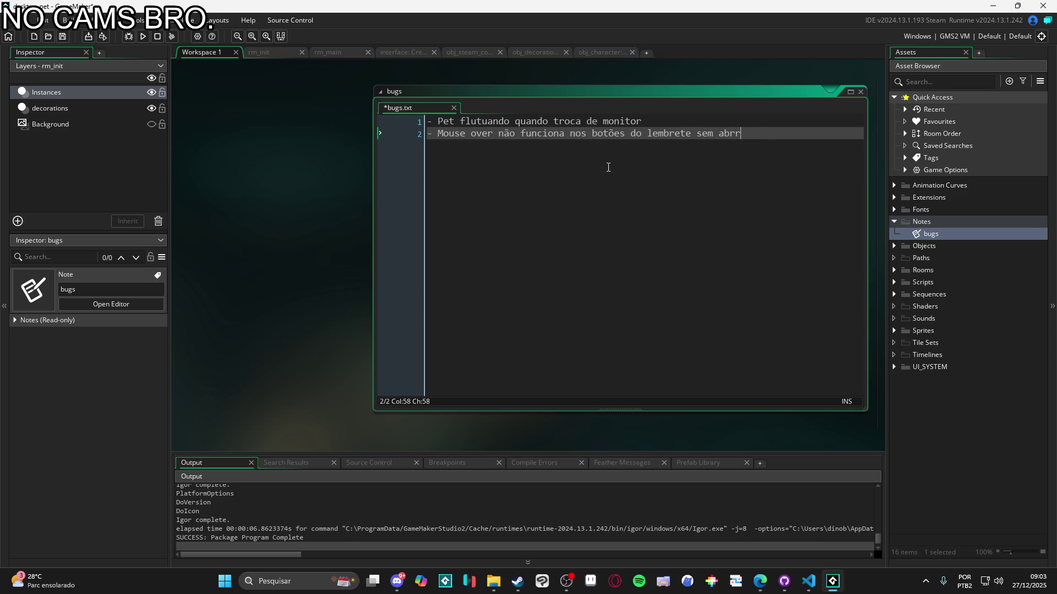
key(BackSpace)
text(ir o menu)
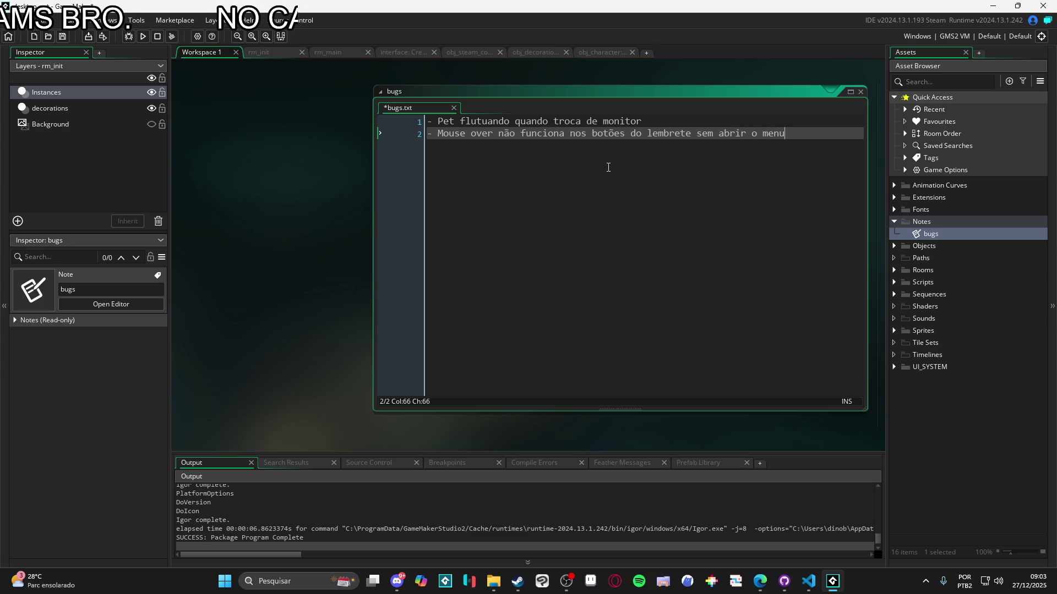
key(Return)
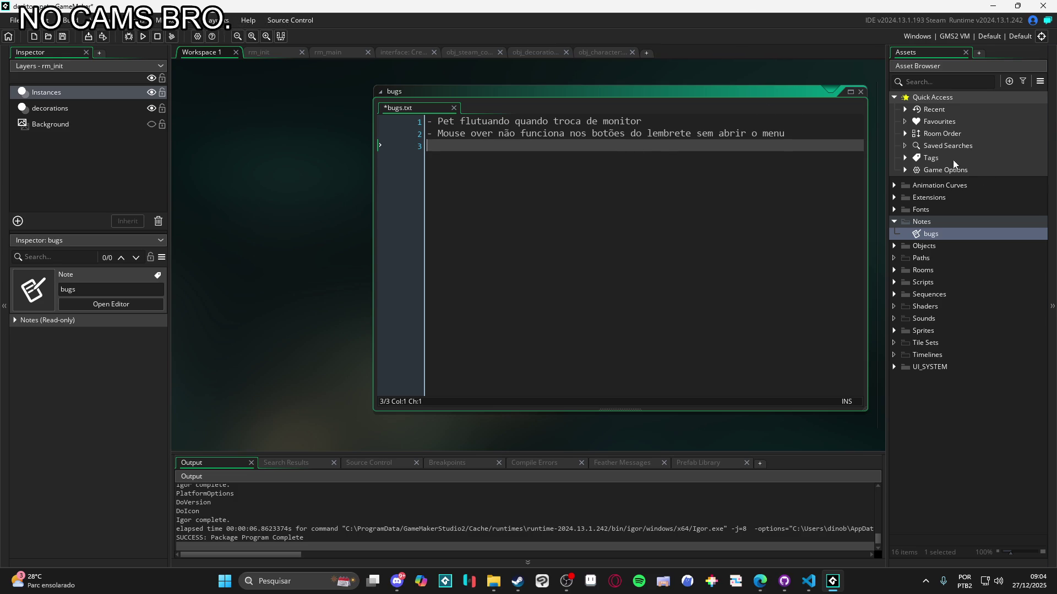
click(936, 82)
Find obj_character through the asset search and open its Step event code
text(character)
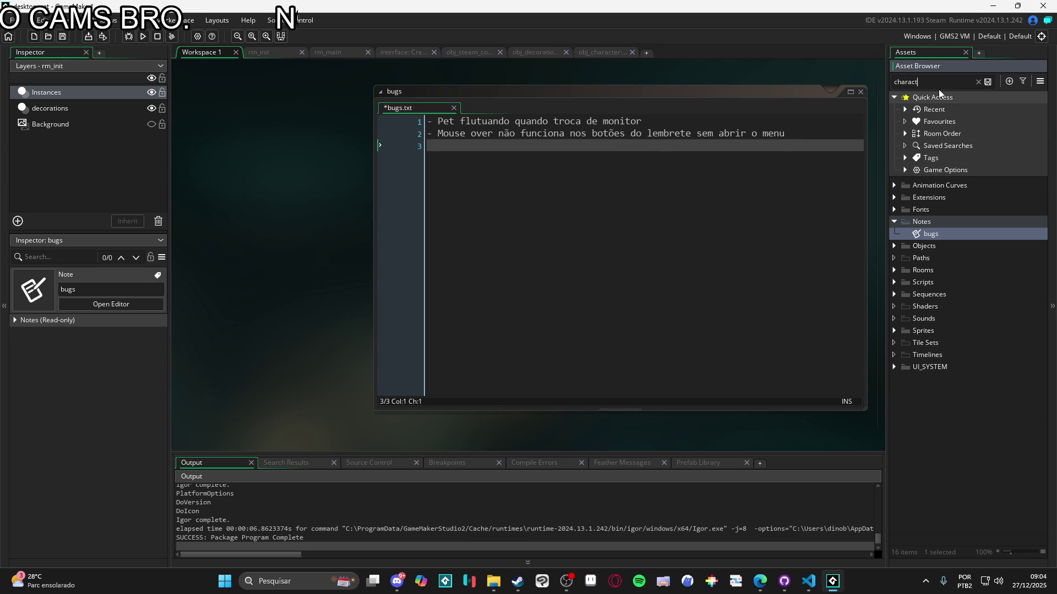
double_click(955, 210)
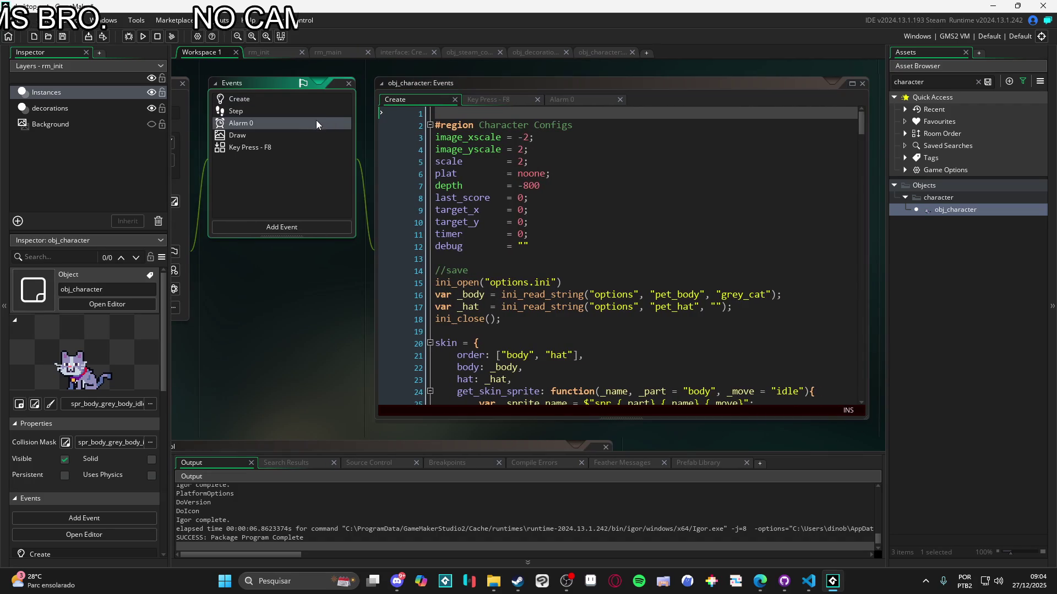
click(236, 111)
scroll(519, 218, down, 5)
scroll(519, 218, up, 5)
scroll(519, 218, down, 20)
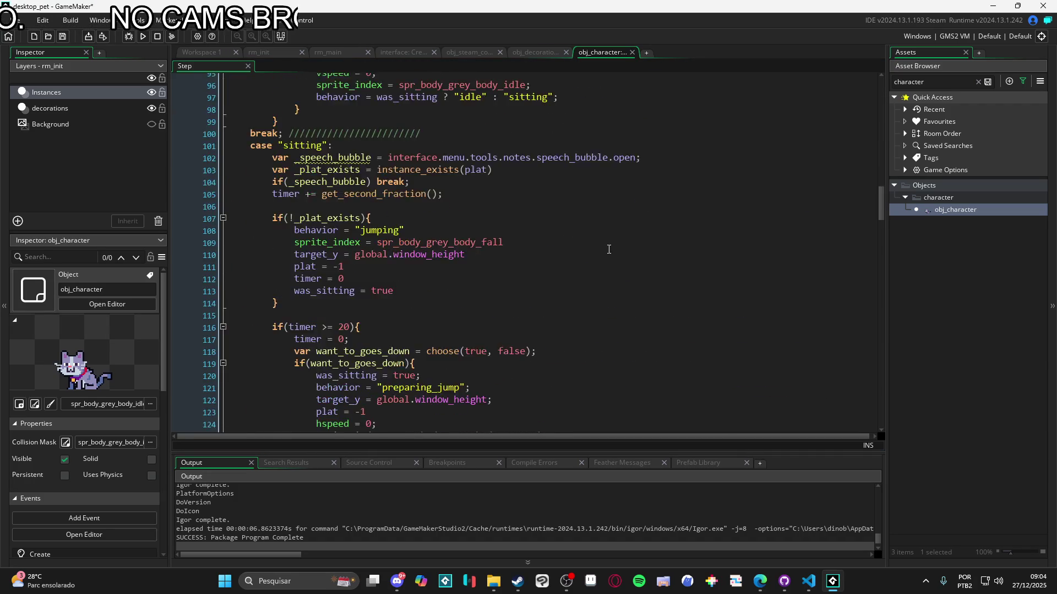
scroll(626, 258, down, 7)
scroll(495, 281, up, 2)
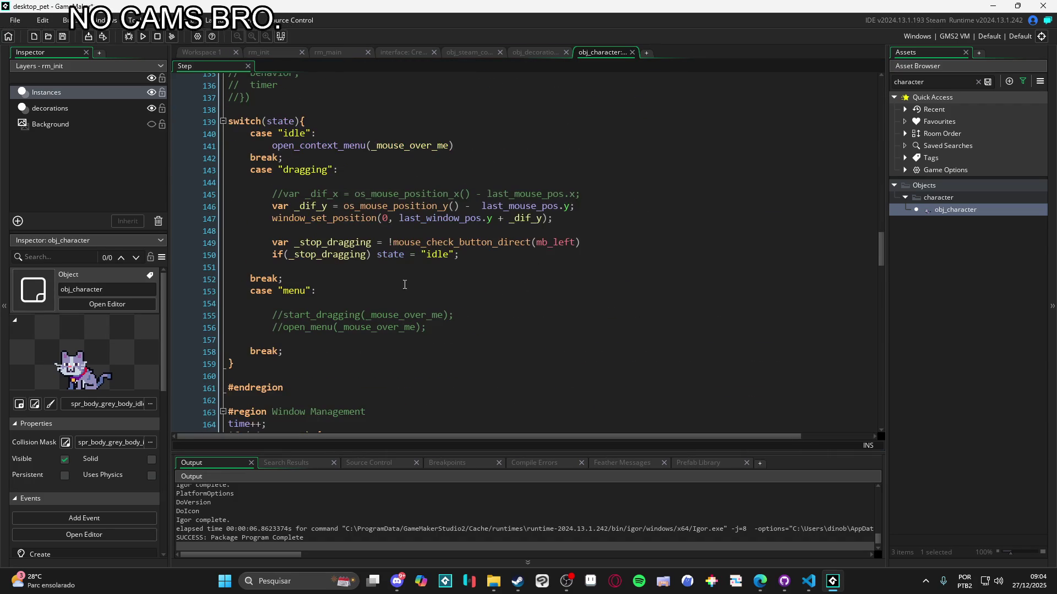
scroll(314, 277, down, 7)
Append '== false' to the speech_bubble.open check on line 172 and run the game with F5
click(346, 281)
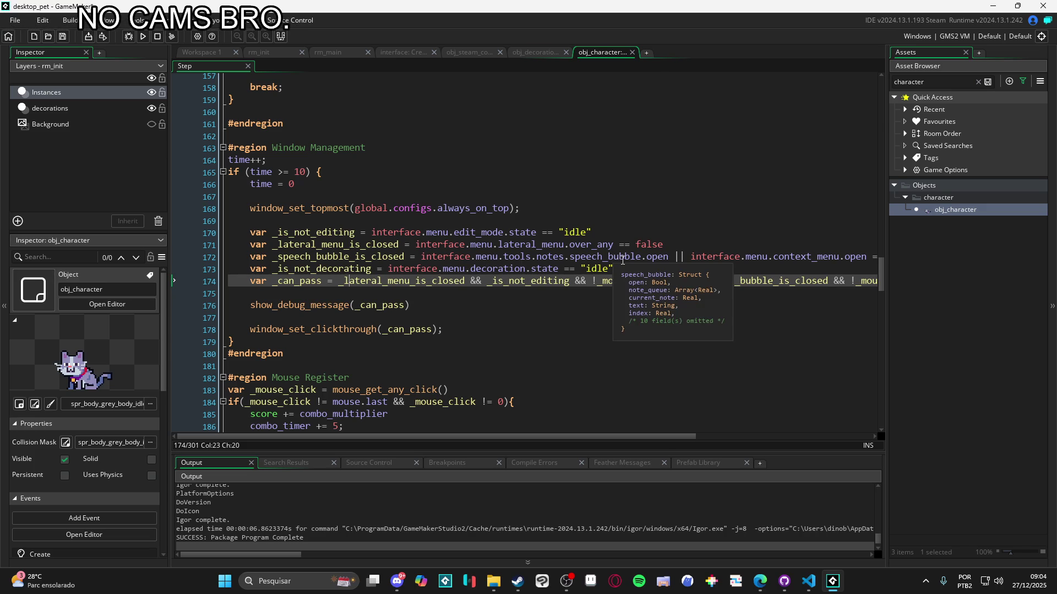
drag(669, 257, 421, 265)
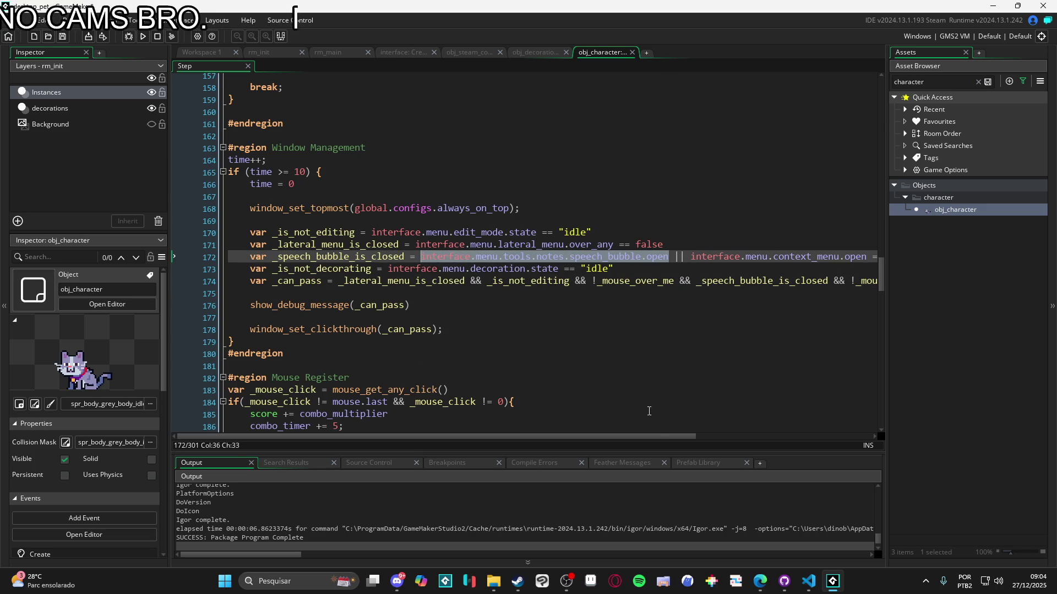
drag(654, 435, 763, 436)
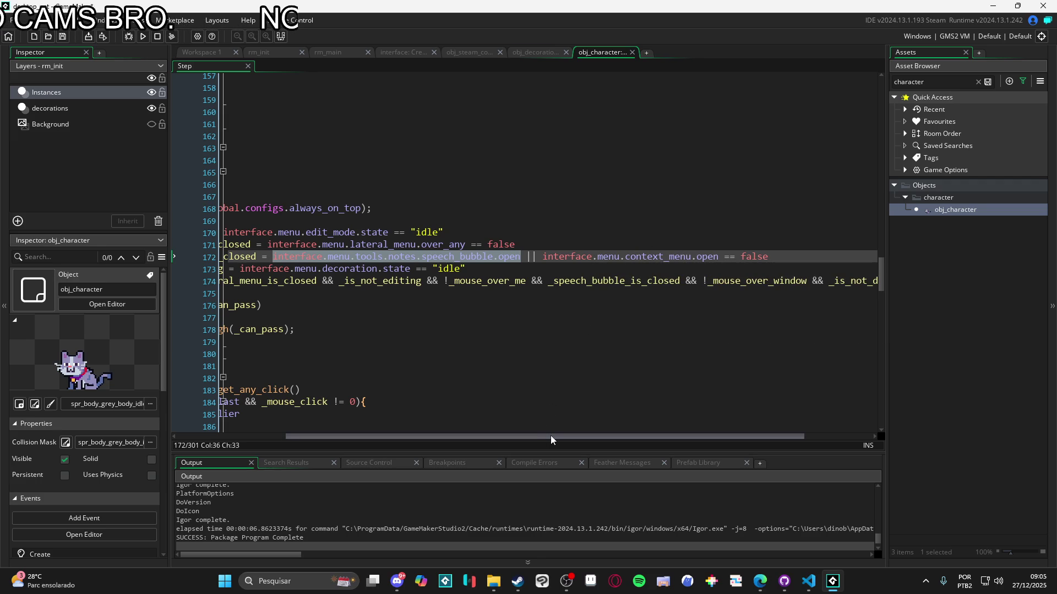
drag(550, 435, 448, 425)
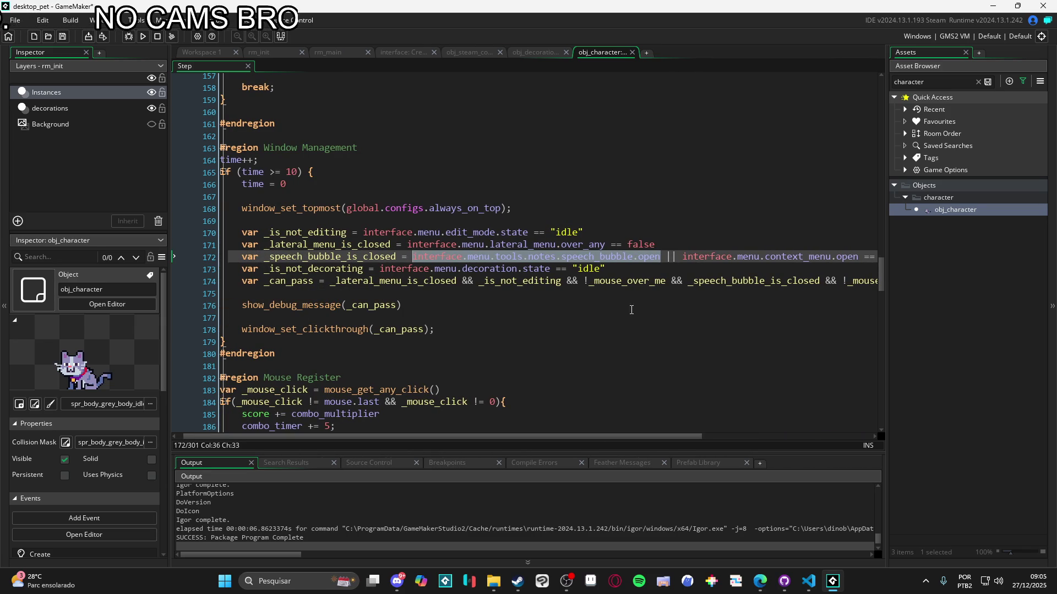
key(Right)
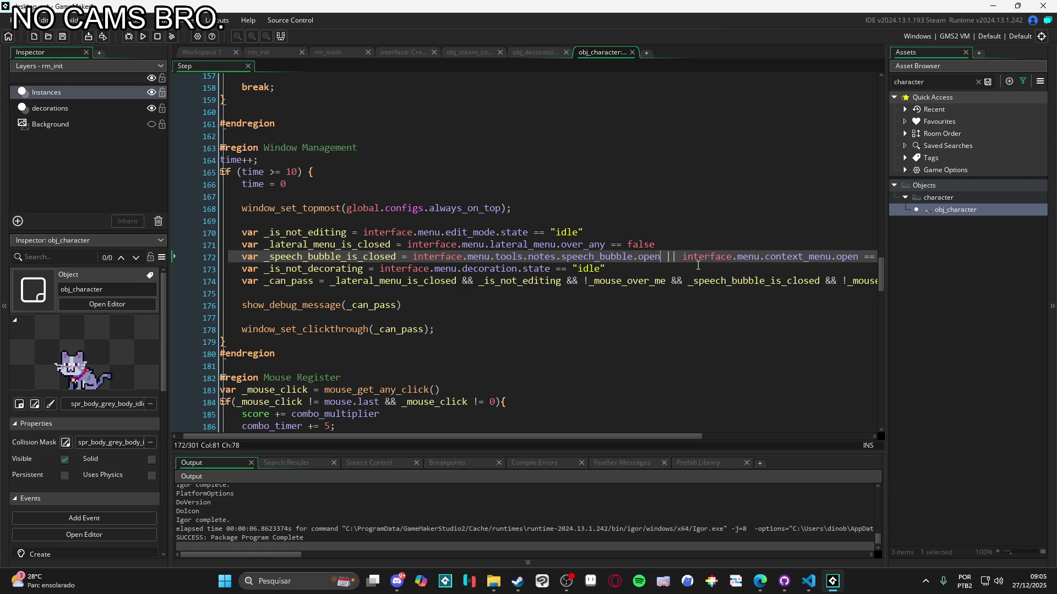
text(==)
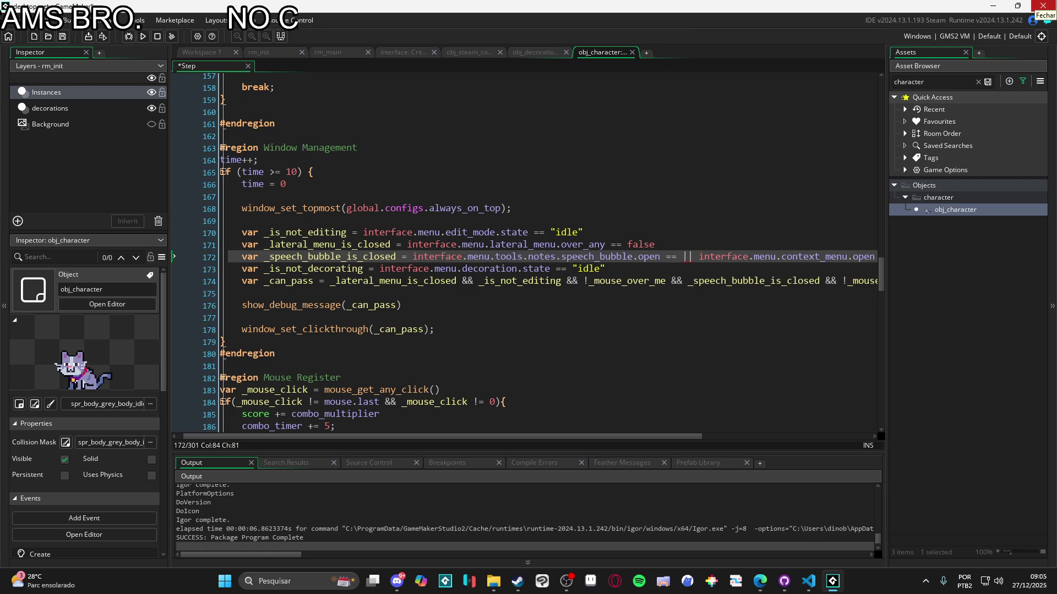
text( false)
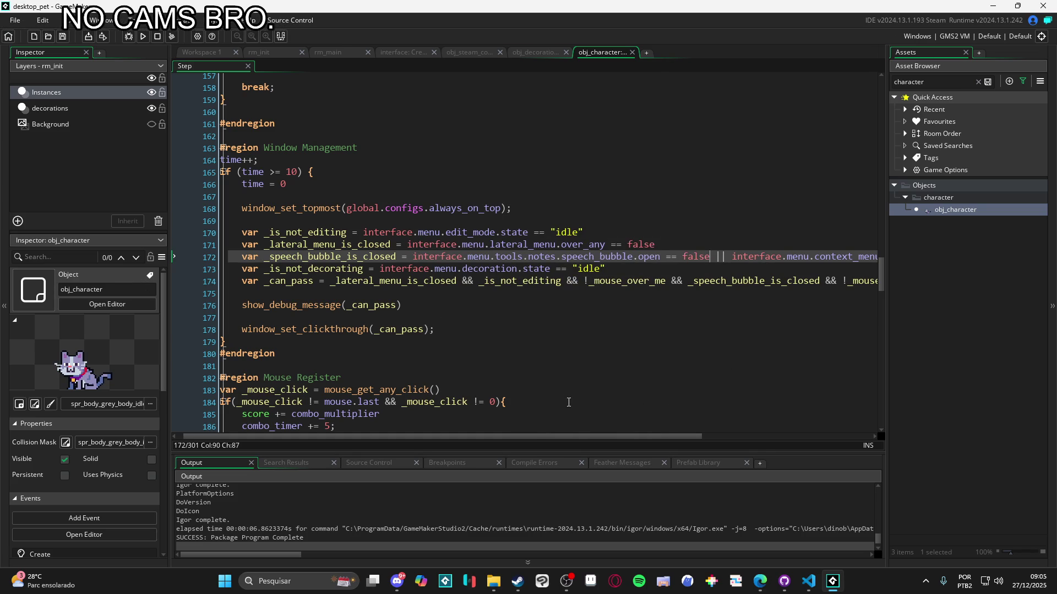
drag(712, 250, 368, 256)
click(646, 231)
key(F5)
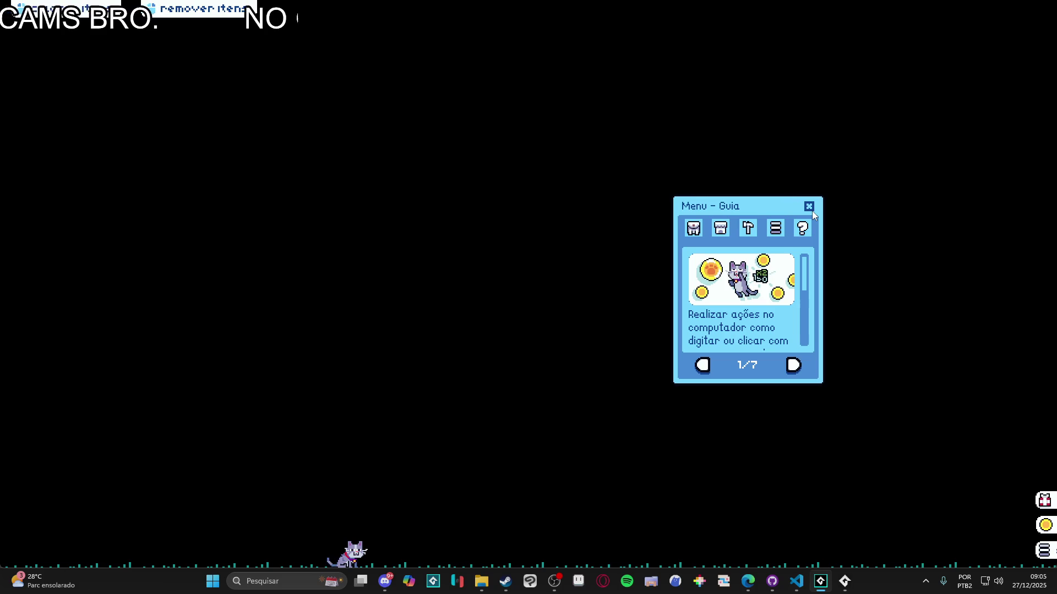
Close the guide and open the teste note for editing under Ferramentas > Notas
click(810, 209)
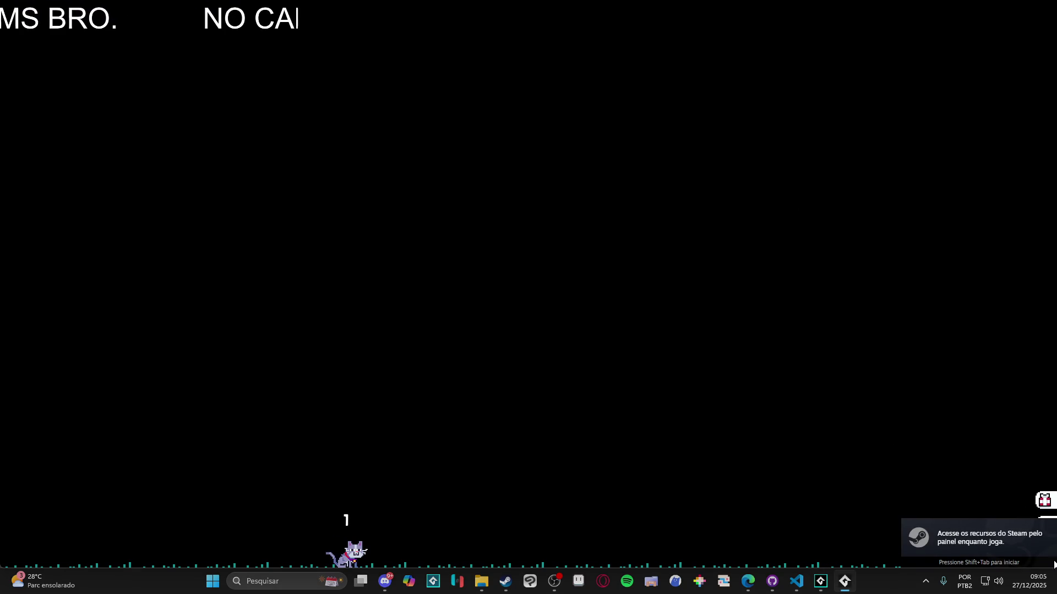
click(1045, 500)
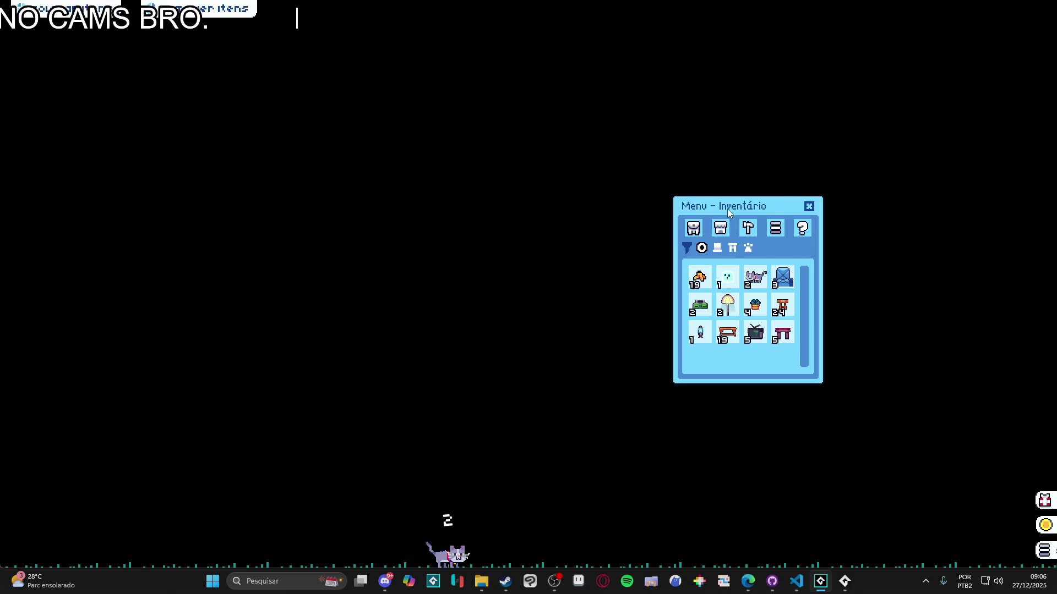
mouse_move(732, 207)
mouse_down()
mouse_move(827, 226)
mouse_move(839, 206)
mouse_up()
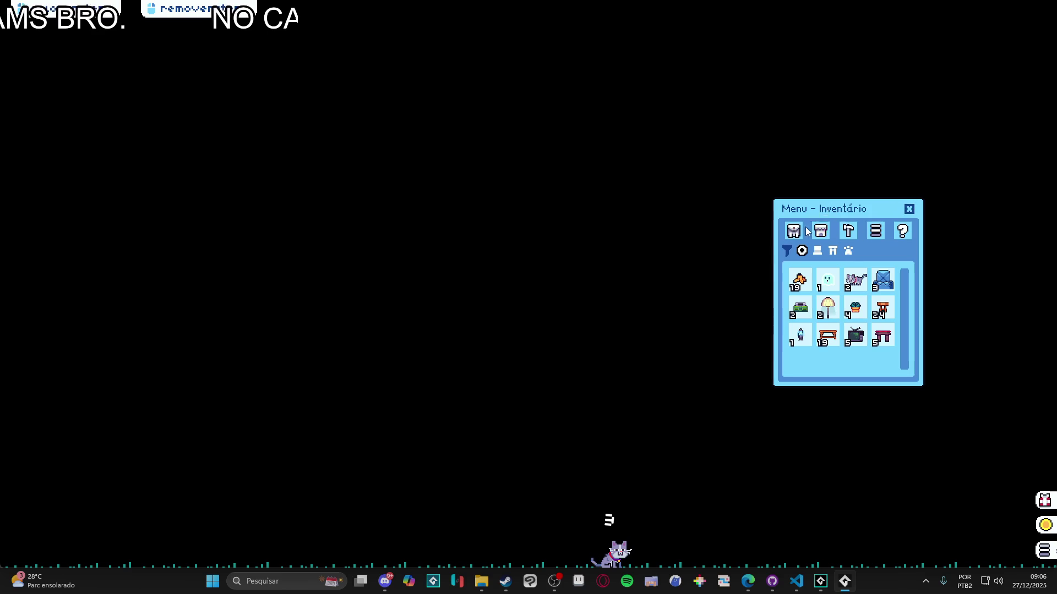
click(848, 237)
click(852, 269)
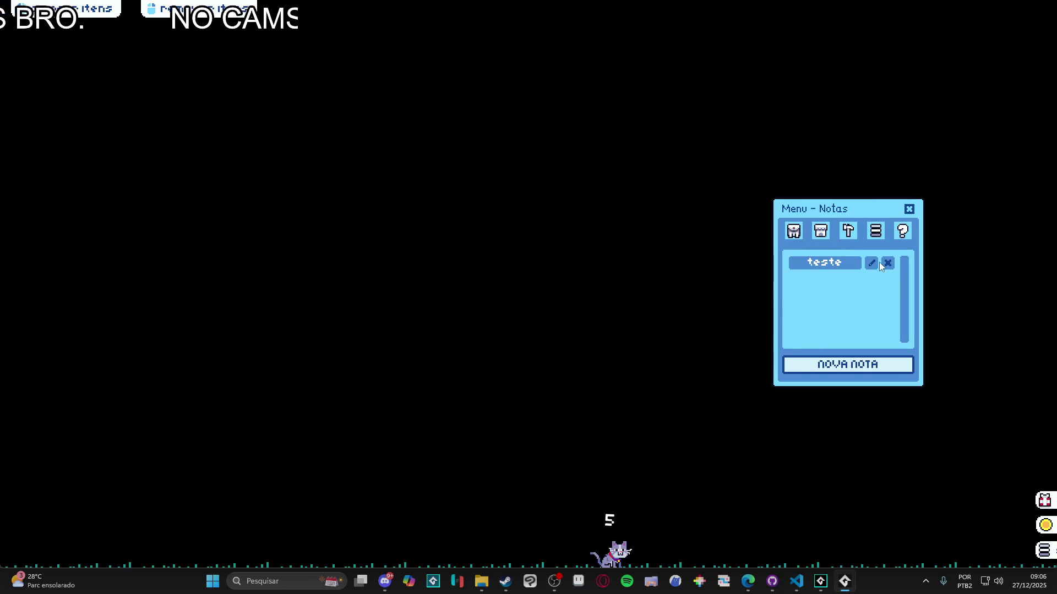
click(876, 263)
Set the teste note's alarm minute to 7, confirm, and close the notes menu
click(830, 360)
click(887, 306)
scroll(886, 311, up, 2)
click(886, 322)
click(814, 366)
click(909, 213)
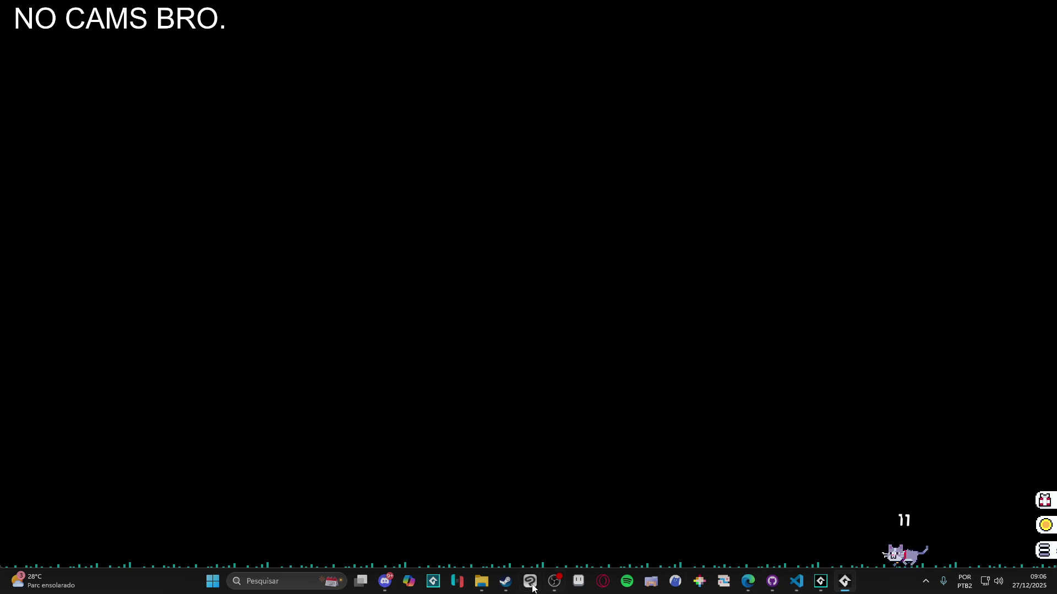
Launch a new File Explorer window from the taskbar
mouse_move(482, 582)
click(428, 512)
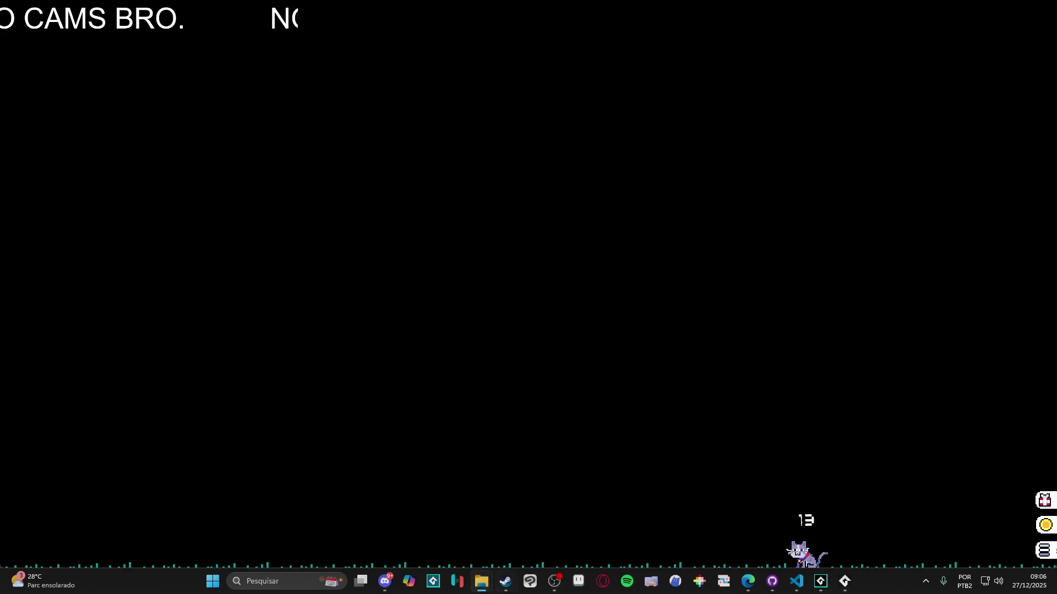
click(501, 513)
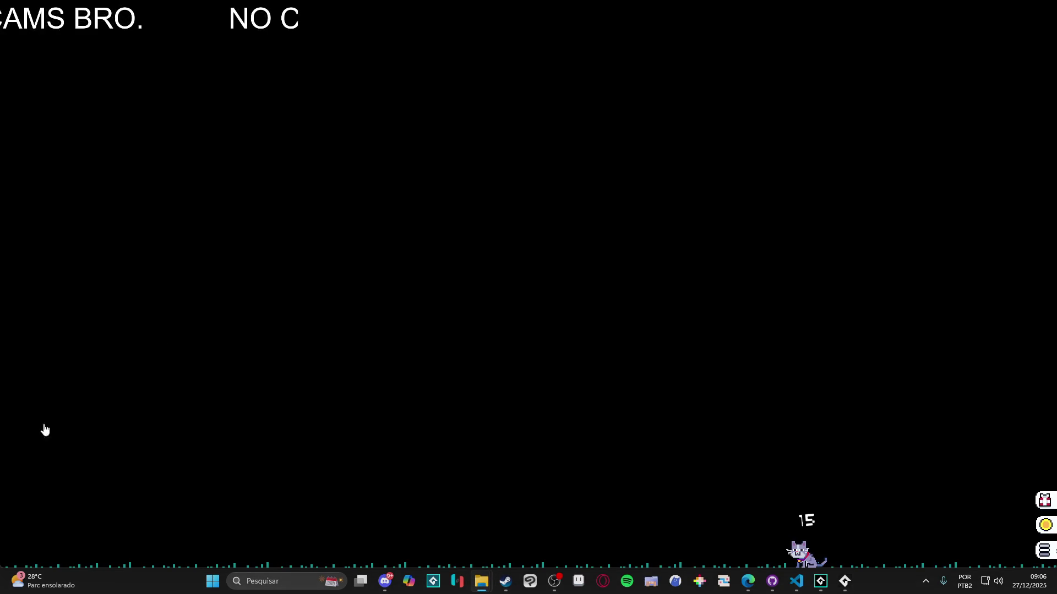
mouse_move(477, 583)
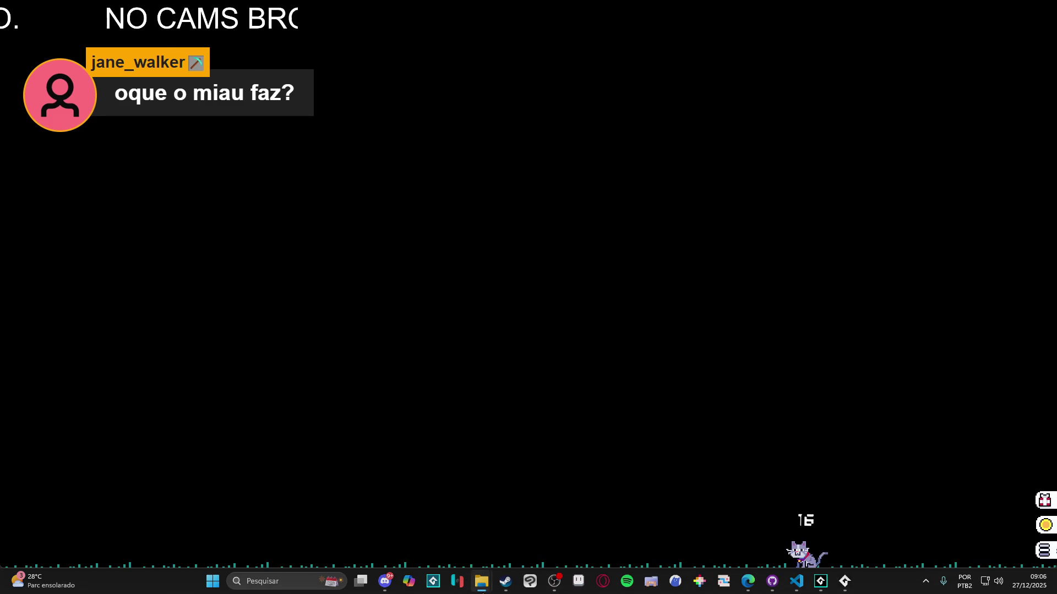
right_click(481, 582)
click(482, 517)
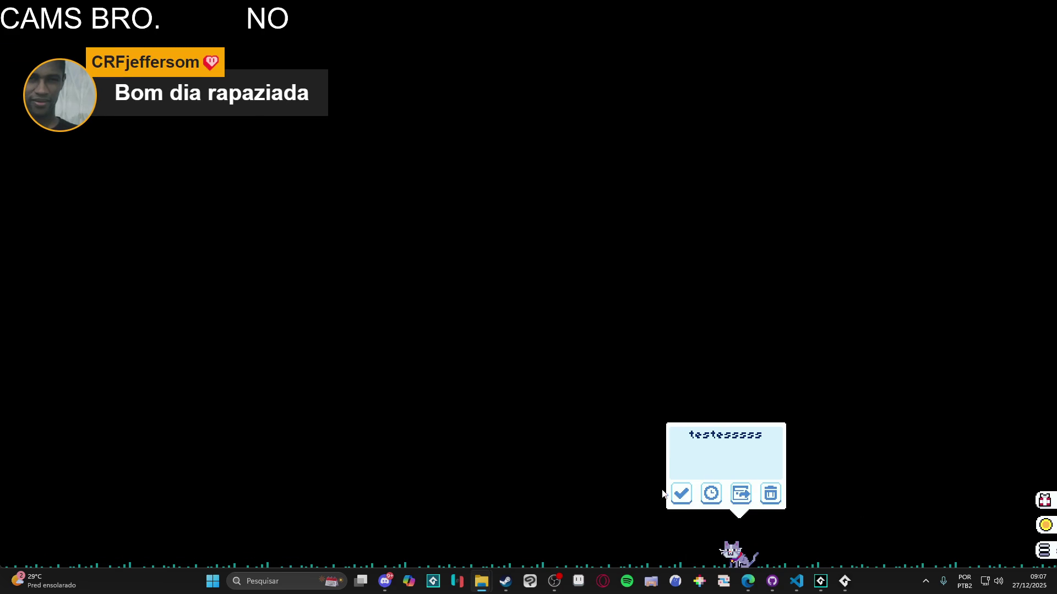
Confirm the test note from the pet's options, then close the running Desktop Friend game
click(1045, 550)
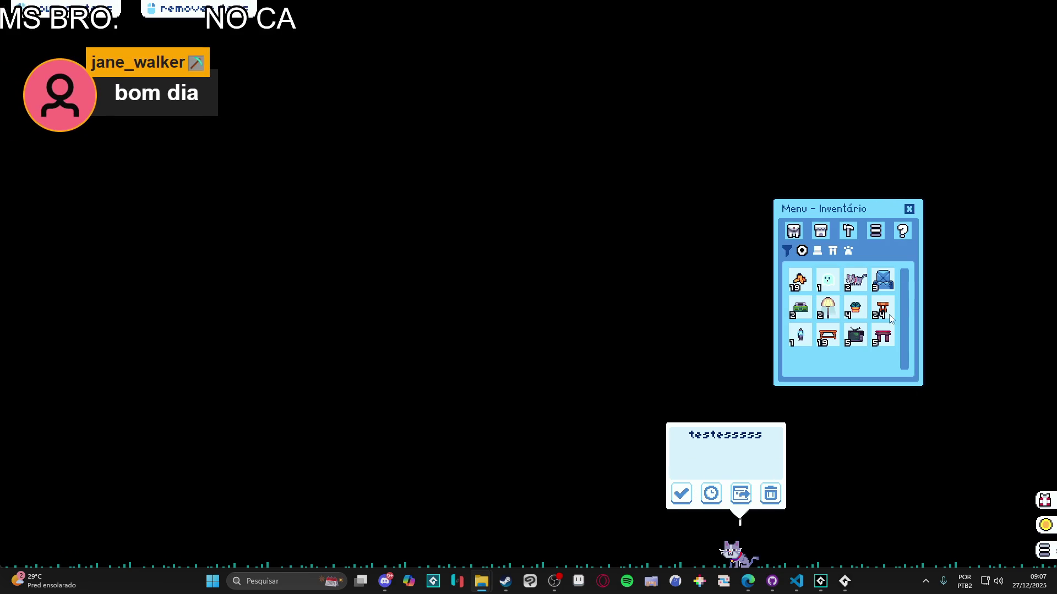
click(910, 210)
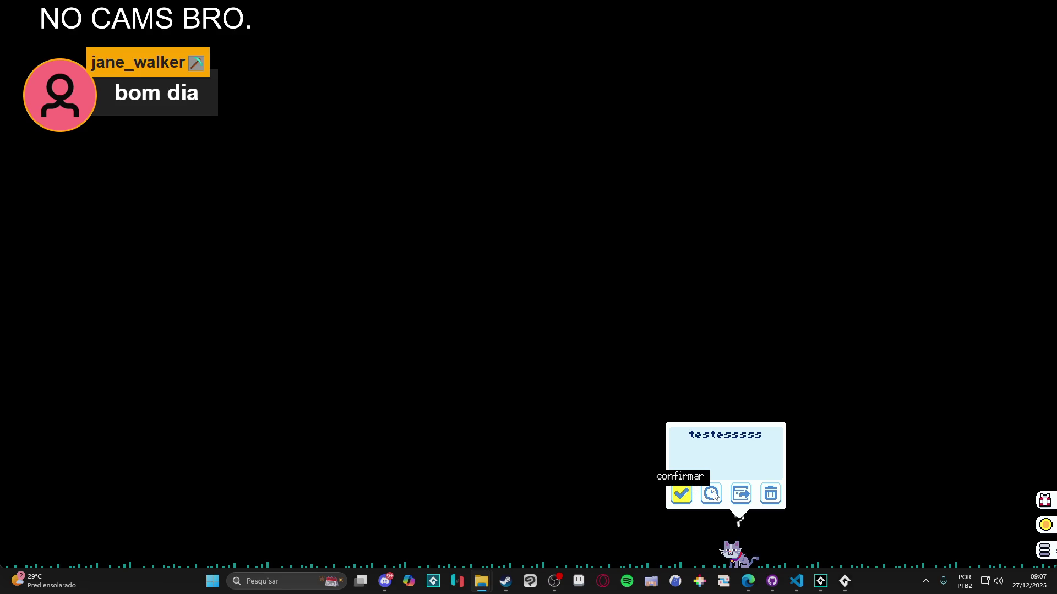
click(730, 549)
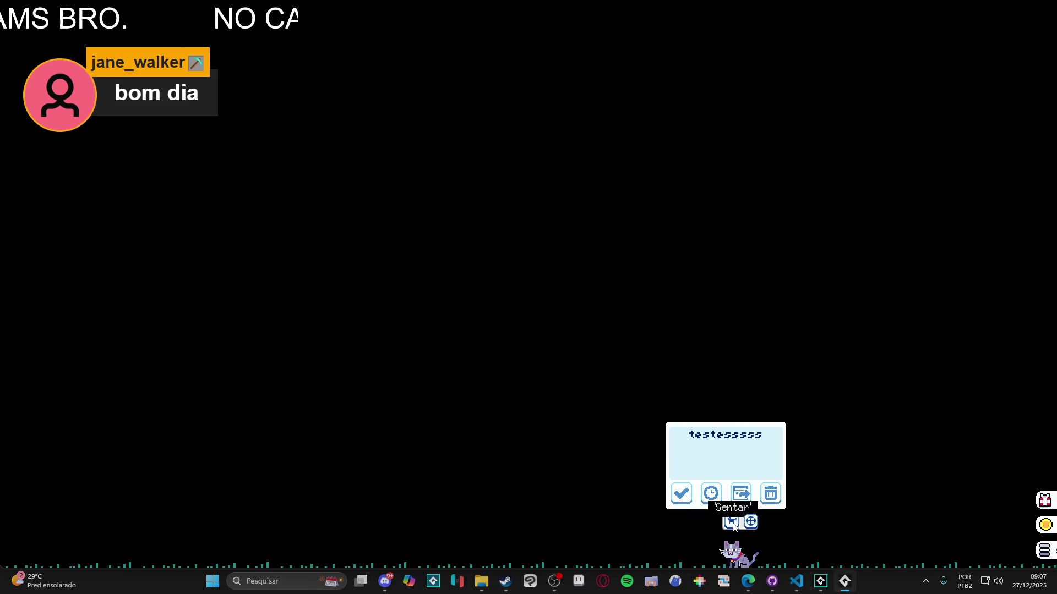
click(682, 495)
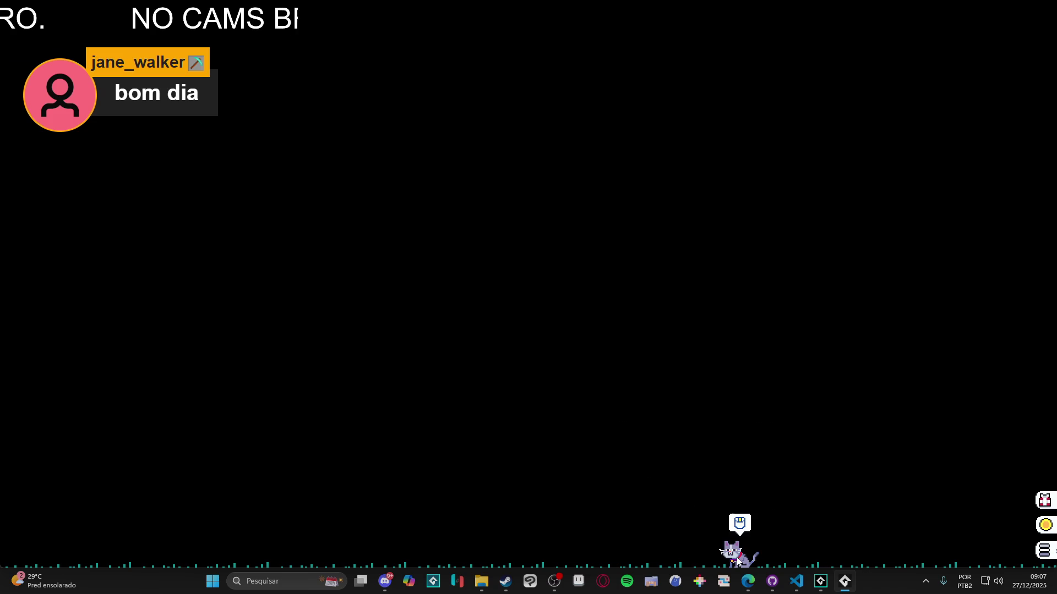
right_click(844, 581)
click(809, 550)
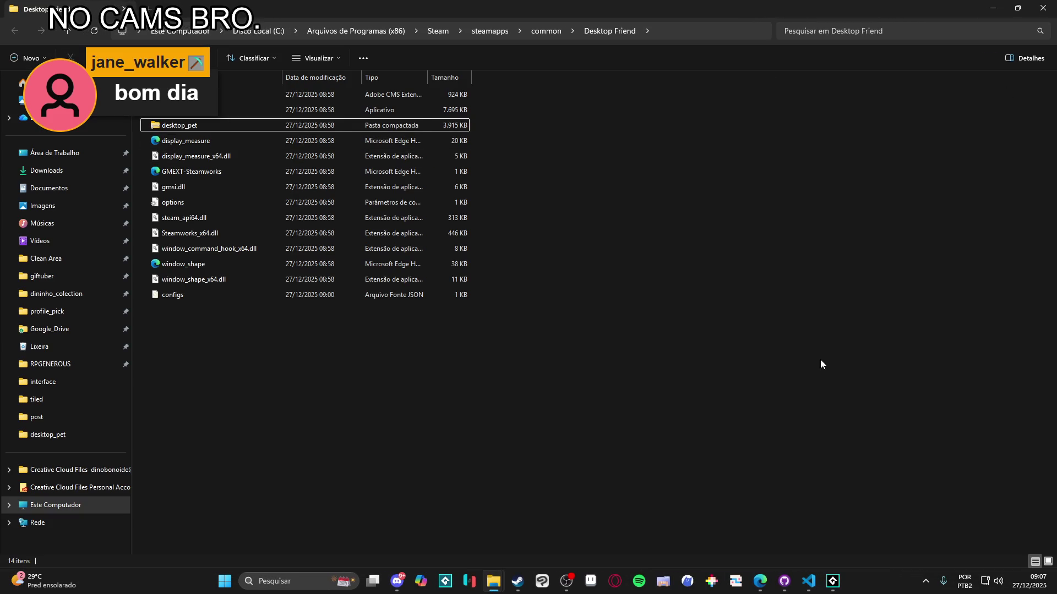
Relaunch Desktop Friend from Steam, switch the pet to the blue ghost, and close the inventory
mouse_move(517, 581)
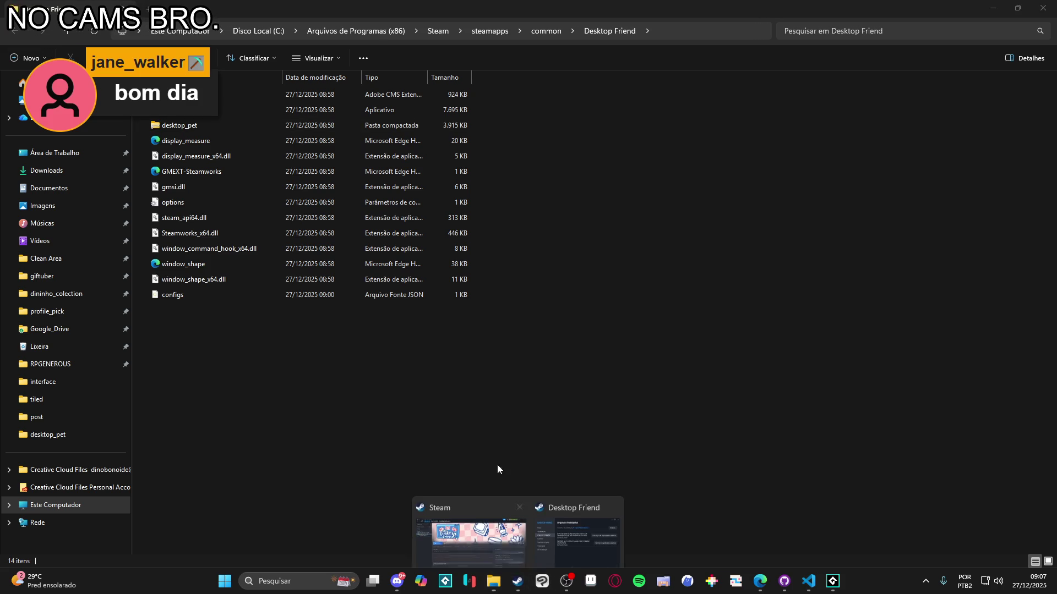
click(516, 506)
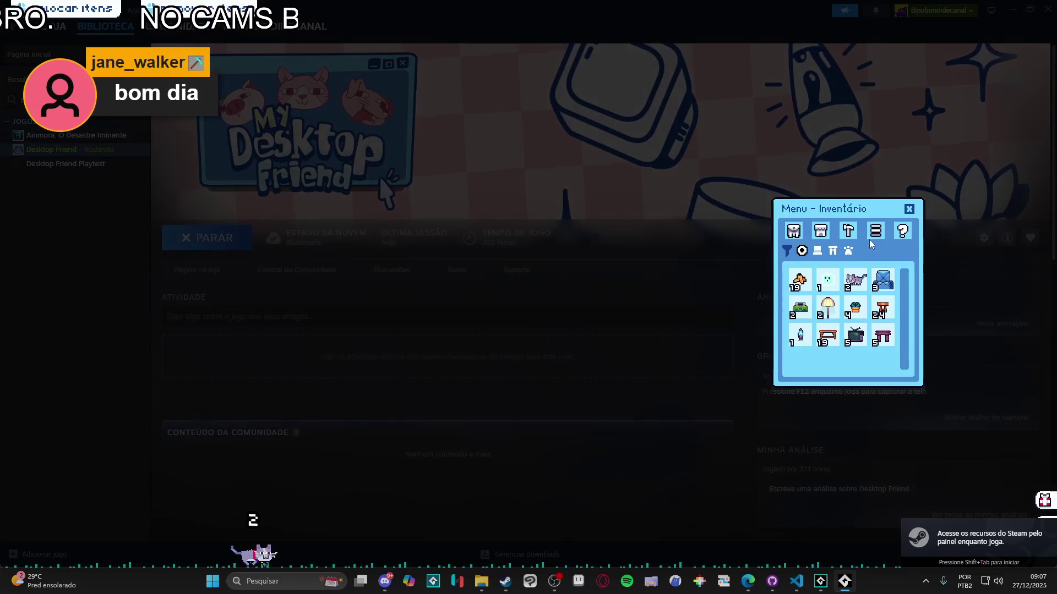
drag(867, 314, 695, 317)
click(655, 283)
click(575, 582)
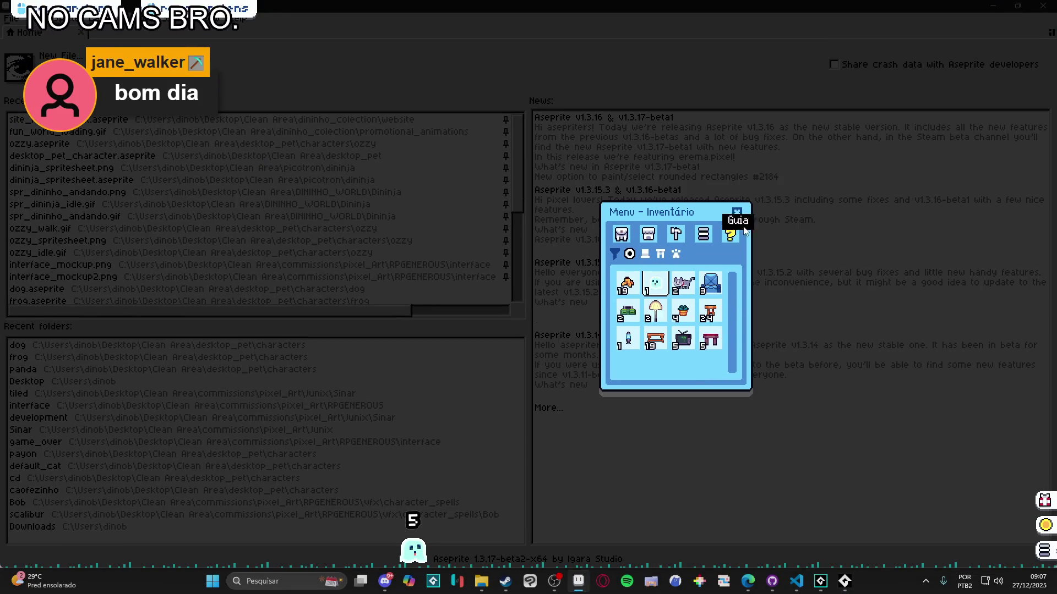
click(736, 212)
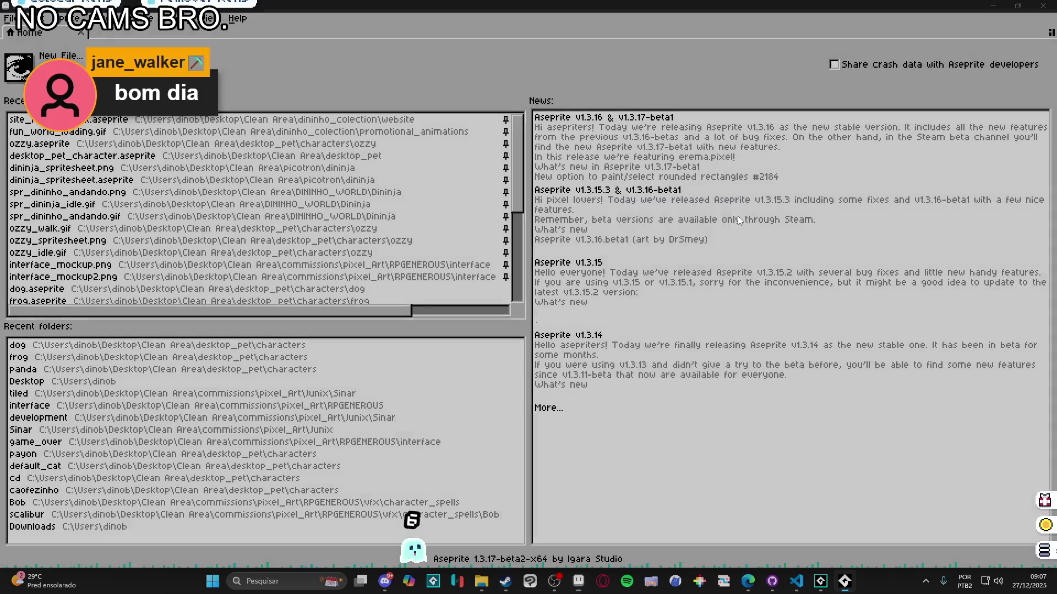
Open desktop_pet_character.aseprite from Recent files and zoom in on the sprite sheet
click(83, 165)
scroll(570, 234, up, 1)
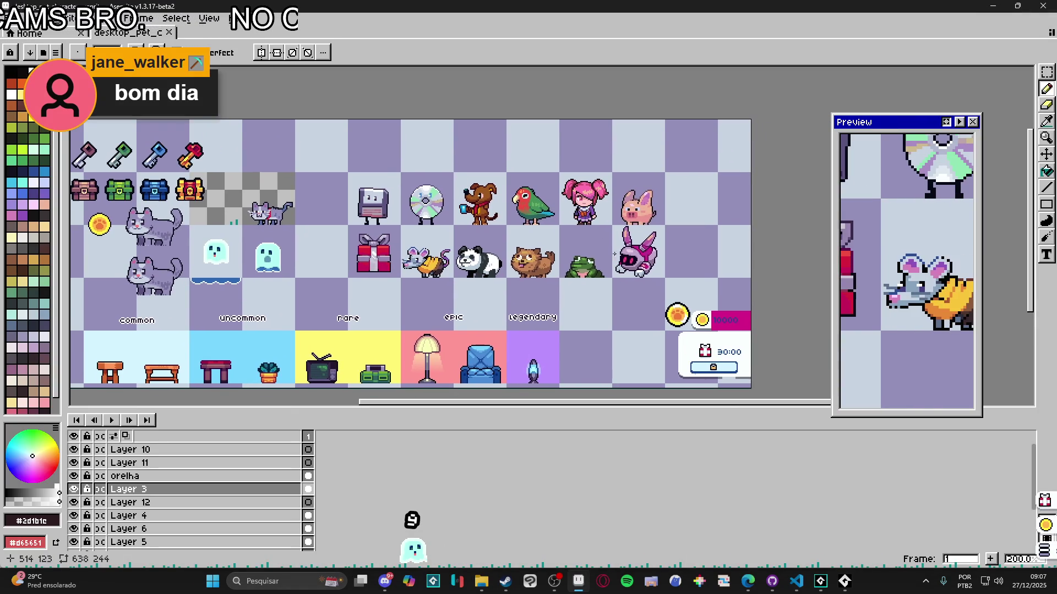
scroll(533, 254, up, 1)
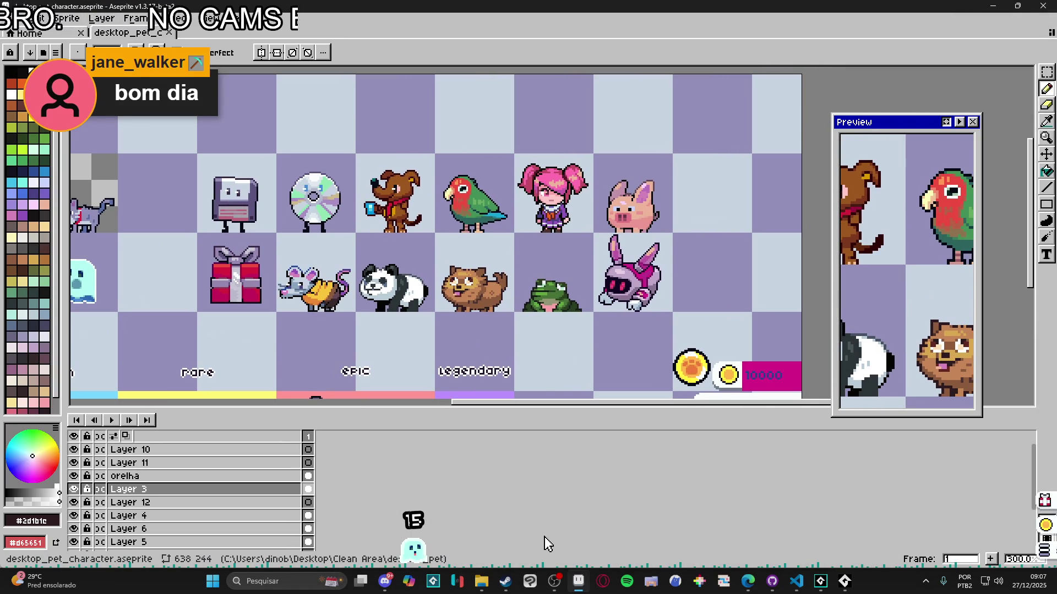
mouse_move(480, 587)
click(415, 516)
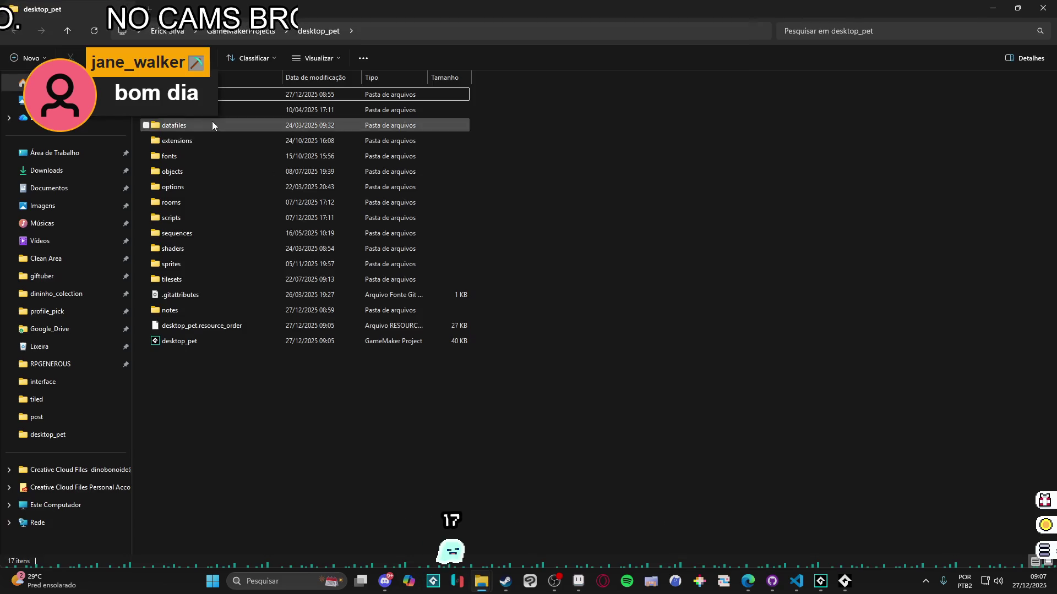
Browse Desktop > Clean Area > desktop_pet > characters > dog and open dog.aseprite
click(65, 159)
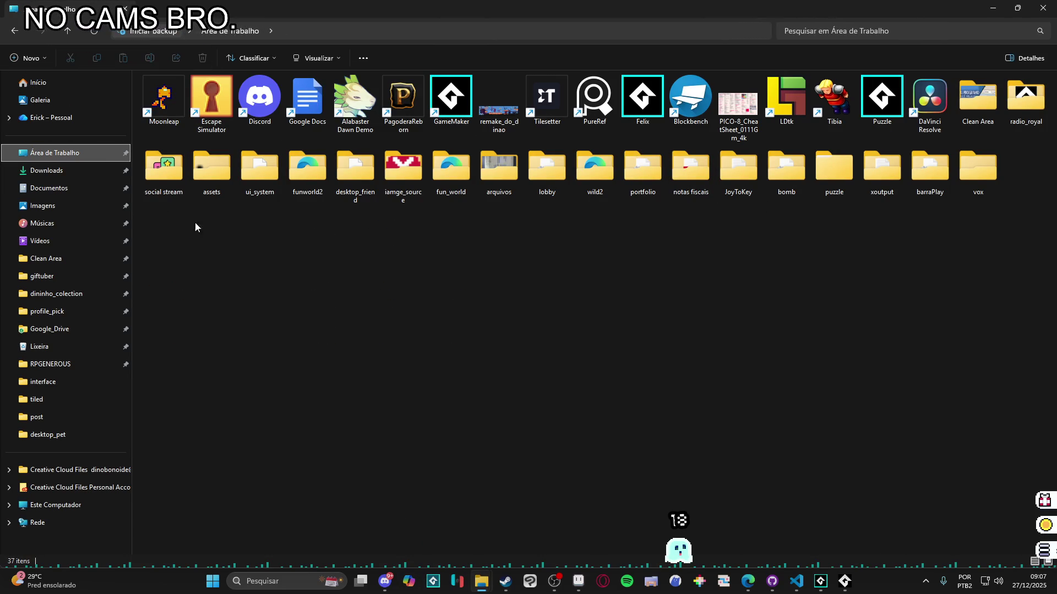
click(62, 263)
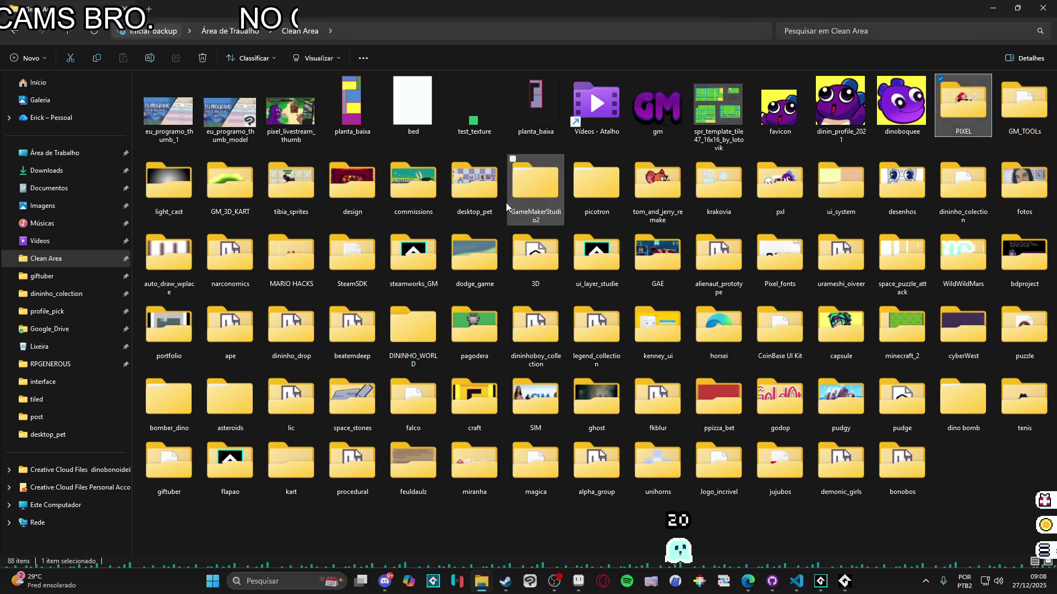
double_click(352, 185)
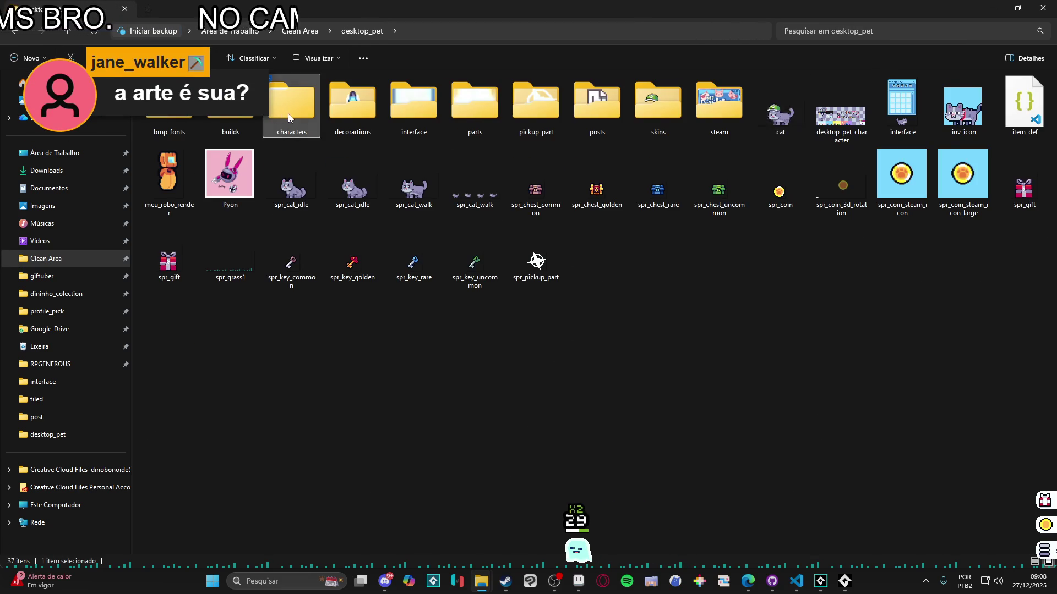
double_click(288, 114)
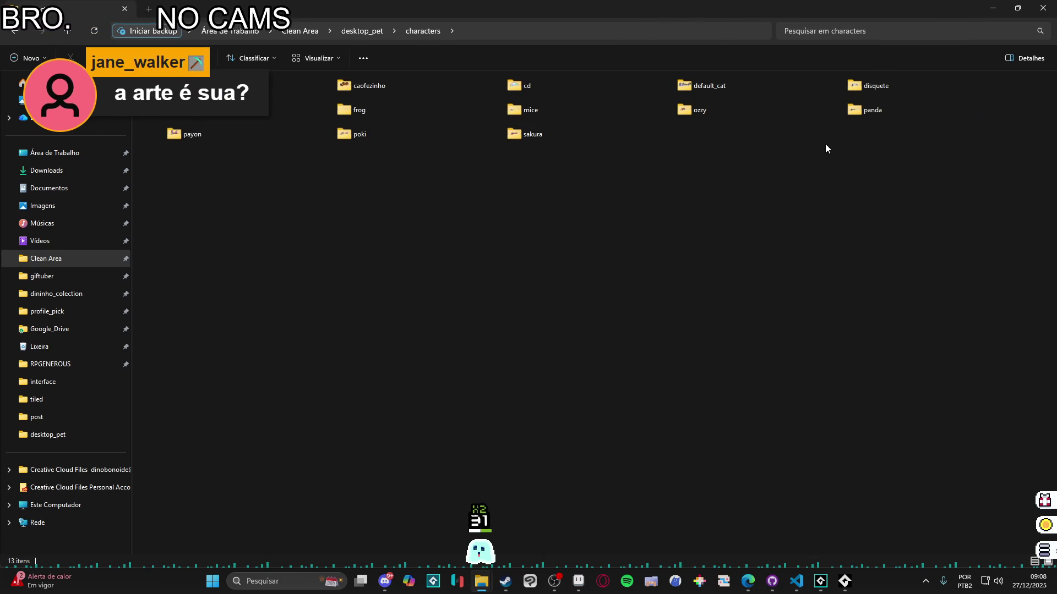
double_click(228, 116)
double_click(297, 94)
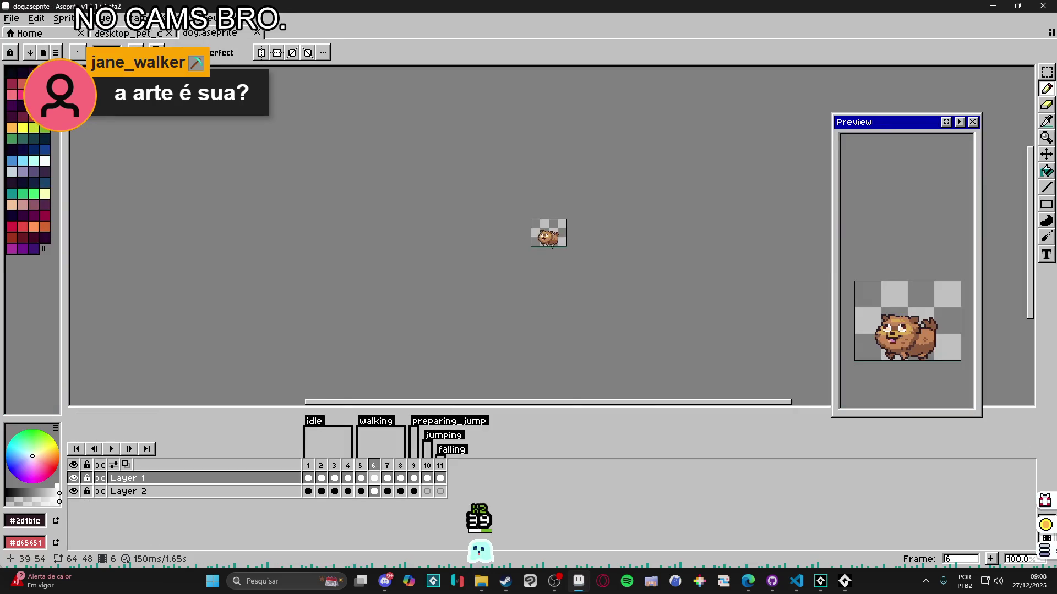
Play the dog animation and step through frames 9–11 (preparing_jump, jumping, falling)
click(308, 465)
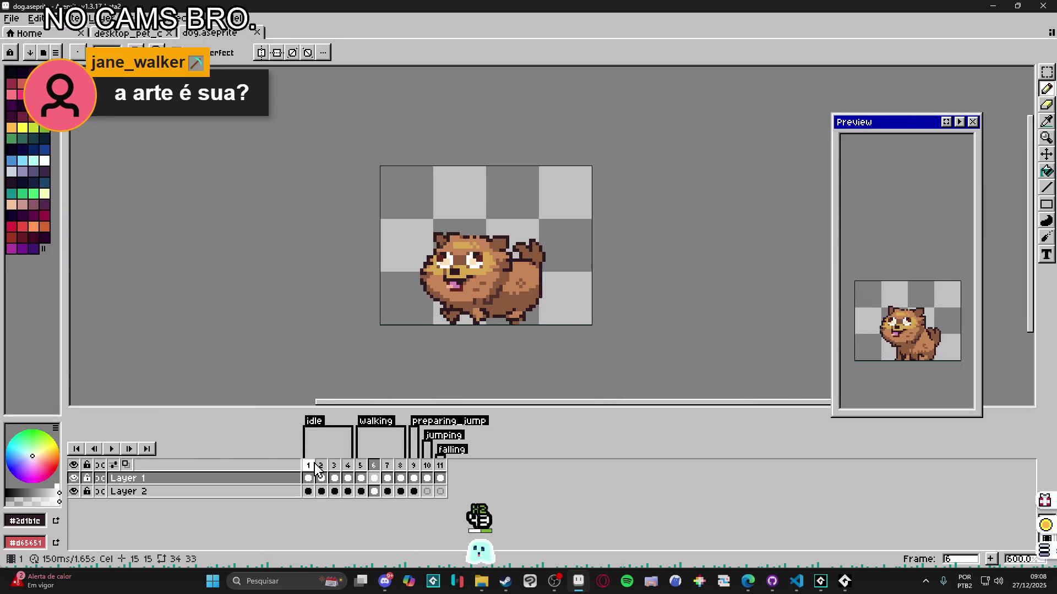
click(112, 449)
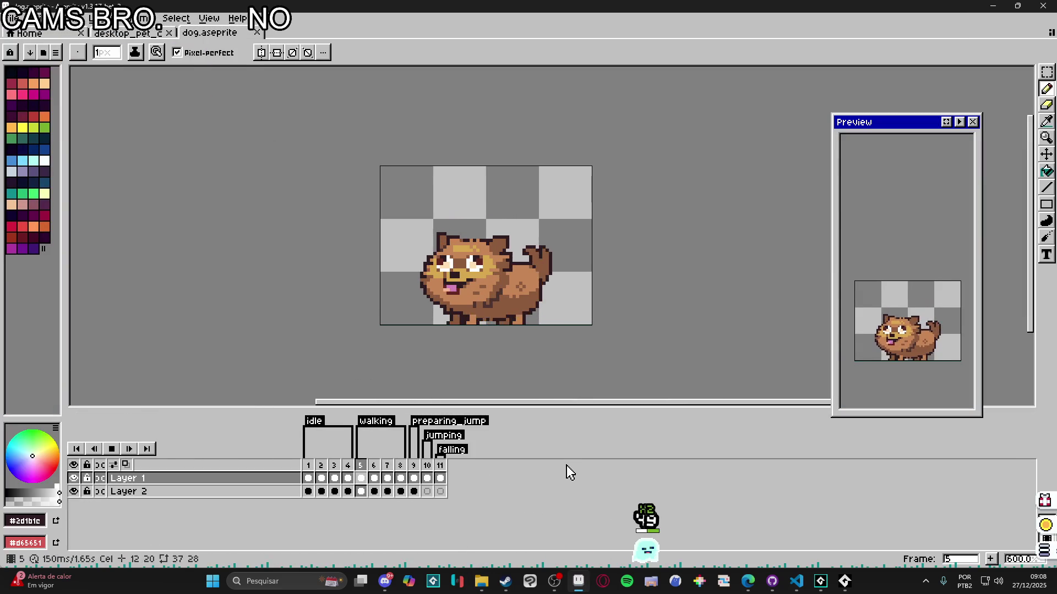
click(413, 465)
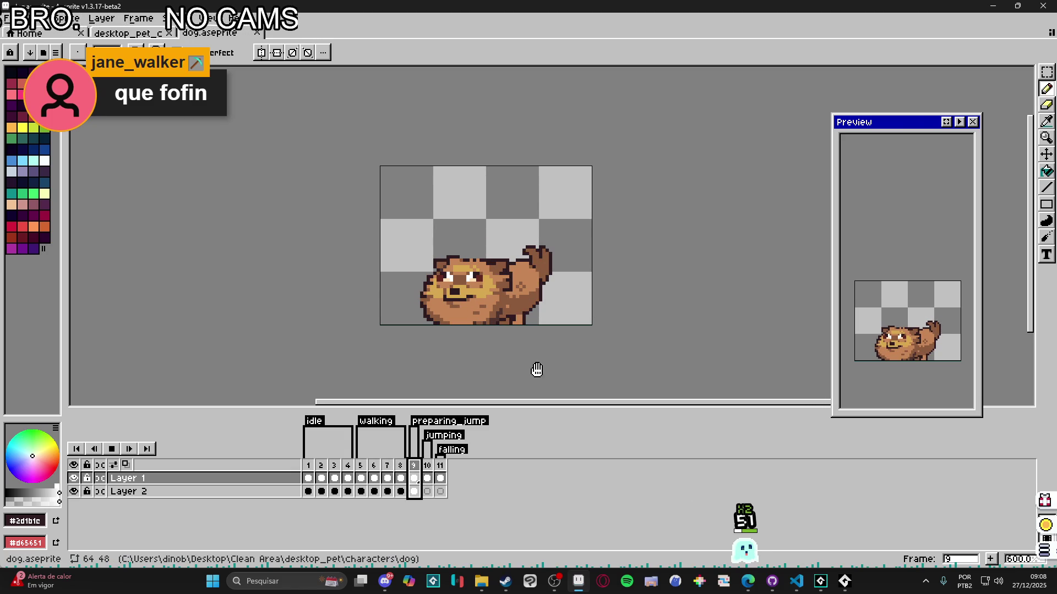
click(427, 465)
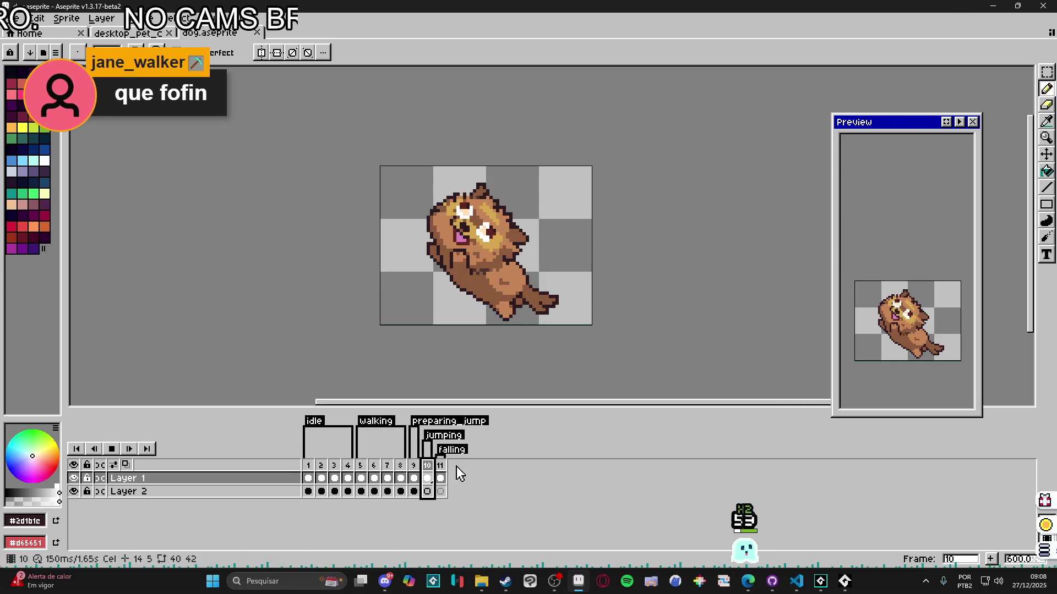
click(440, 465)
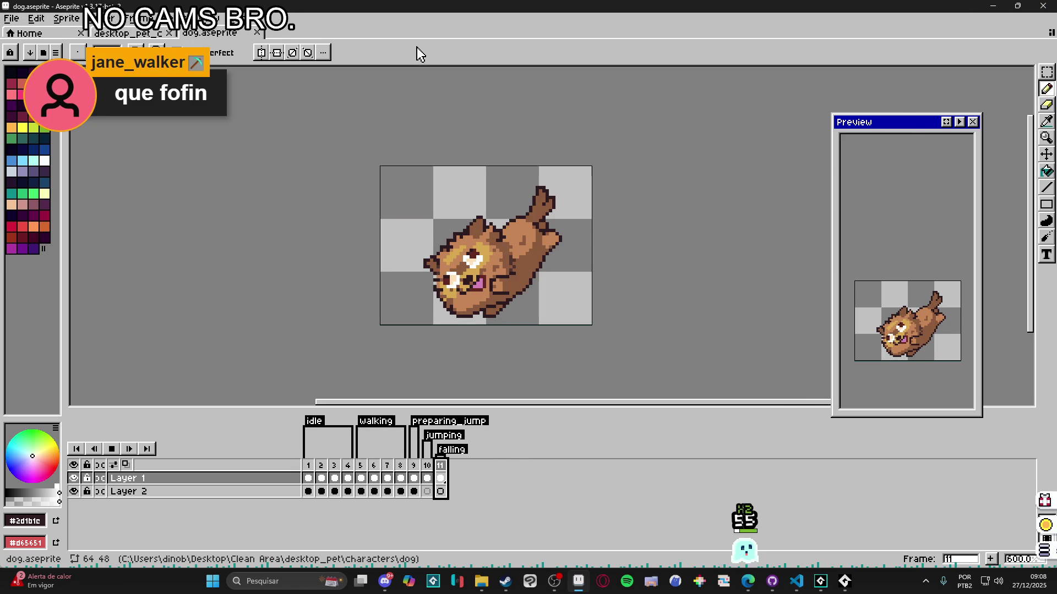
Open frog.aseprite from the characters folder, then play and stop its animation
mouse_move(481, 557)
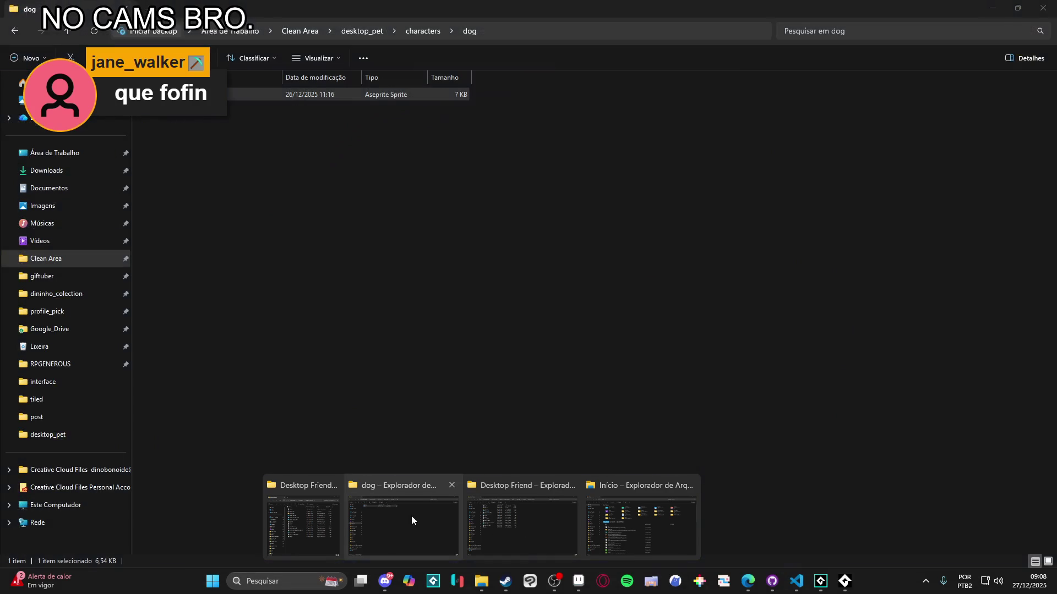
click(407, 521)
click(422, 31)
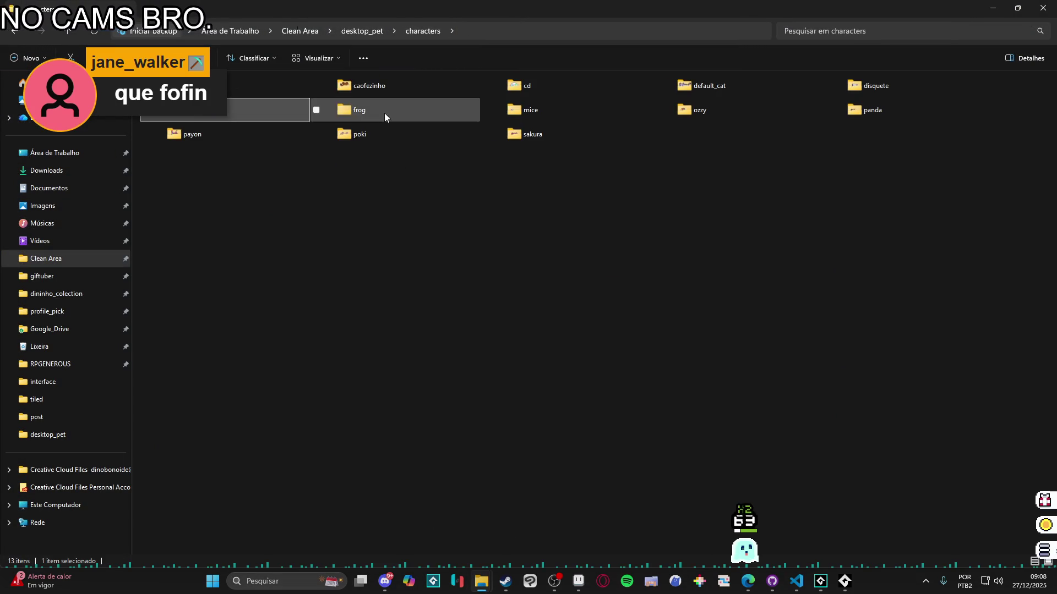
double_click(355, 109)
double_click(319, 95)
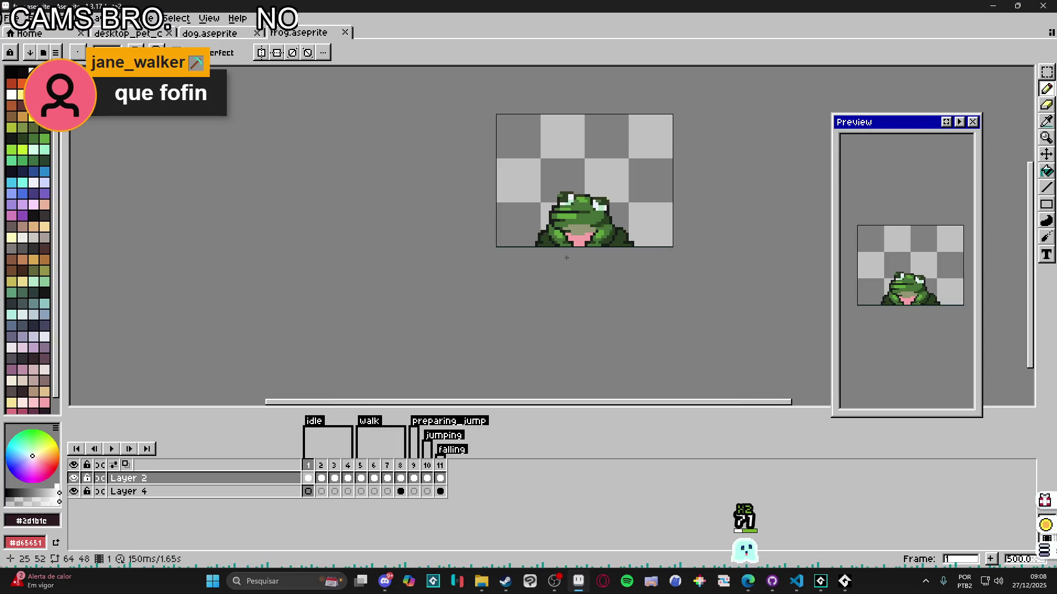
click(114, 446)
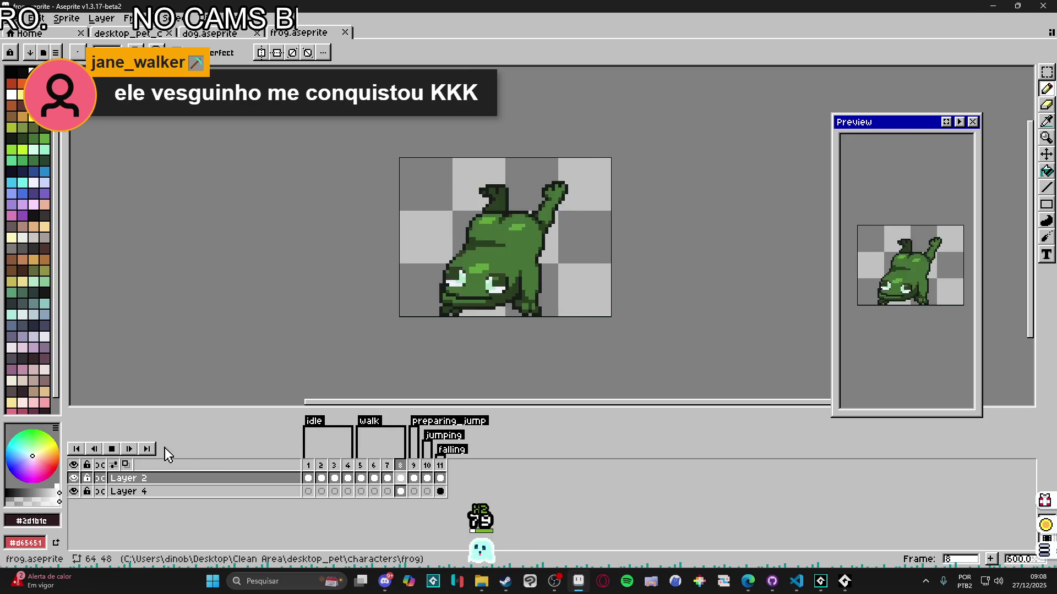
click(111, 449)
Take the File Explorer window from the frog folder back up to characters
click(479, 579)
click(409, 508)
click(423, 27)
key(Escape)
click(443, 26)
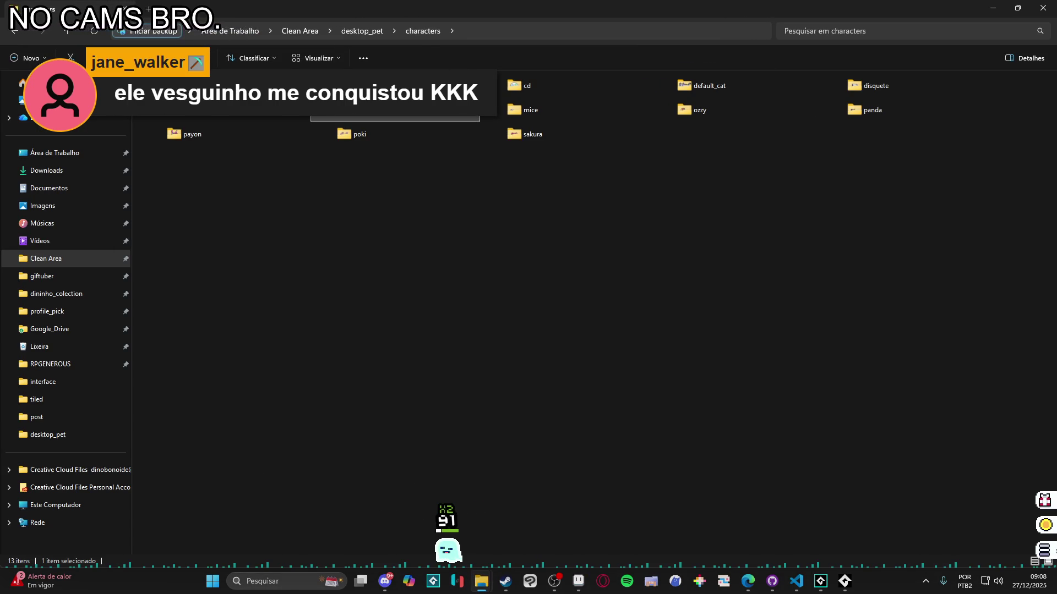
Open caofezinho.aseprite and preview its dog animation from the first frame
double_click(182, 85)
double_click(182, 85)
scroll(562, 235, up, 5)
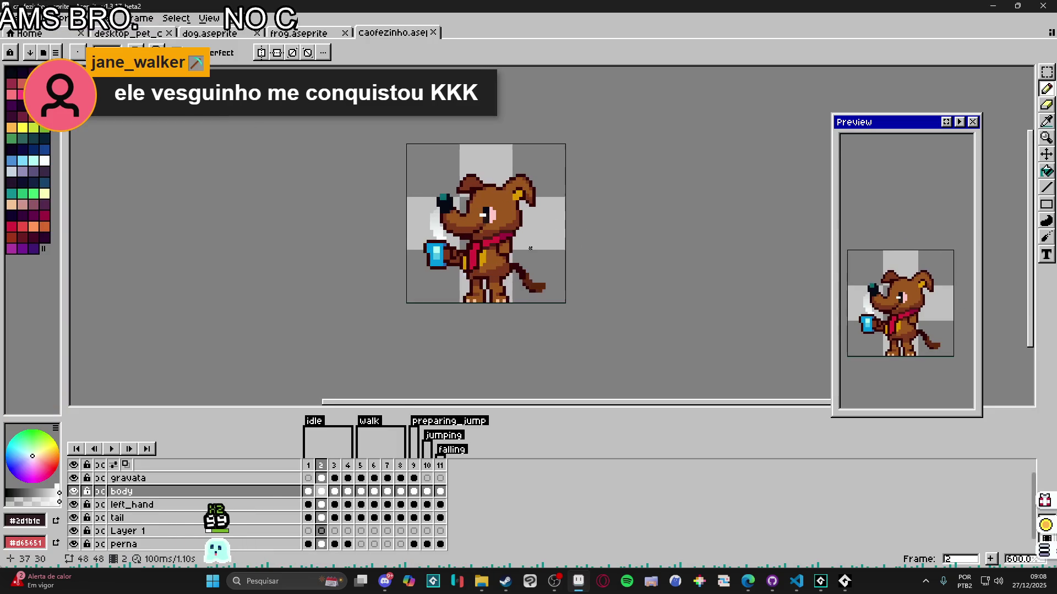
click(307, 466)
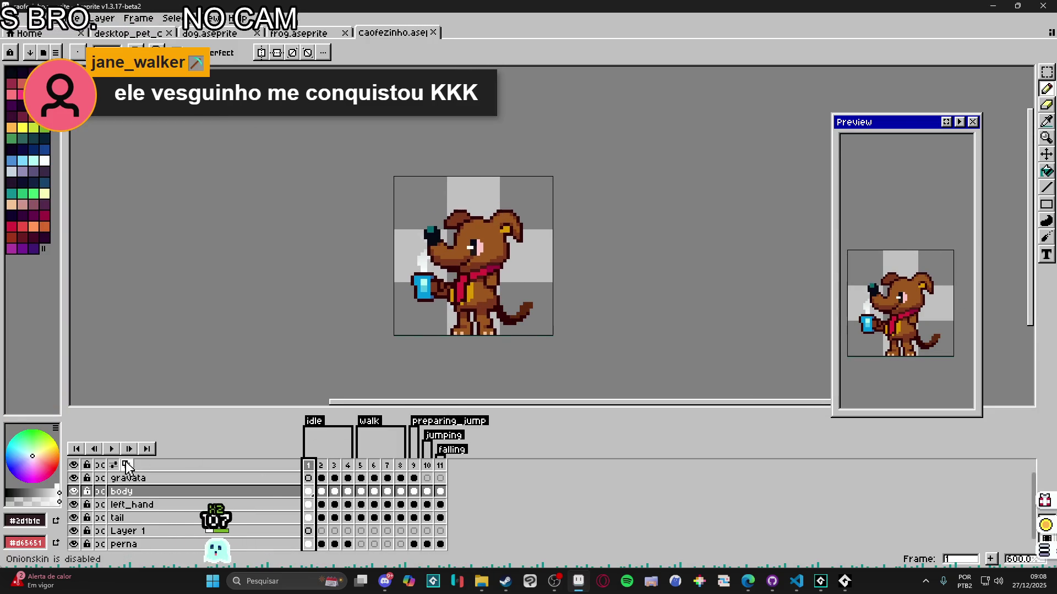
click(111, 449)
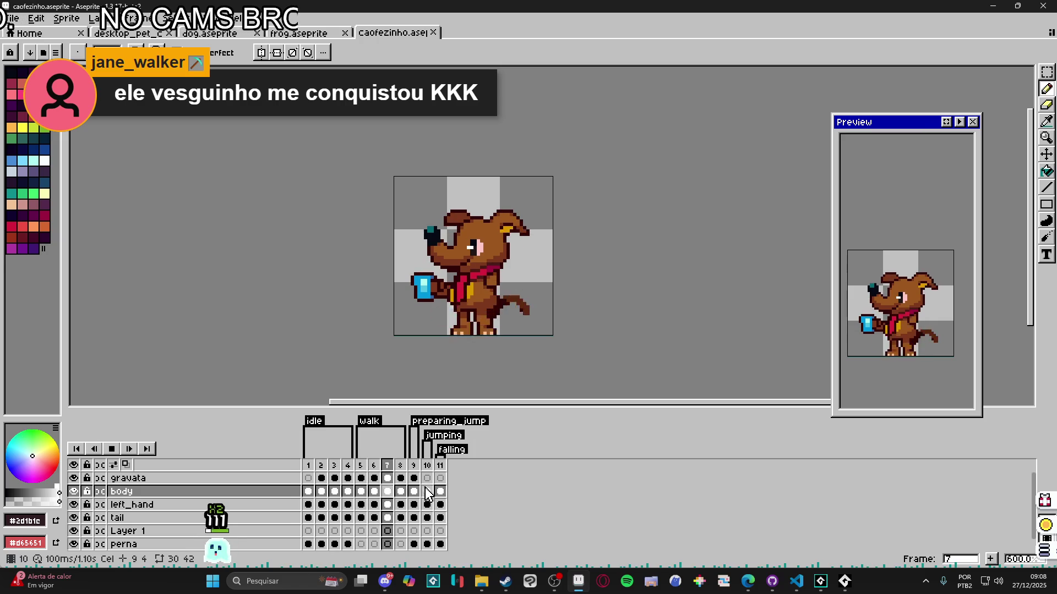
click(413, 466)
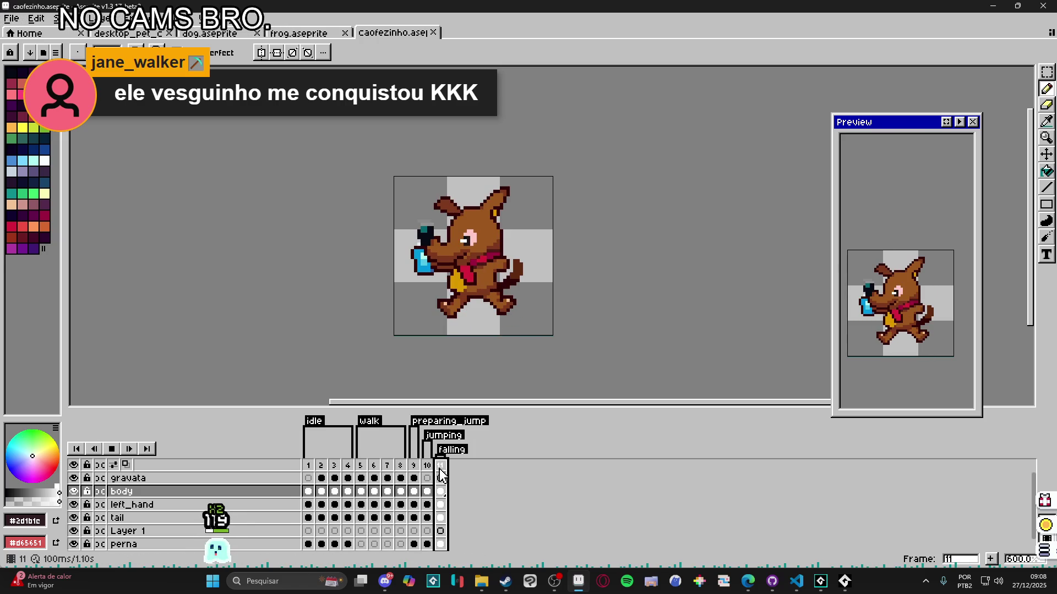
Close the caofezinho, frog and dog files, then switch back to File Explorer
click(433, 33)
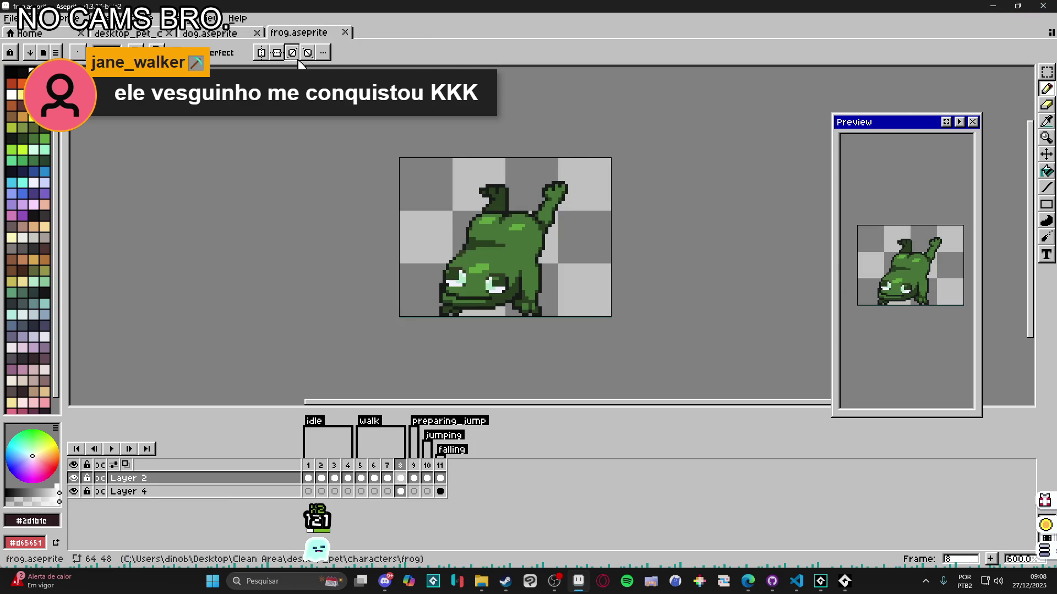
click(345, 33)
click(256, 32)
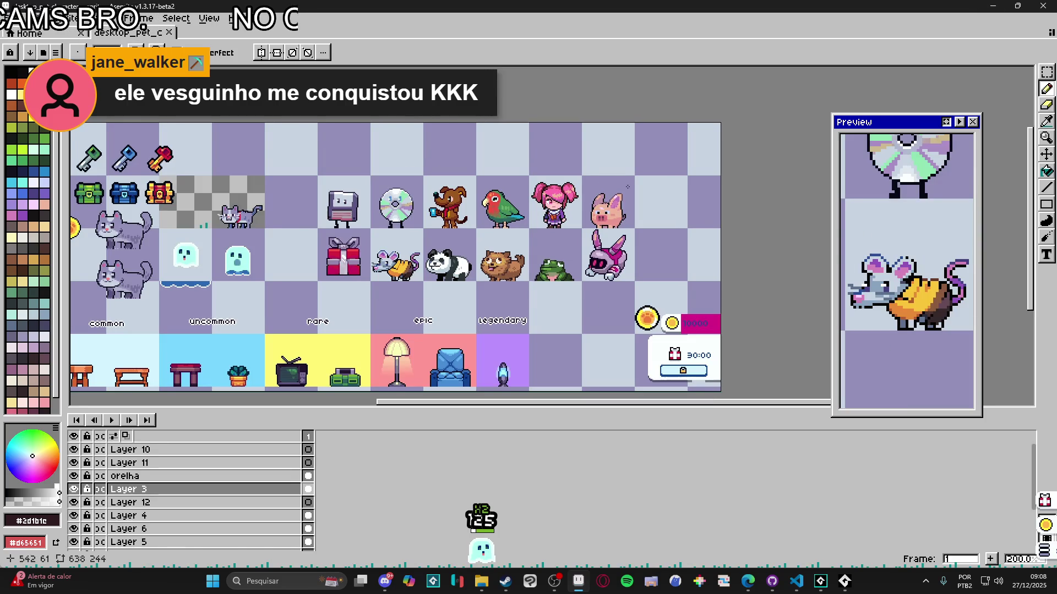
key(alt+Tab)
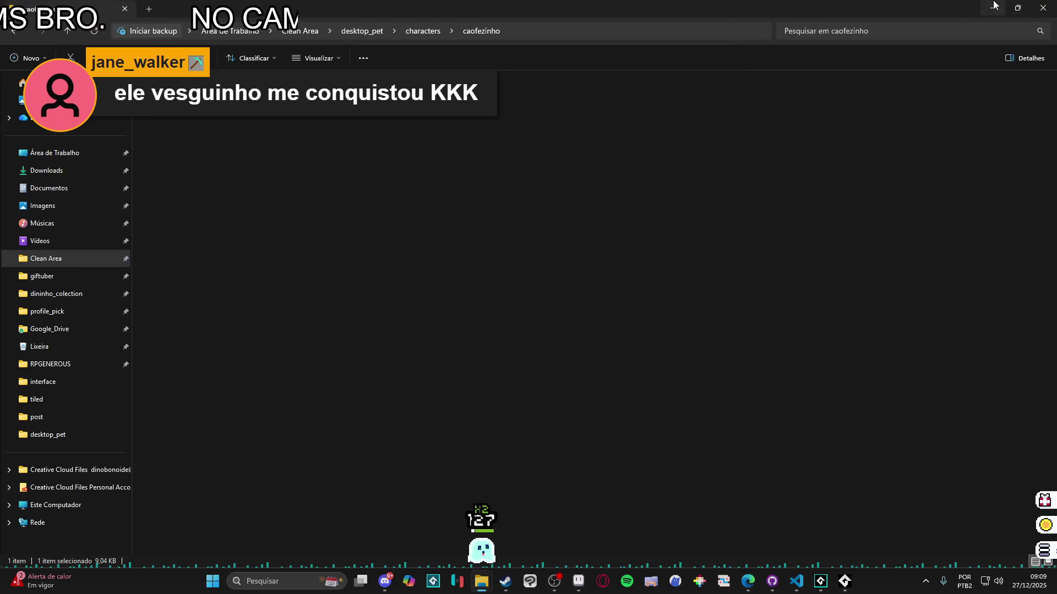
From the pet menu, go to Ferramentas > Notas and create a new note
key(alt+Tab)
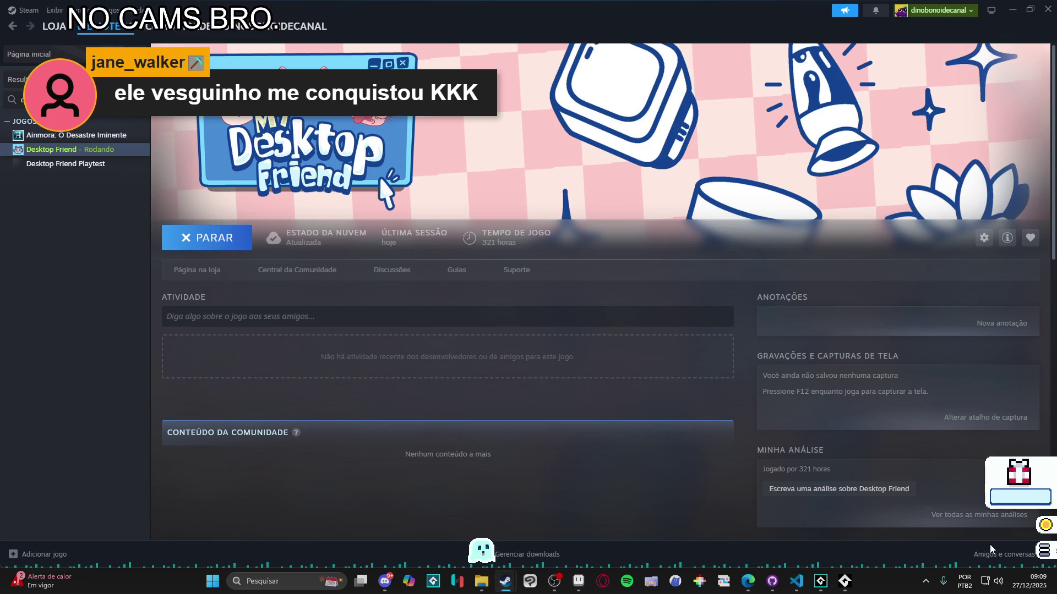
click(1046, 550)
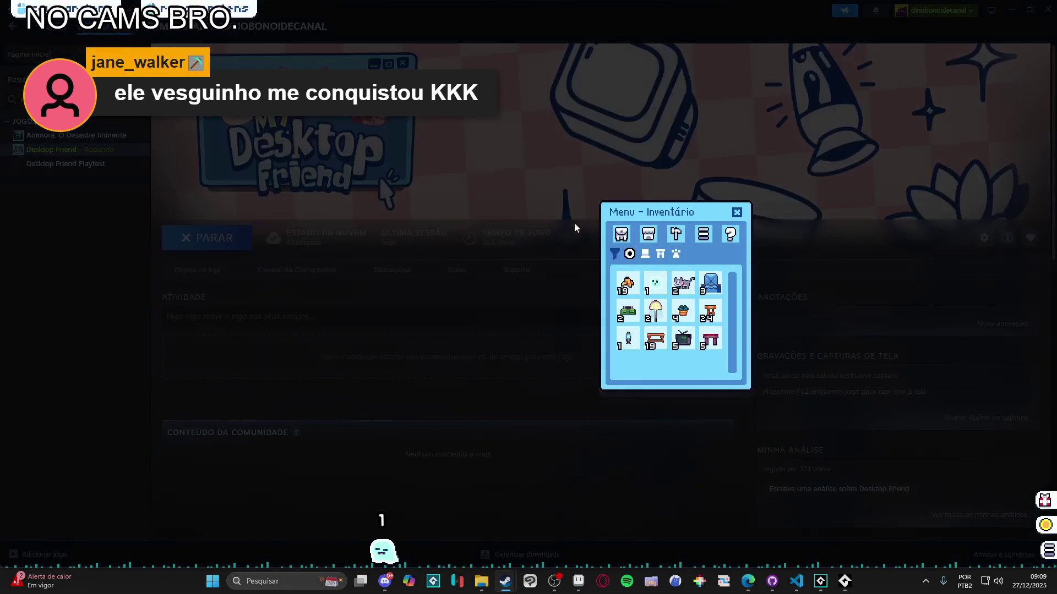
click(676, 234)
click(660, 270)
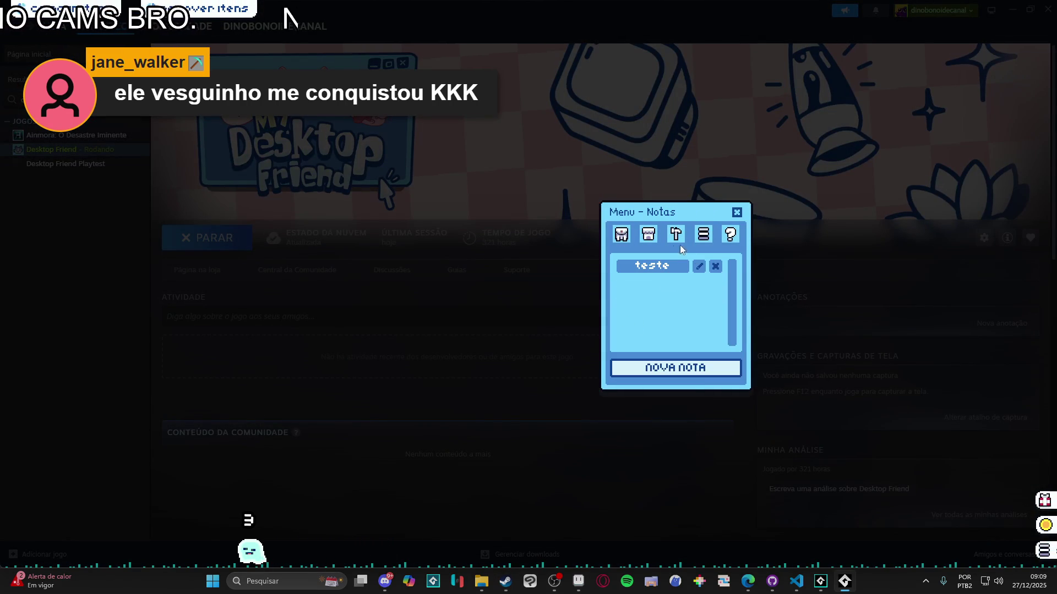
click(659, 370)
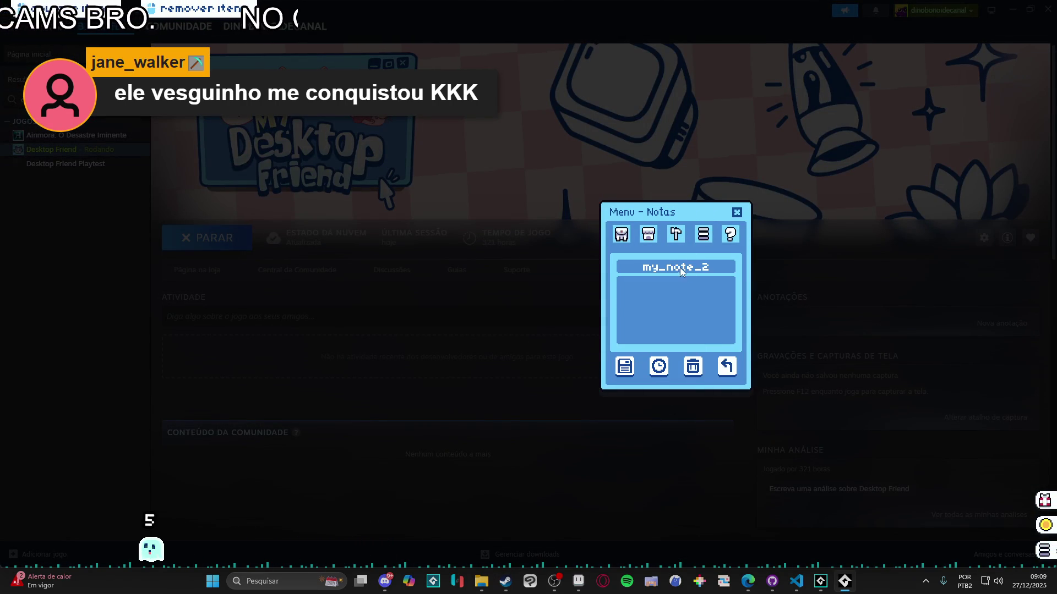
Title the note 'Lembrete' with the body 'lembrar de tal coisa.'
text(lembreel)
click(690, 283)
text(Lembrete)
click(697, 327)
text(lembrar de)
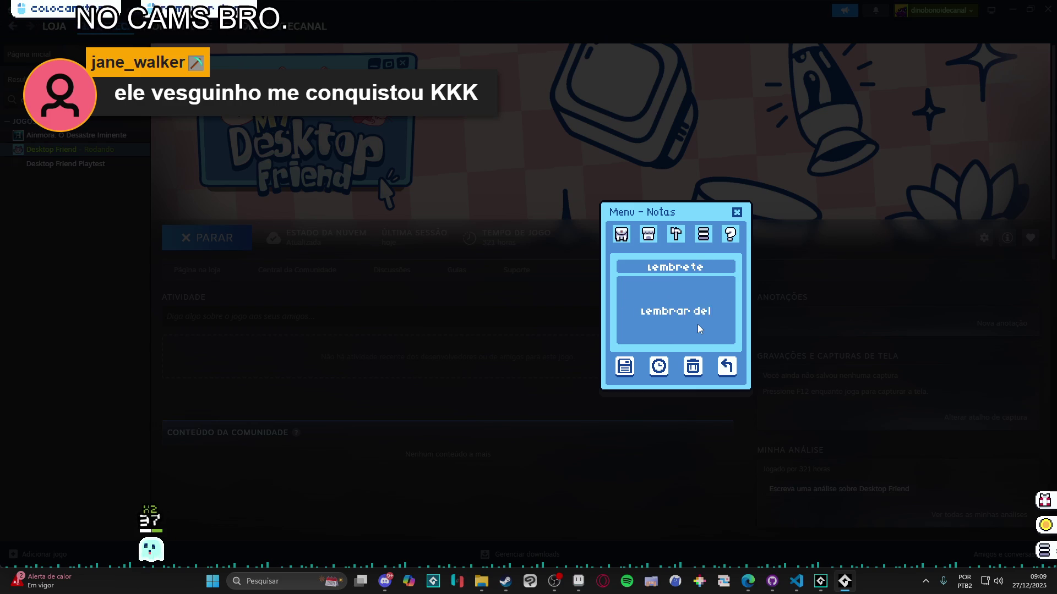
text( tal coisa.)
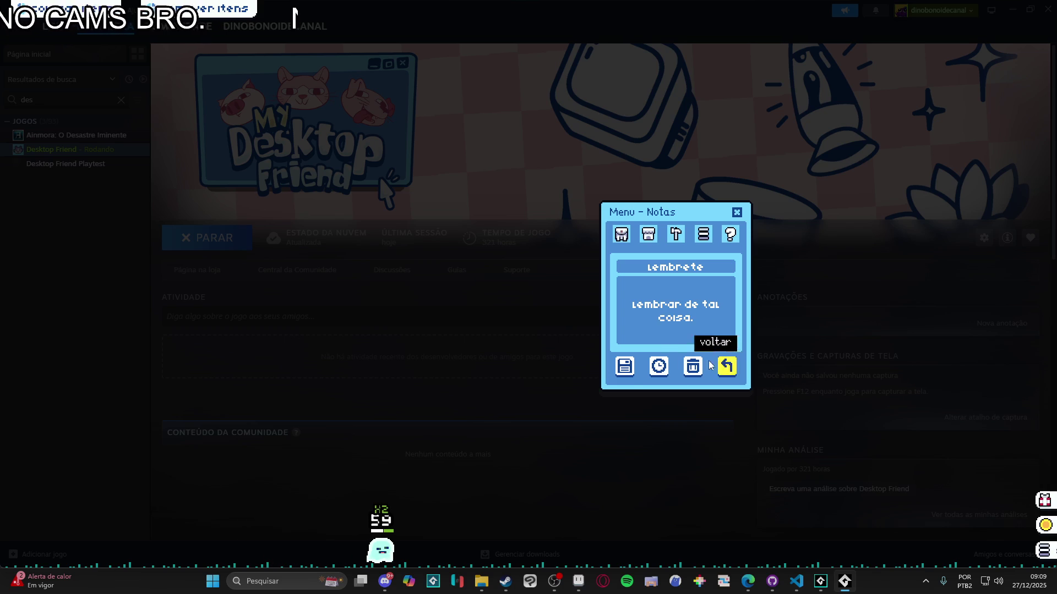
Check the note's alarm date and time, then close and reopen the pet menu
click(661, 368)
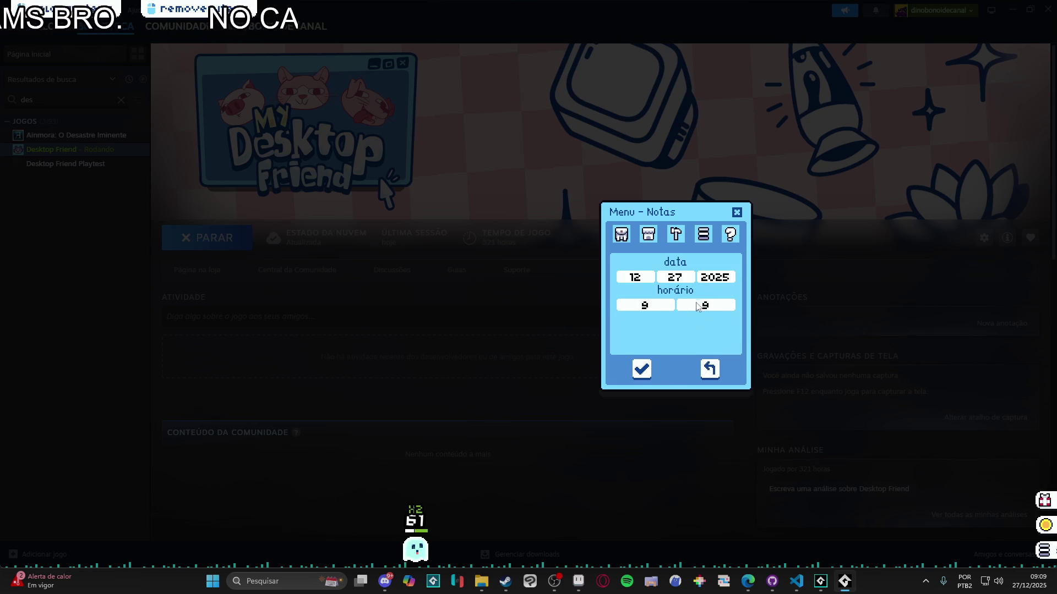
click(736, 213)
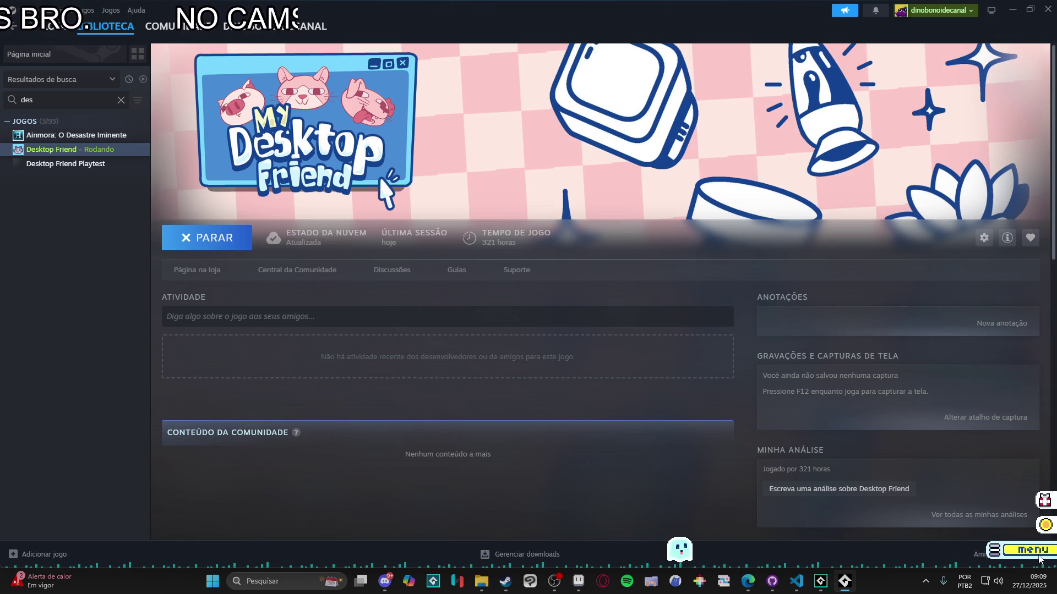
click(1023, 550)
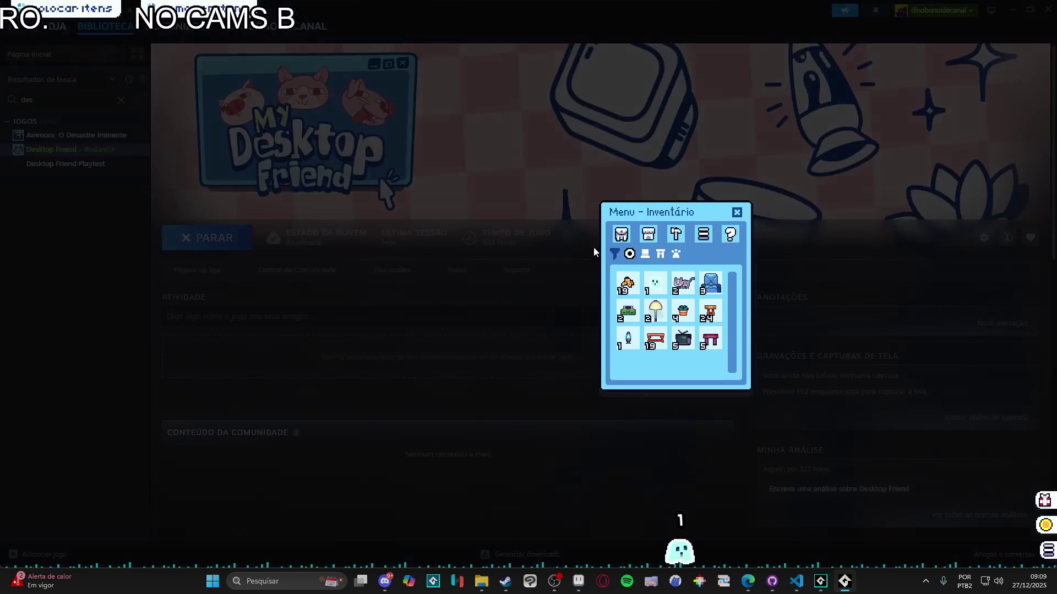
Open the Pomodoro timer, move it to the top-left, and start the countdown
click(648, 235)
click(645, 296)
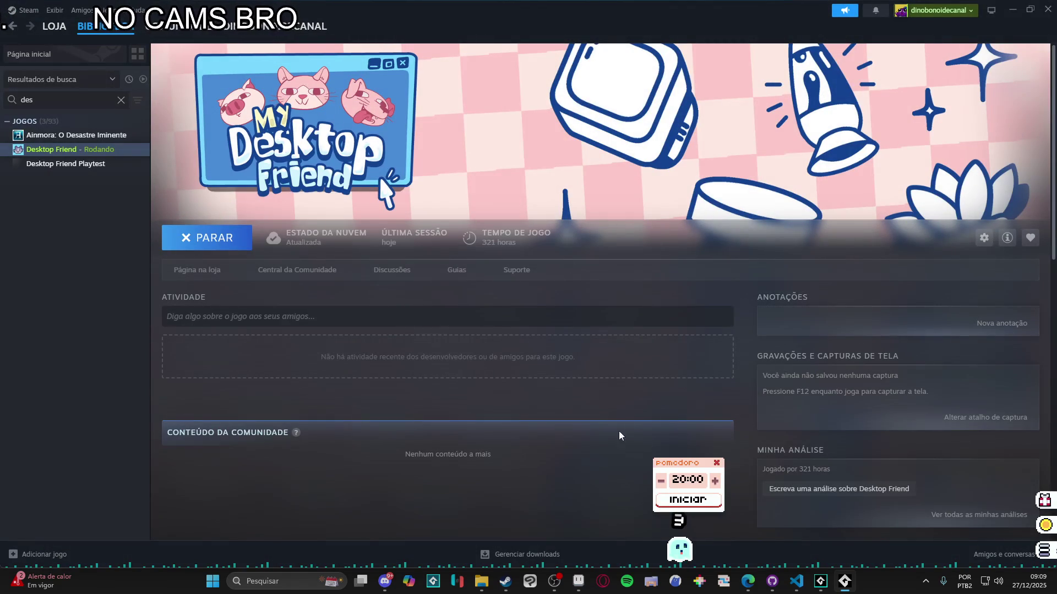
mouse_move(686, 467)
mouse_down()
mouse_move(241, 220)
mouse_move(50, 215)
mouse_move(53, 190)
mouse_up()
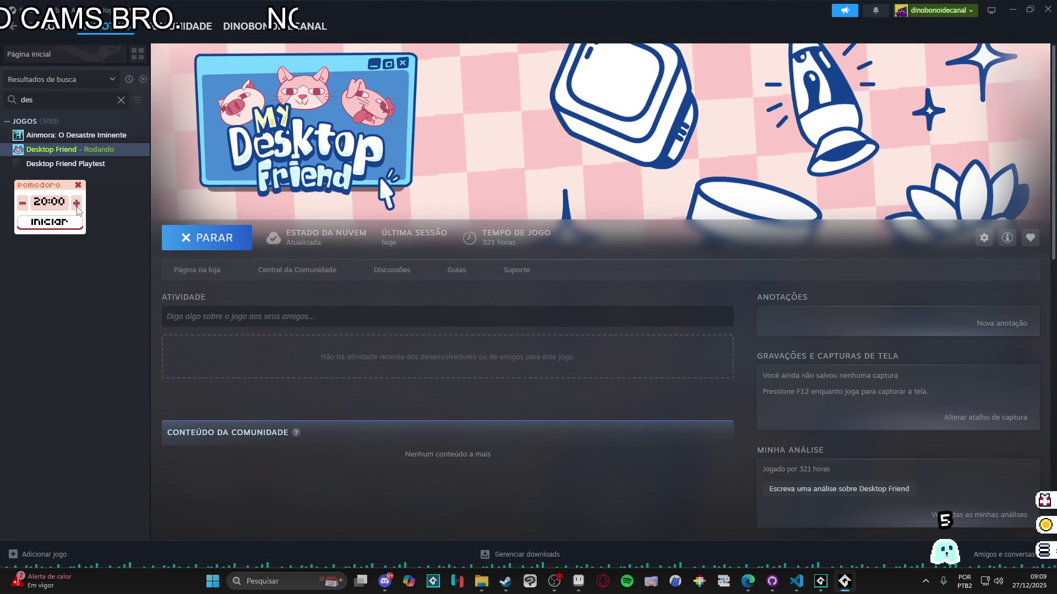
click(50, 220)
drag(31, 192, 23, 195)
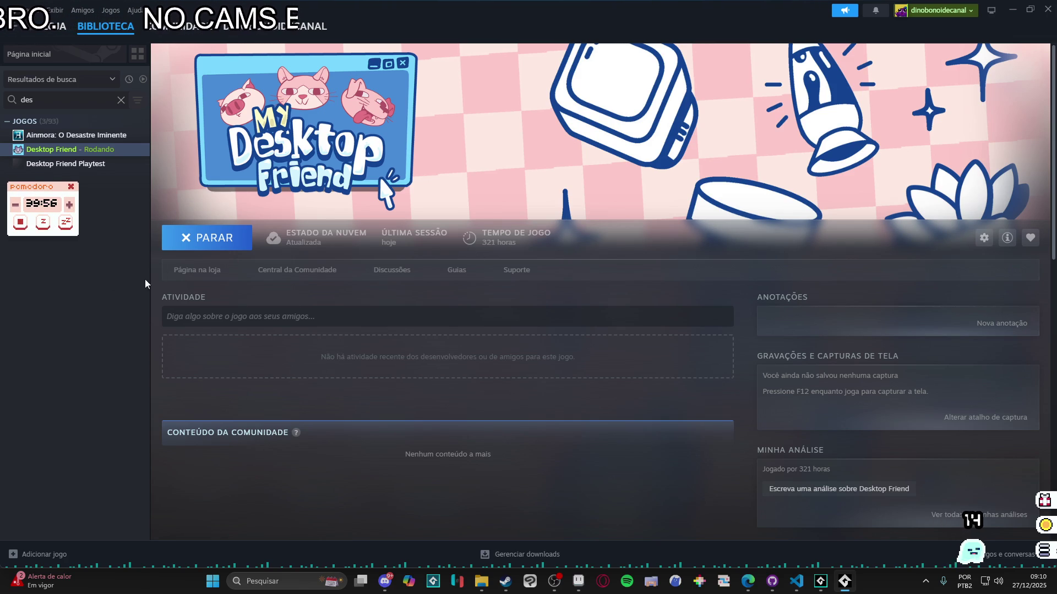
Switch the timer to a long break, then a short break, and close it
click(66, 223)
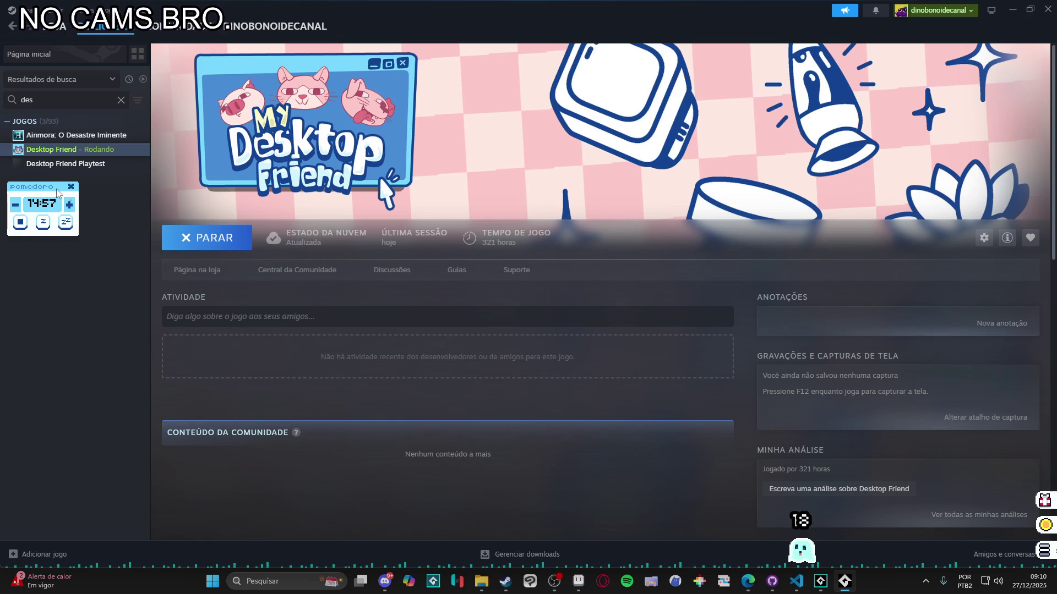
drag(55, 191, 75, 220)
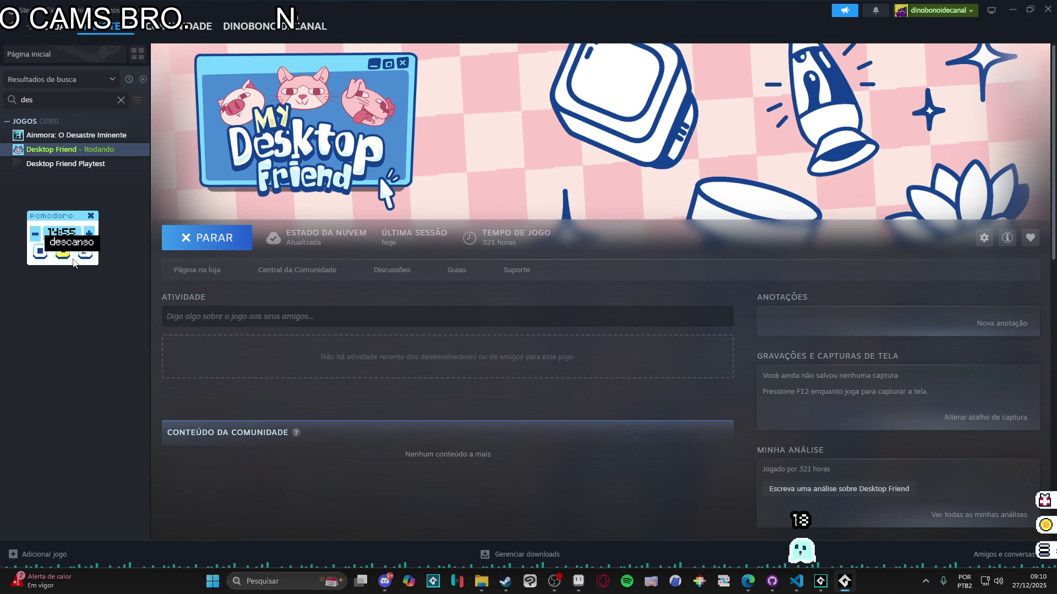
drag(51, 218, 71, 217)
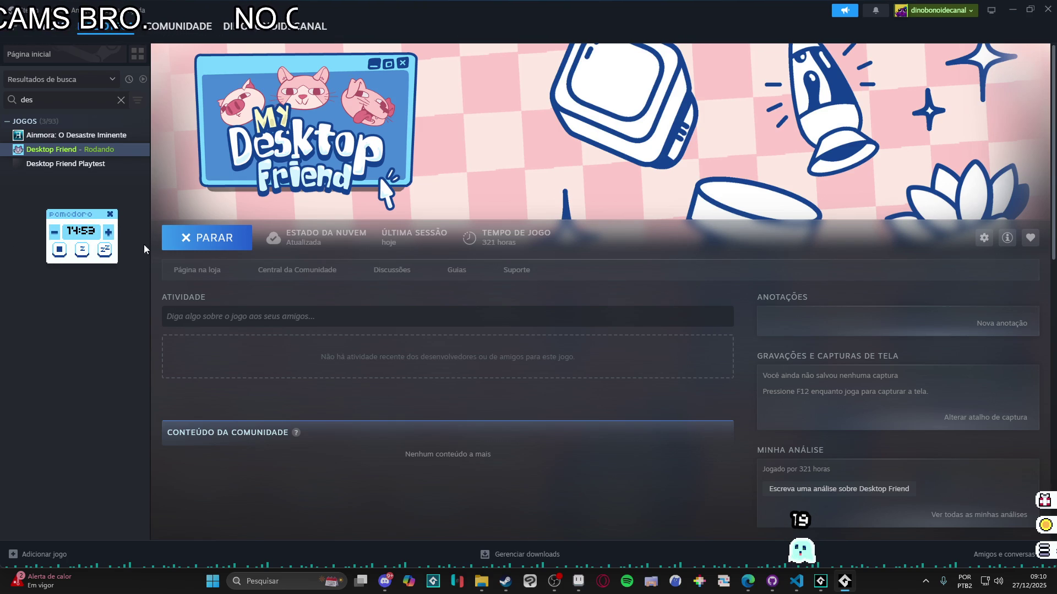
mouse_move(75, 218)
mouse_down()
mouse_move(36, 197)
mouse_move(51, 187)
mouse_move(28, 186)
mouse_move(61, 186)
mouse_move(44, 191)
mouse_up()
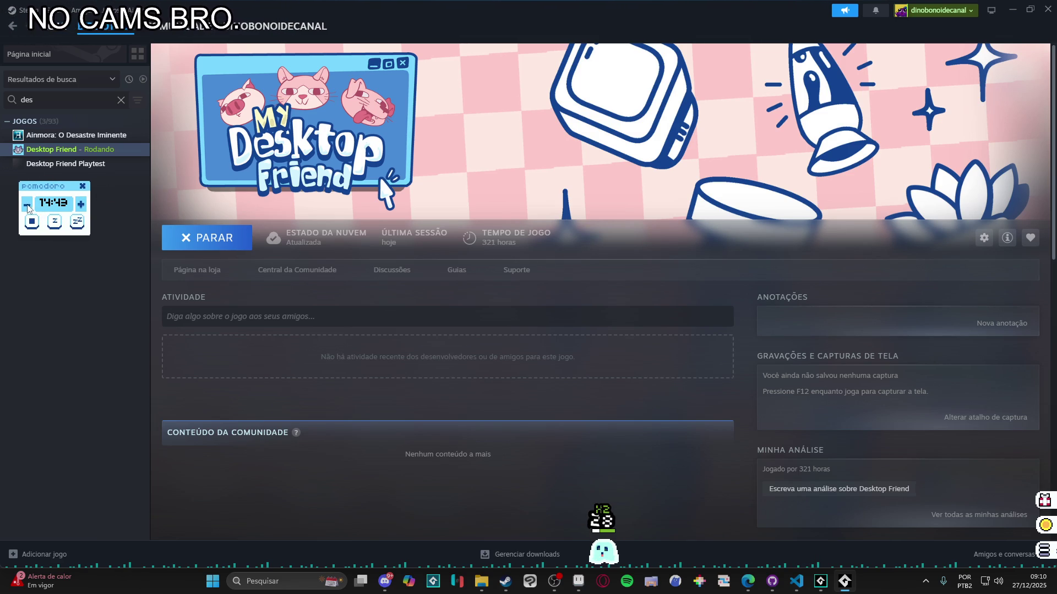
click(33, 209)
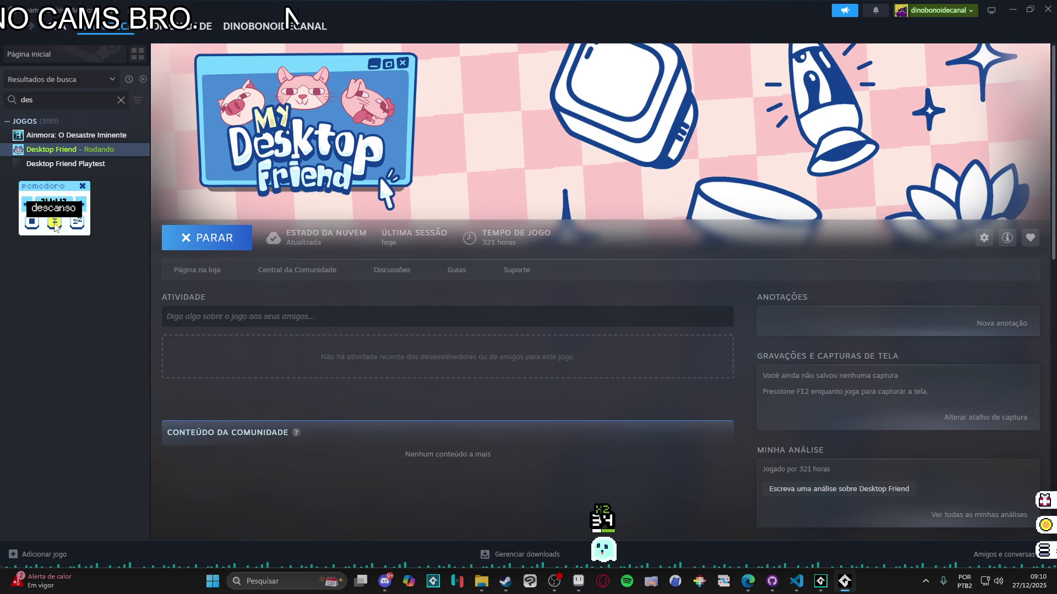
click(82, 187)
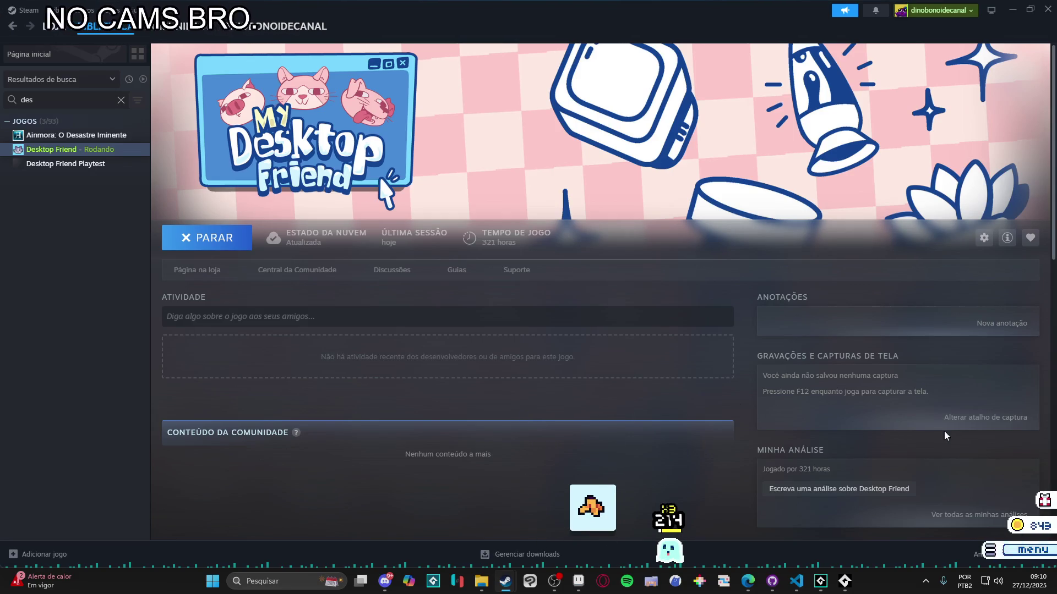
In the inventory, toggle the pet between the grey cat and blue ghost, ending on the ghost
click(1041, 556)
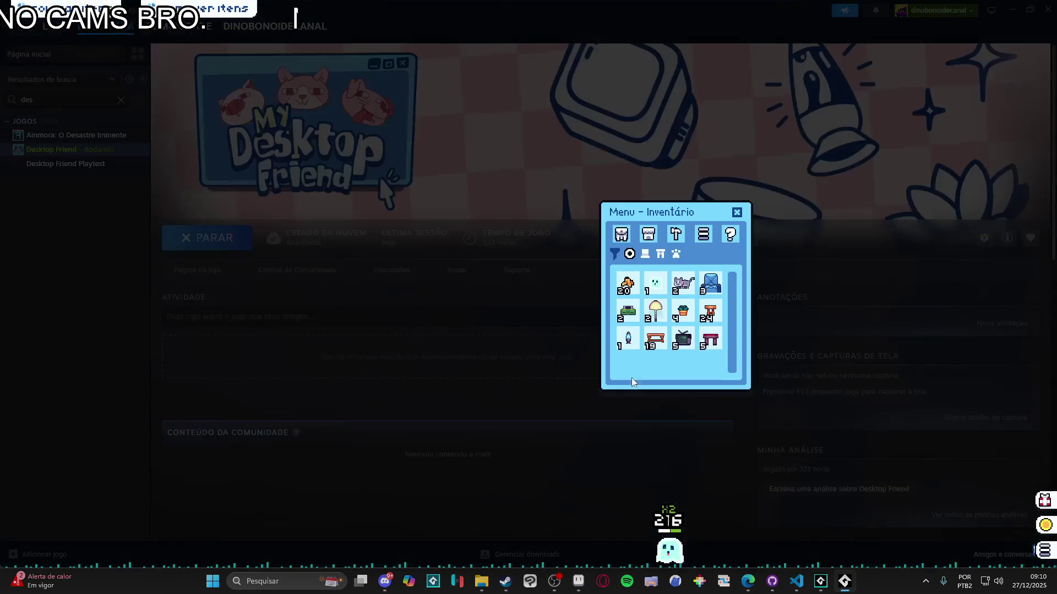
click(683, 283)
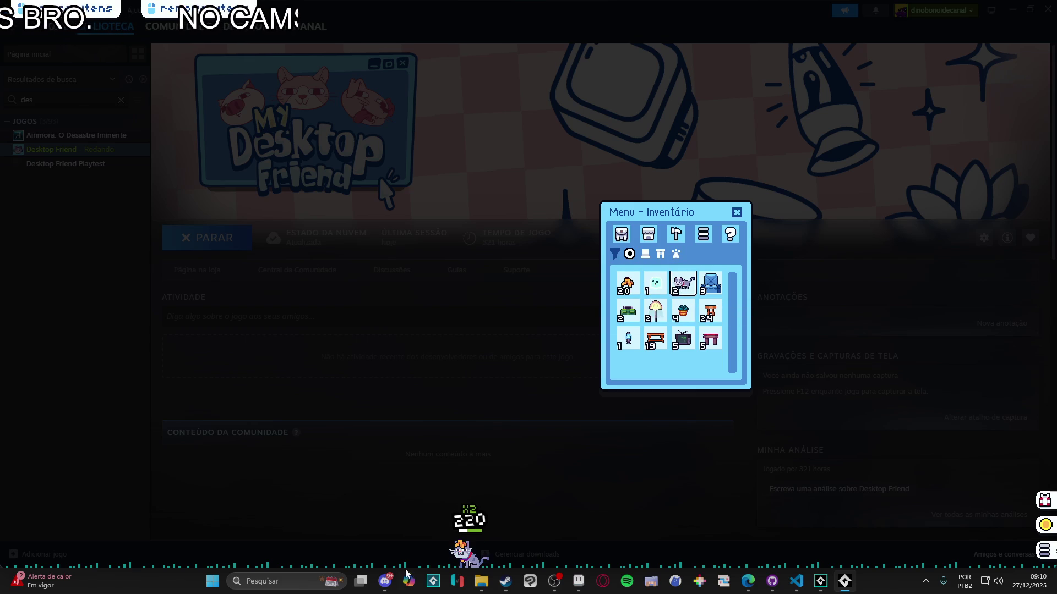
click(656, 283)
click(683, 284)
click(655, 283)
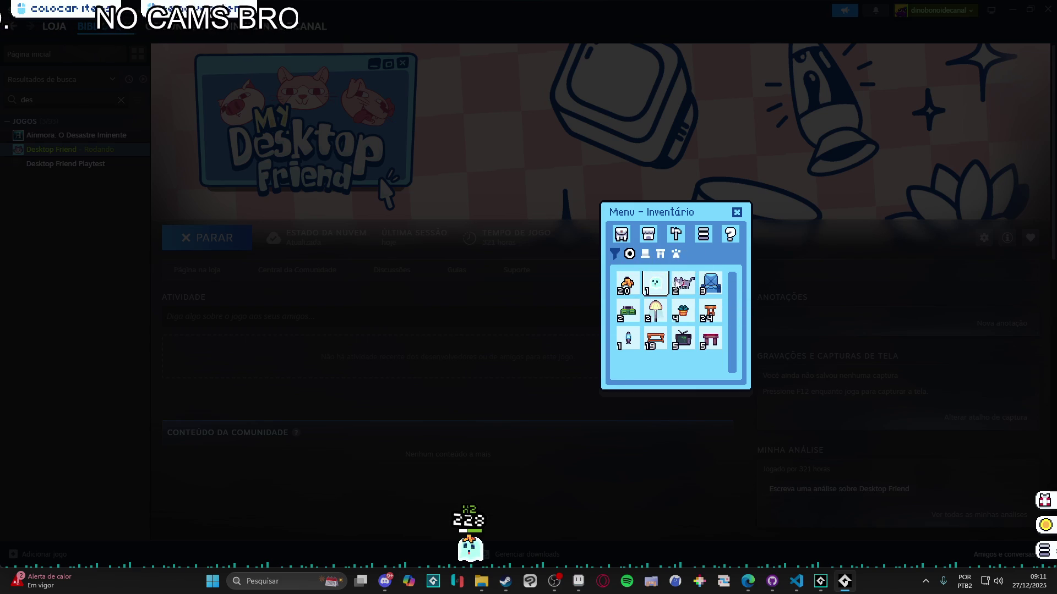
Place the blue armchair, floor lamp, old TV and crystal lamp beside the pet
click(710, 285)
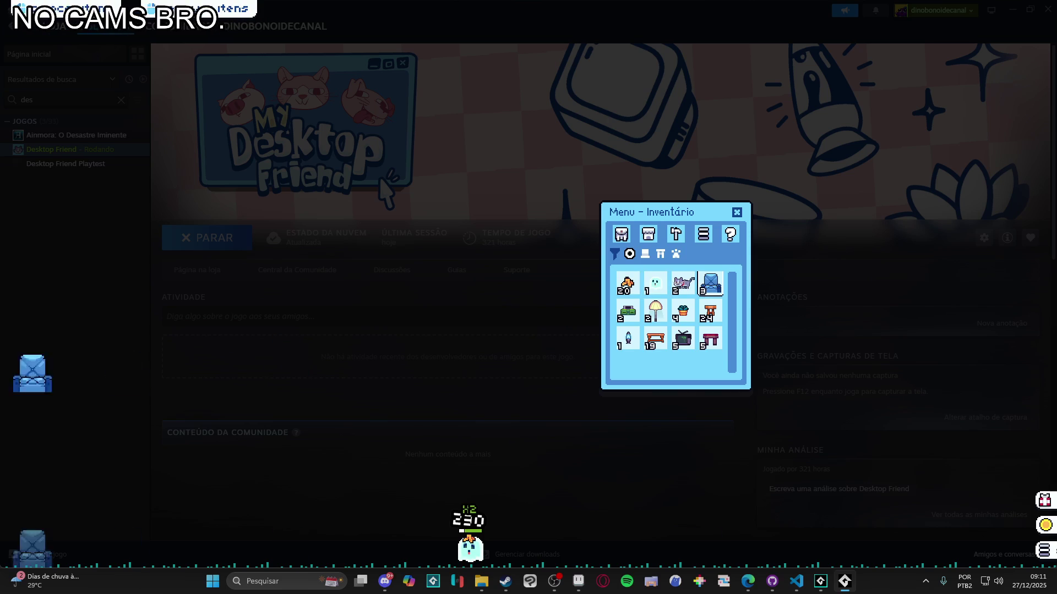
click(91, 410)
click(654, 311)
click(68, 407)
click(655, 339)
click(683, 338)
click(141, 441)
click(628, 338)
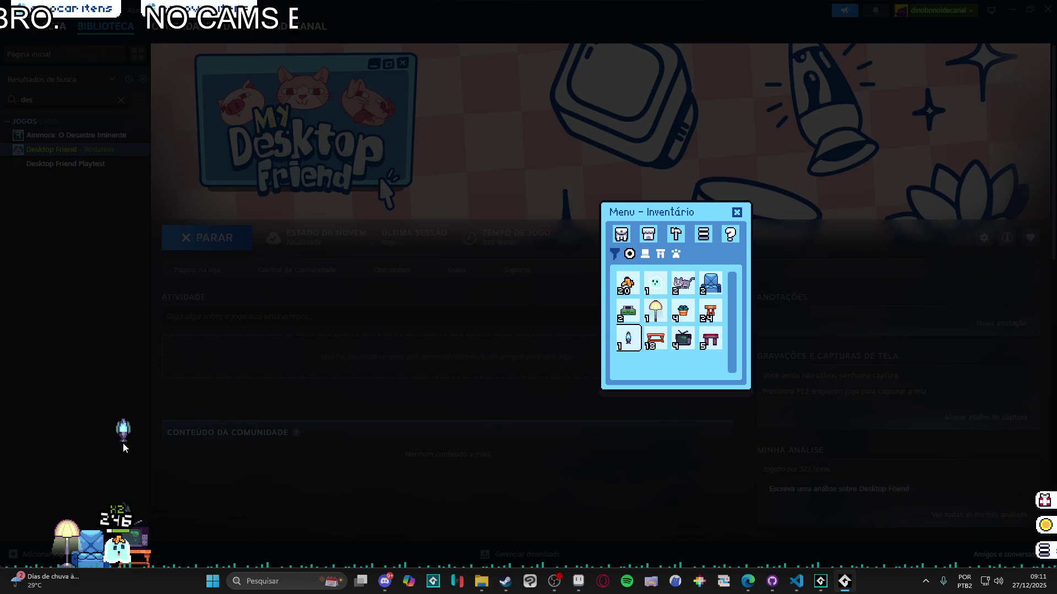
click(141, 527)
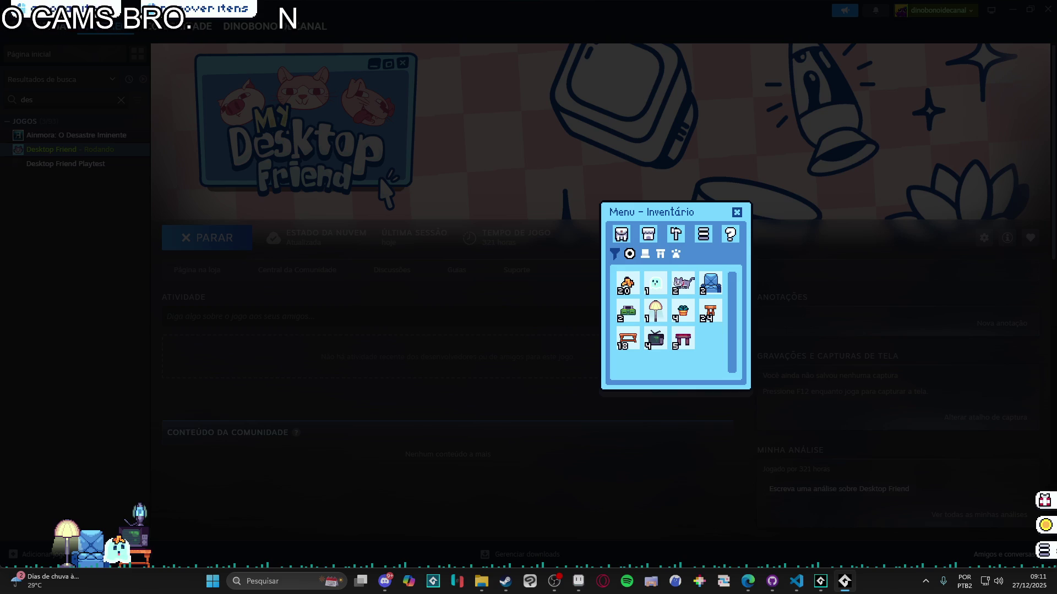
Return the TV, lava lamp, floor lamp and armchair to inventory, then close it
click(146, 545)
click(140, 536)
click(91, 547)
click(66, 544)
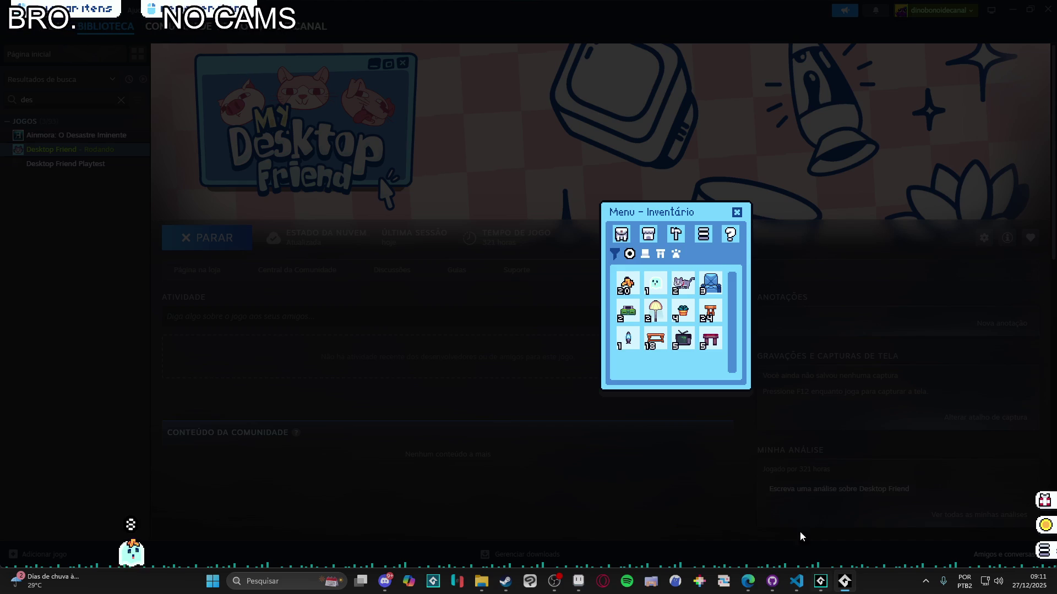
click(737, 214)
click(828, 585)
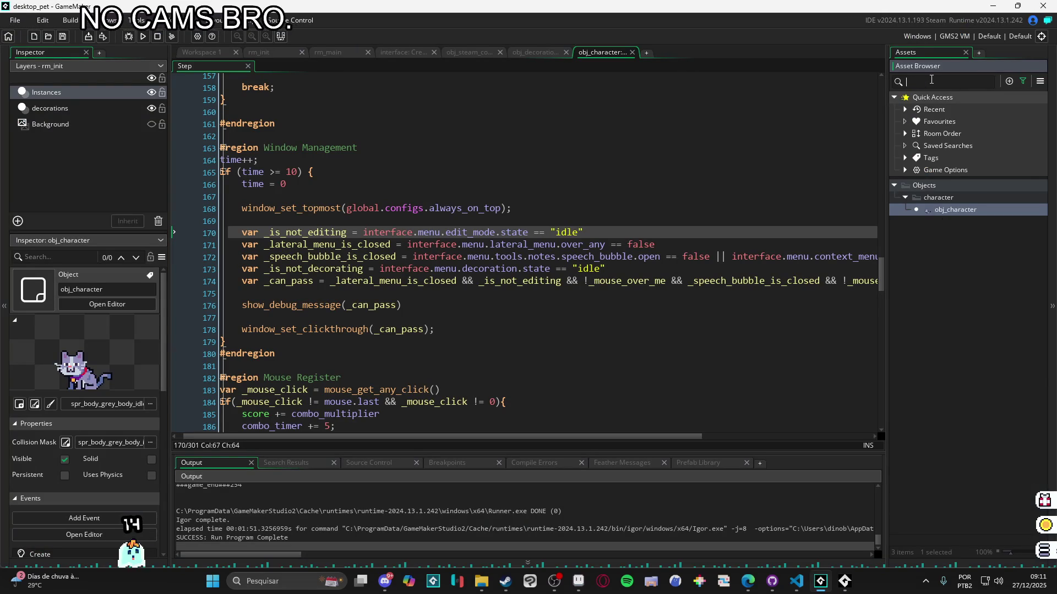
Clear the Asset Browser search and open the bugs note under Notes
key(BackSpace)
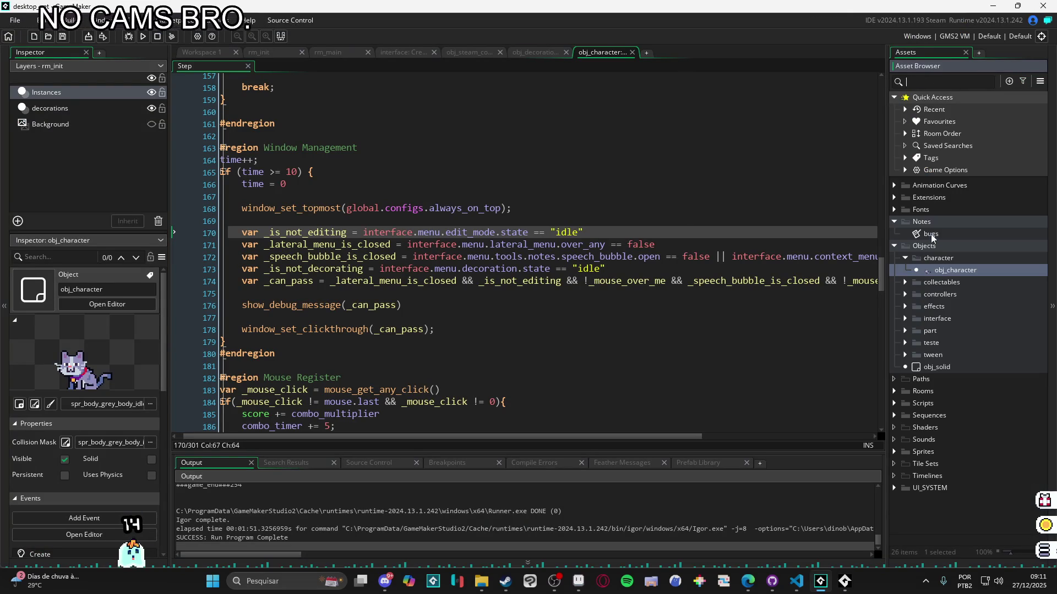
double_click(929, 235)
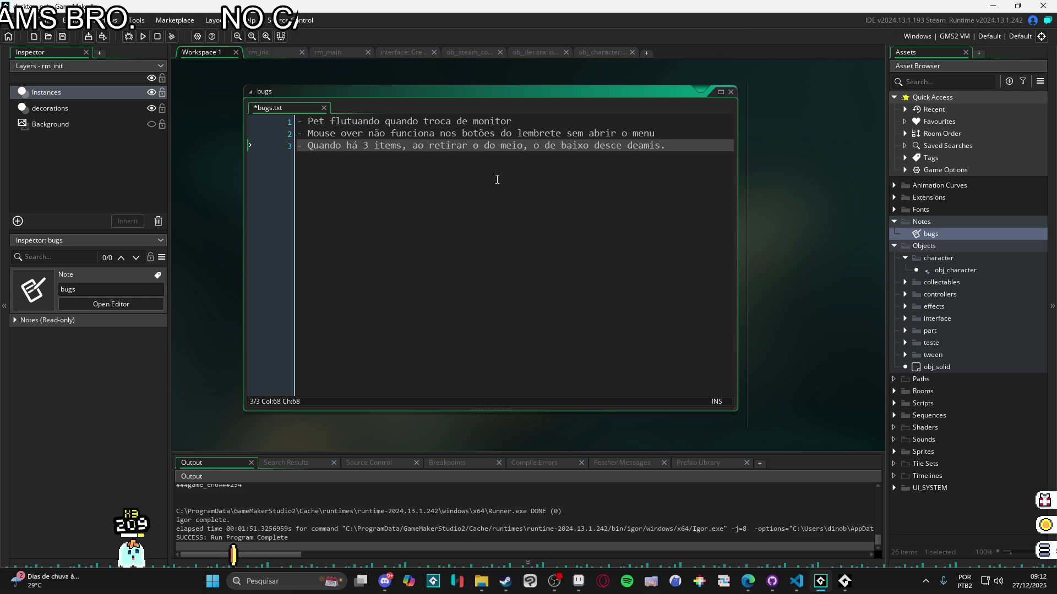
Correct the third bug's word to 'demais' and add periods at the ends of the bug lines
text(mais)
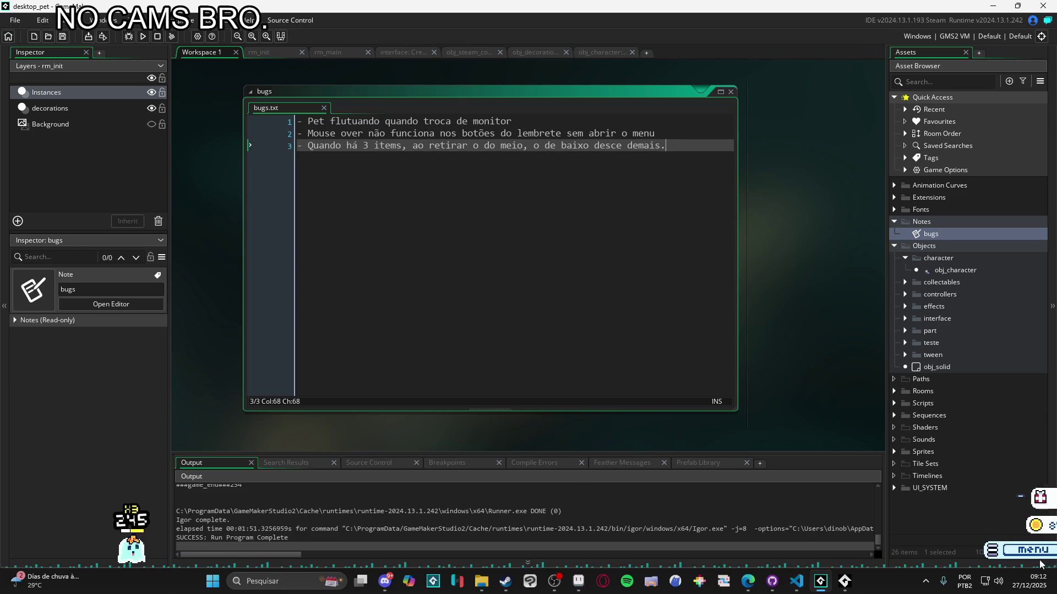
click(678, 134)
text(.)
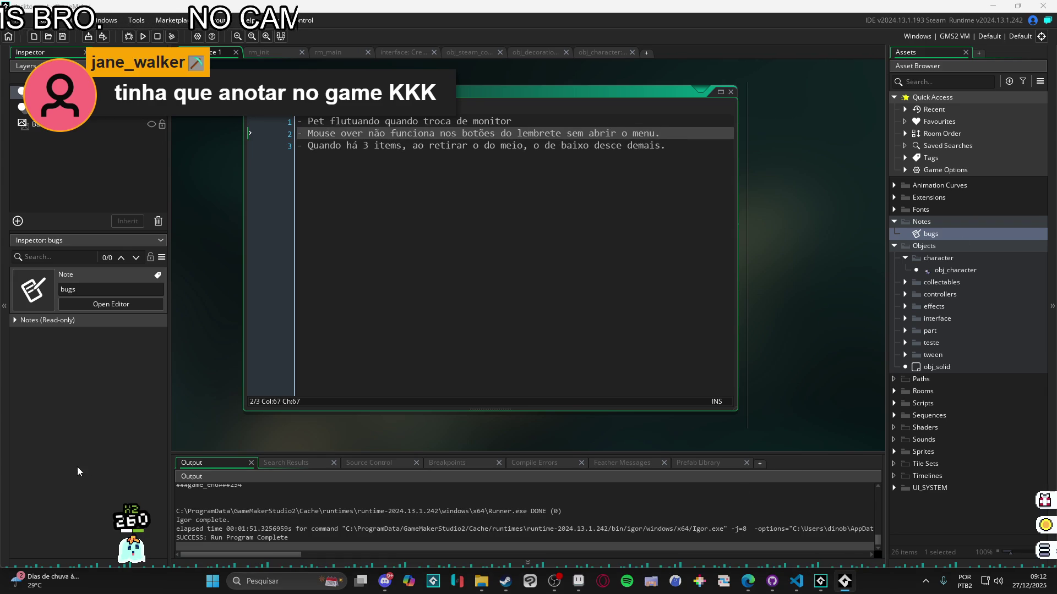
click(588, 121)
text(.)
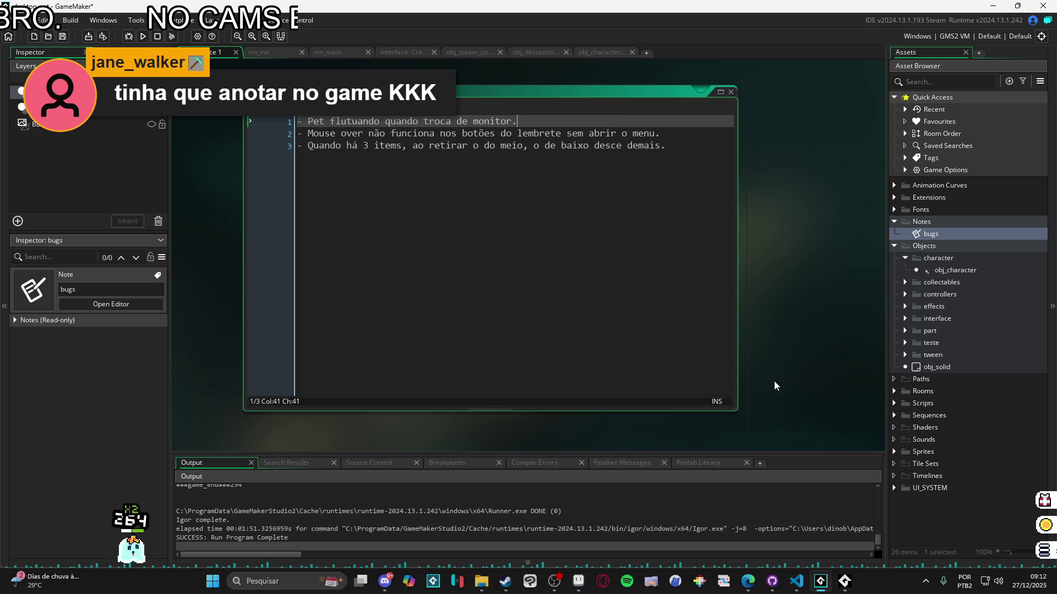
Open and close the pet's inventory menu, then bring the Steam window forward
click(1038, 550)
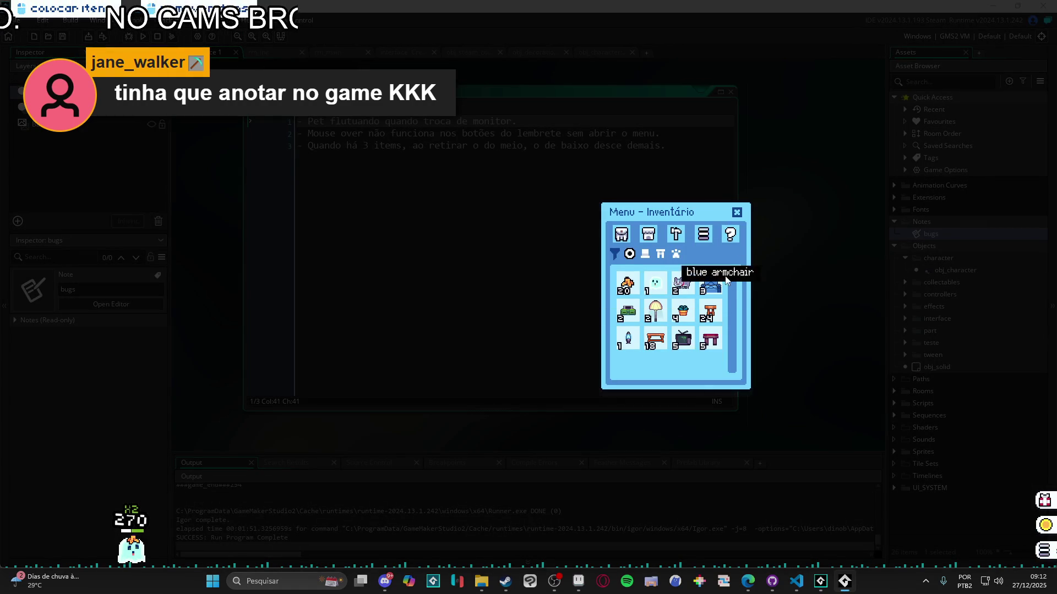
click(518, 577)
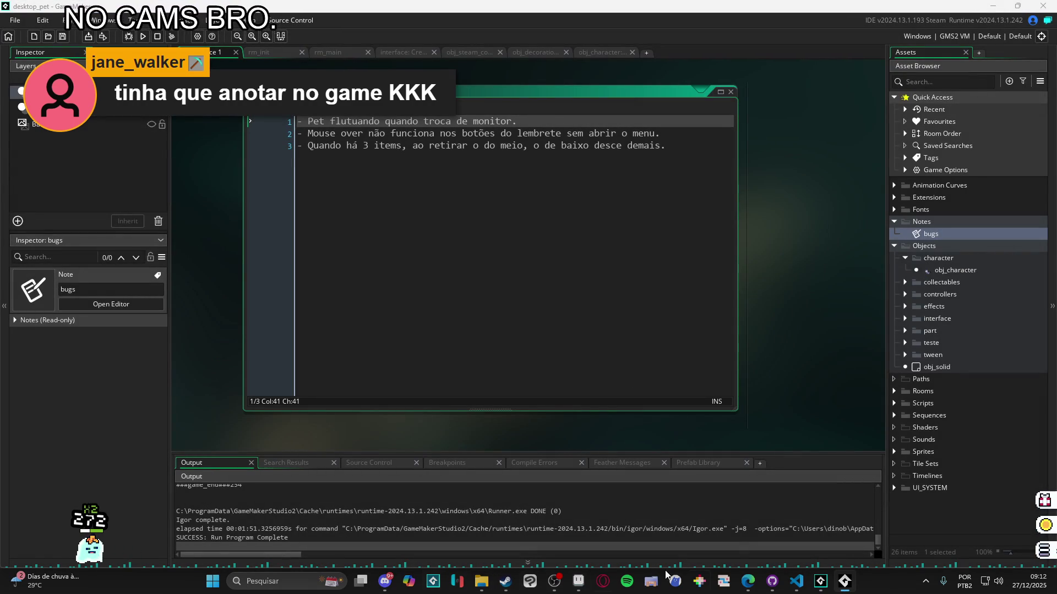
mouse_move(506, 583)
click(479, 528)
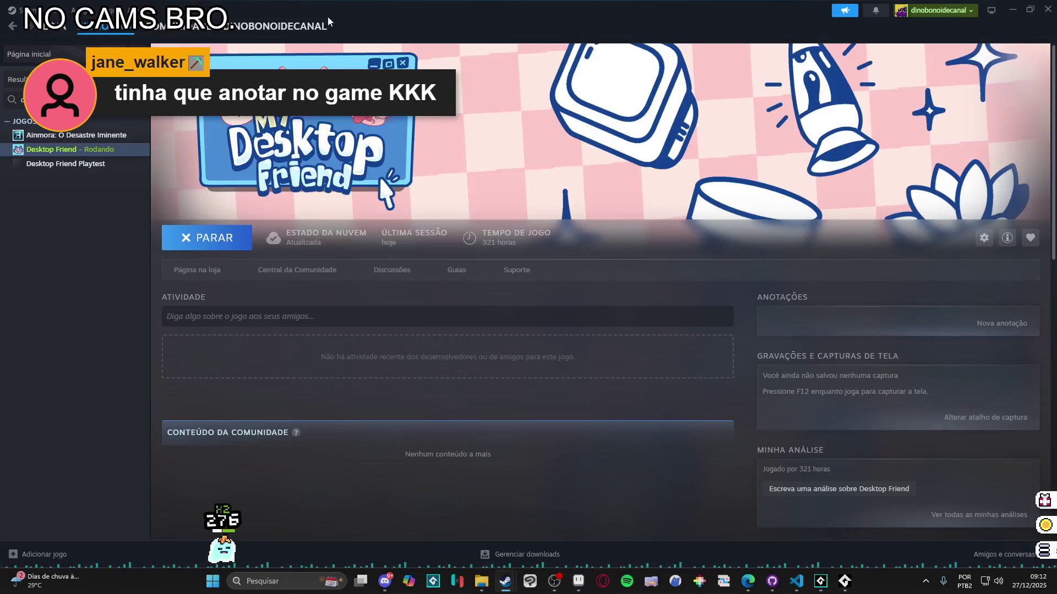
mouse_move(204, 30)
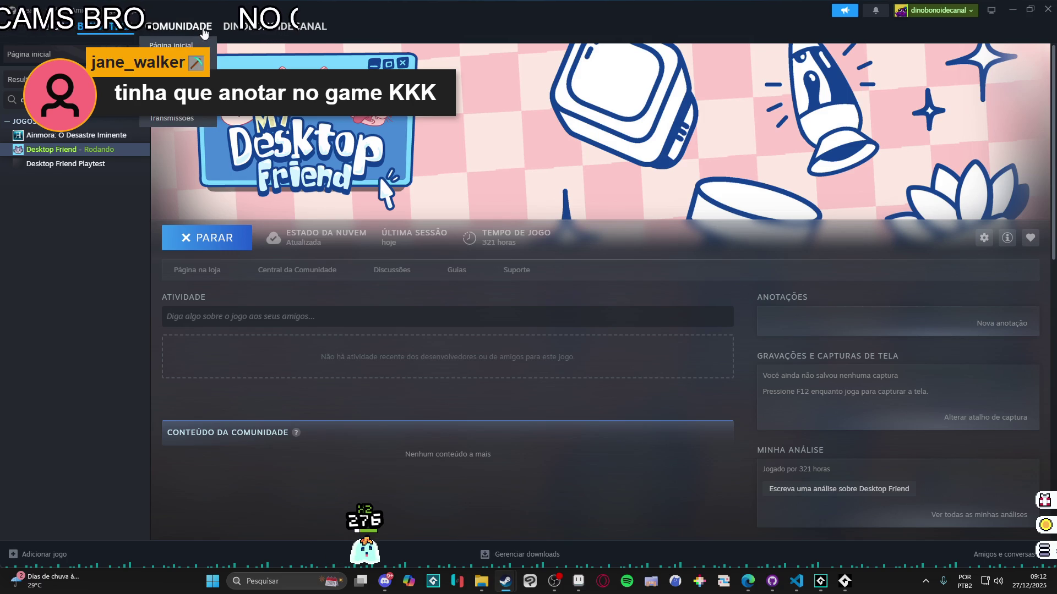
mouse_move(272, 26)
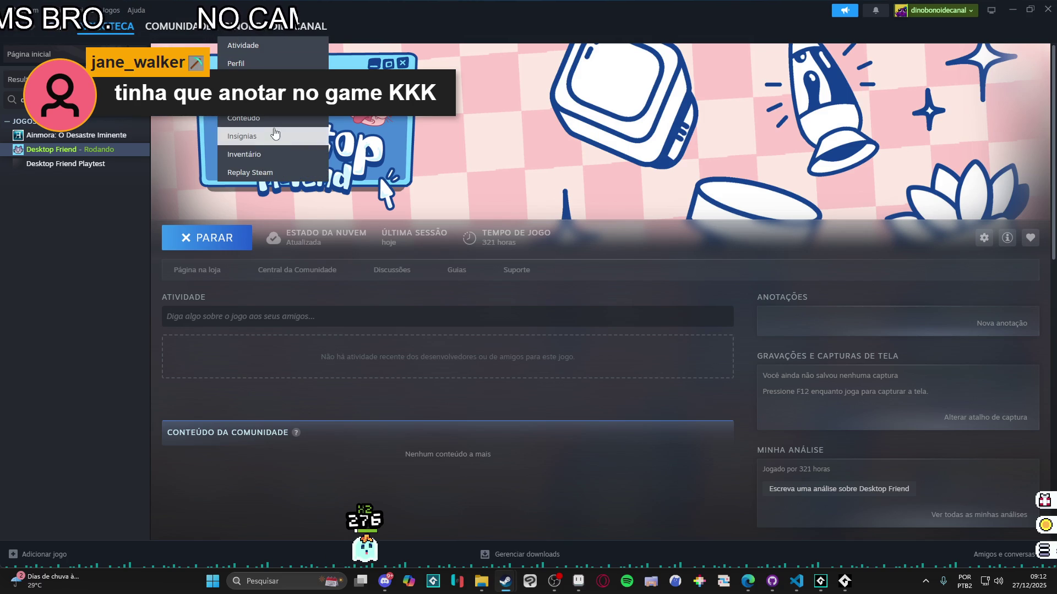
click(269, 154)
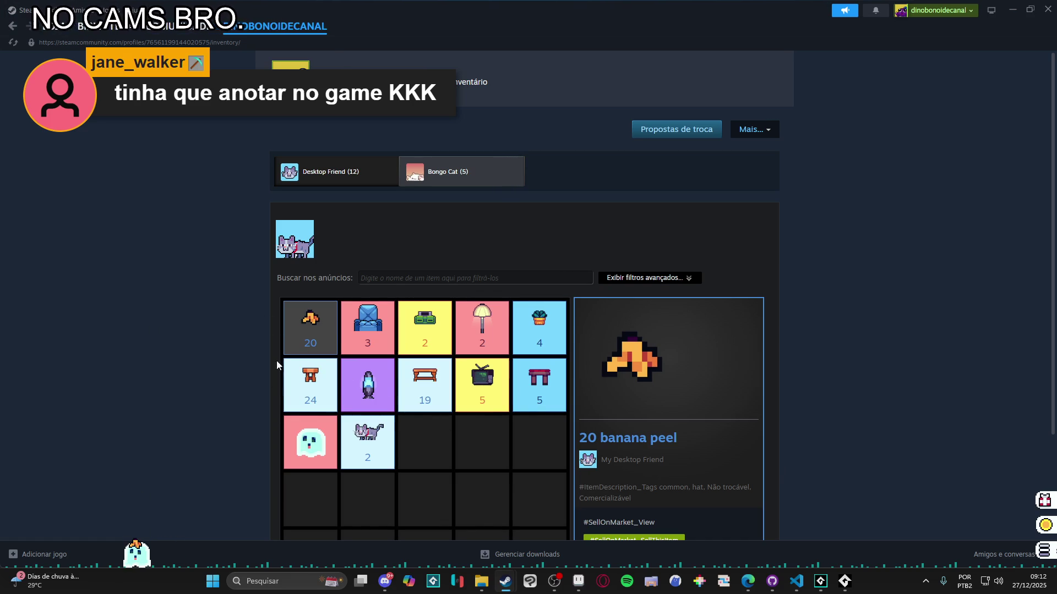
scroll(452, 360, down, 3)
click(479, 263)
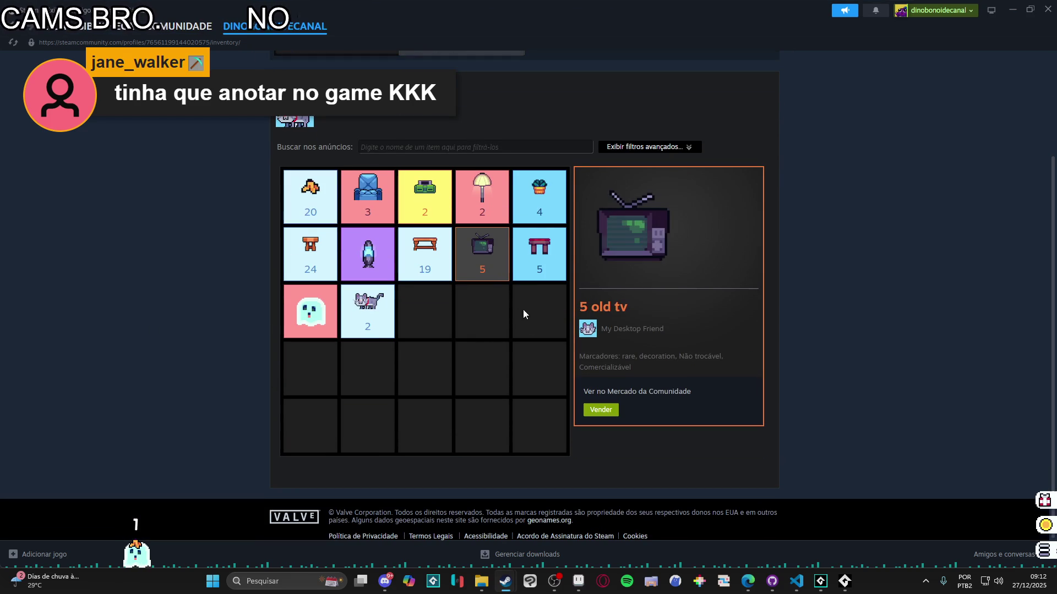
click(600, 410)
click(772, 145)
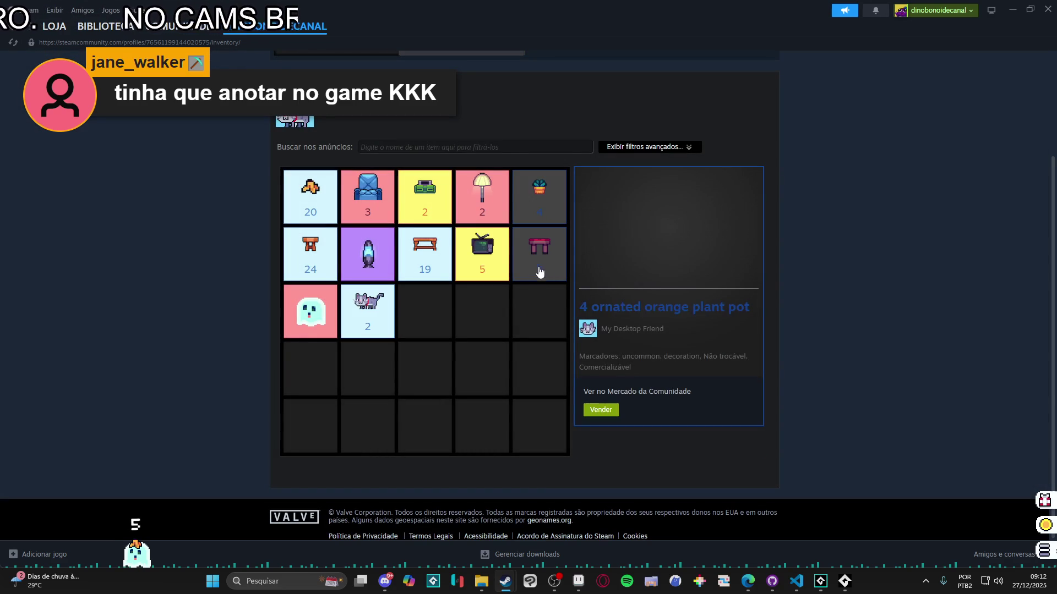
click(482, 196)
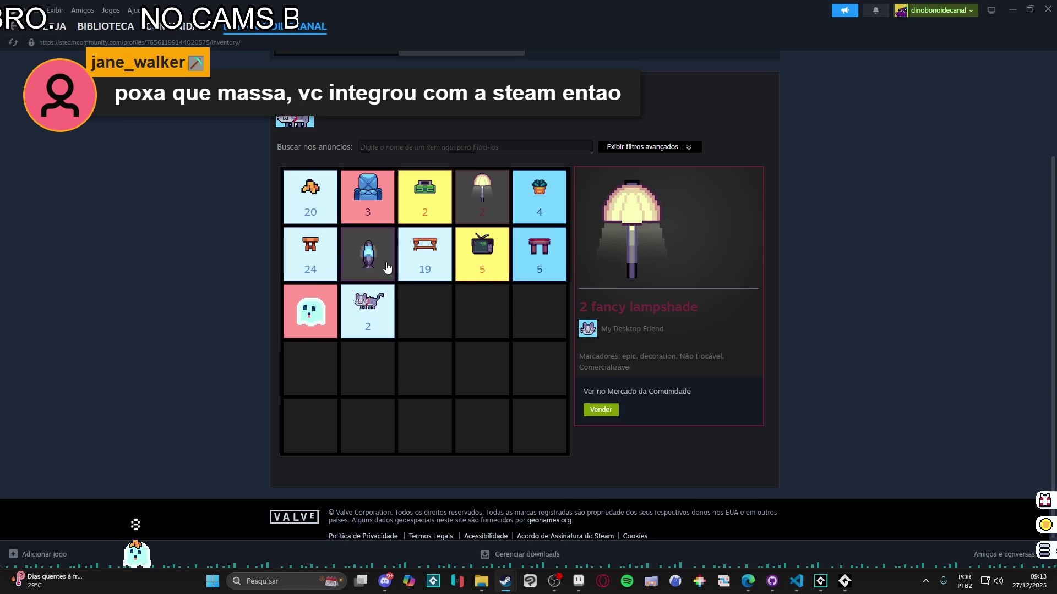
click(411, 276)
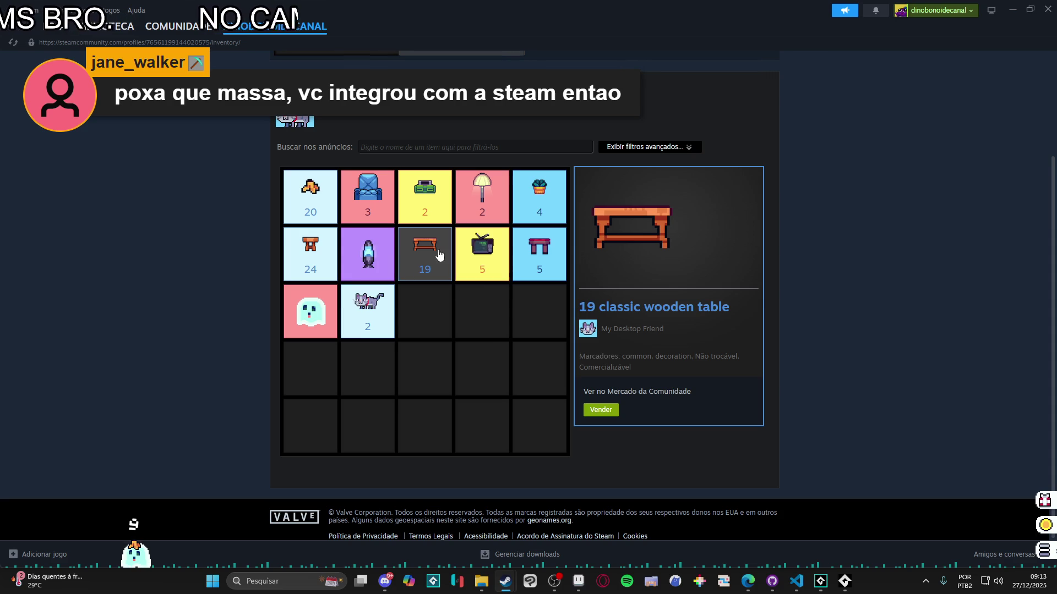
mouse_move(181, 32)
click(105, 26)
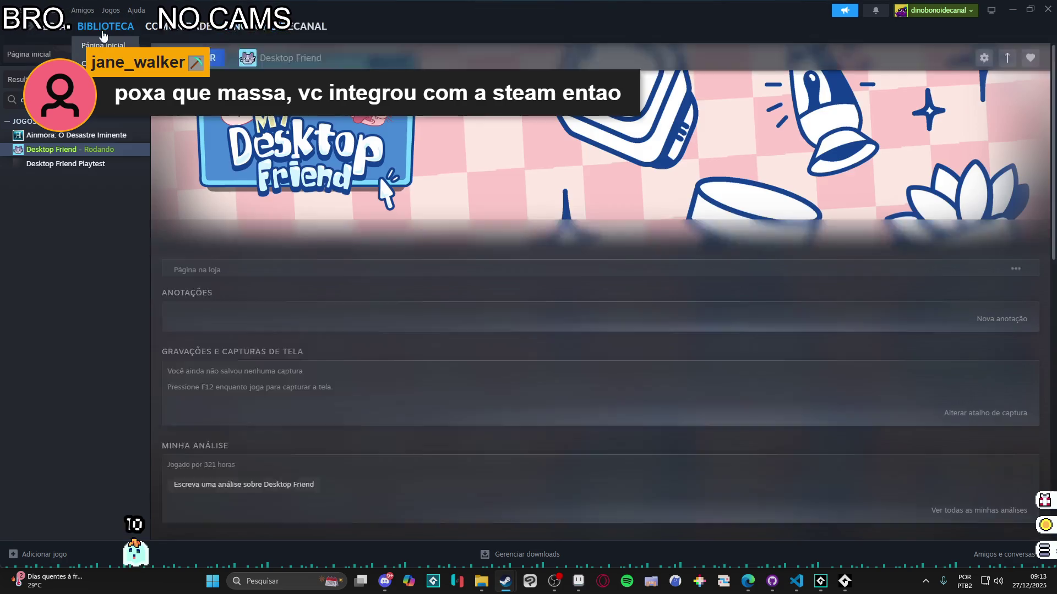
Open Desktop Friend's store page and browse its item store, which lists a ghost item at R$ 5,25
click(282, 266)
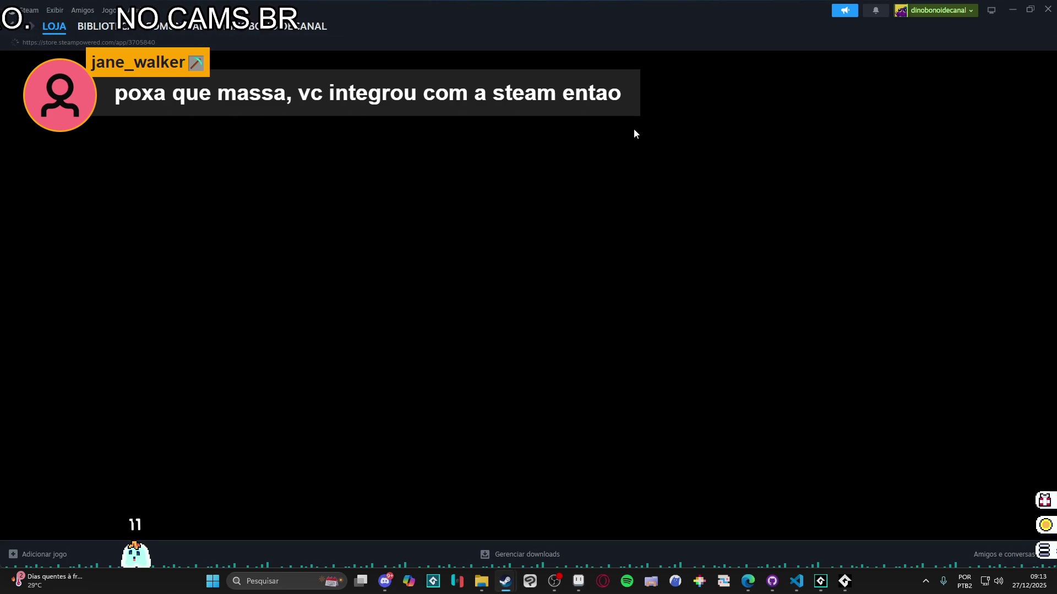
scroll(165, 259, down, 10)
scroll(330, 247, up, 2)
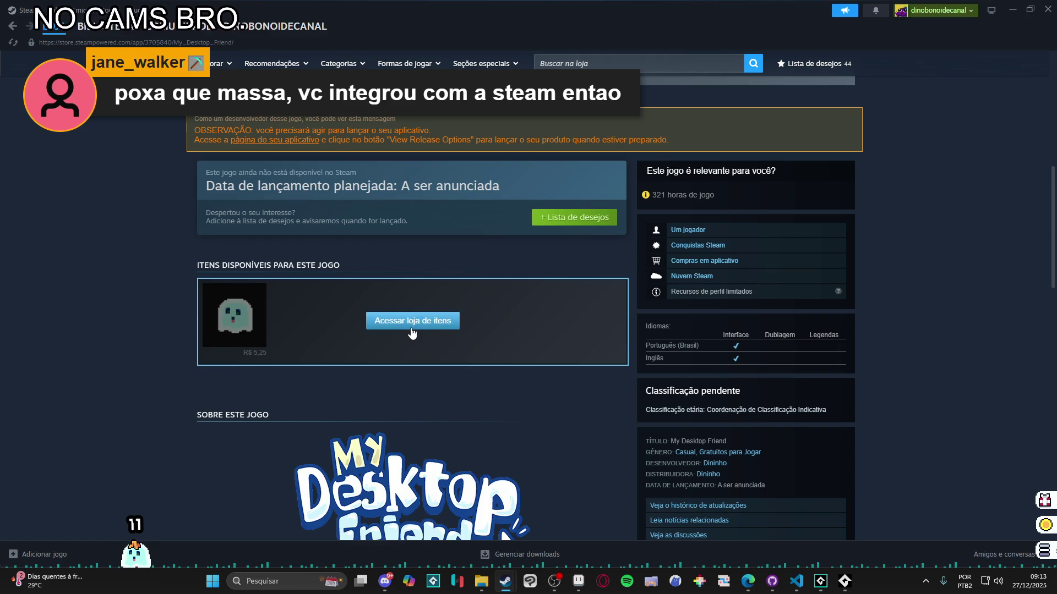
click(410, 322)
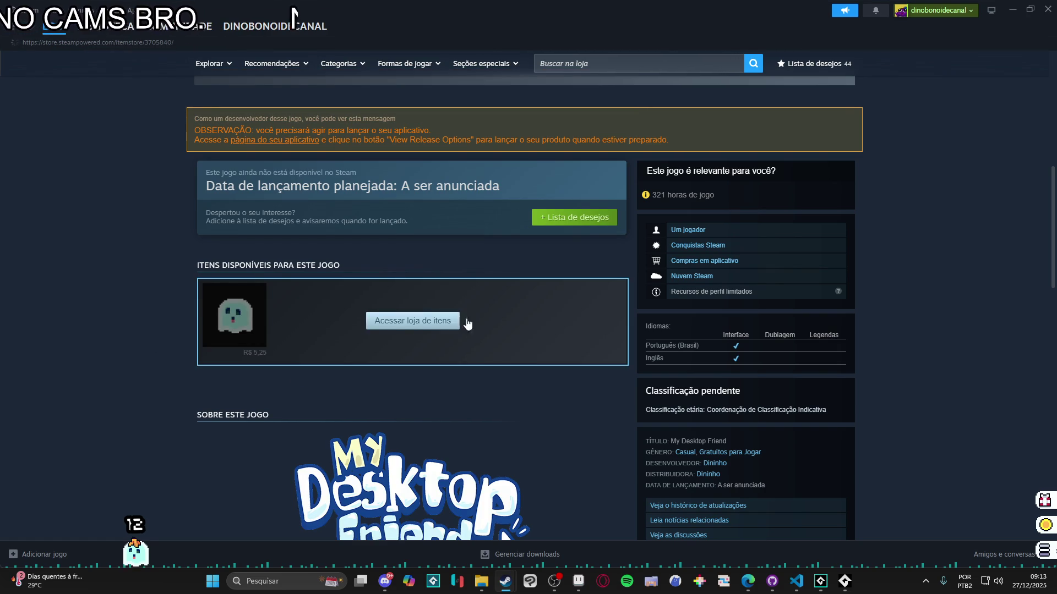
click(395, 323)
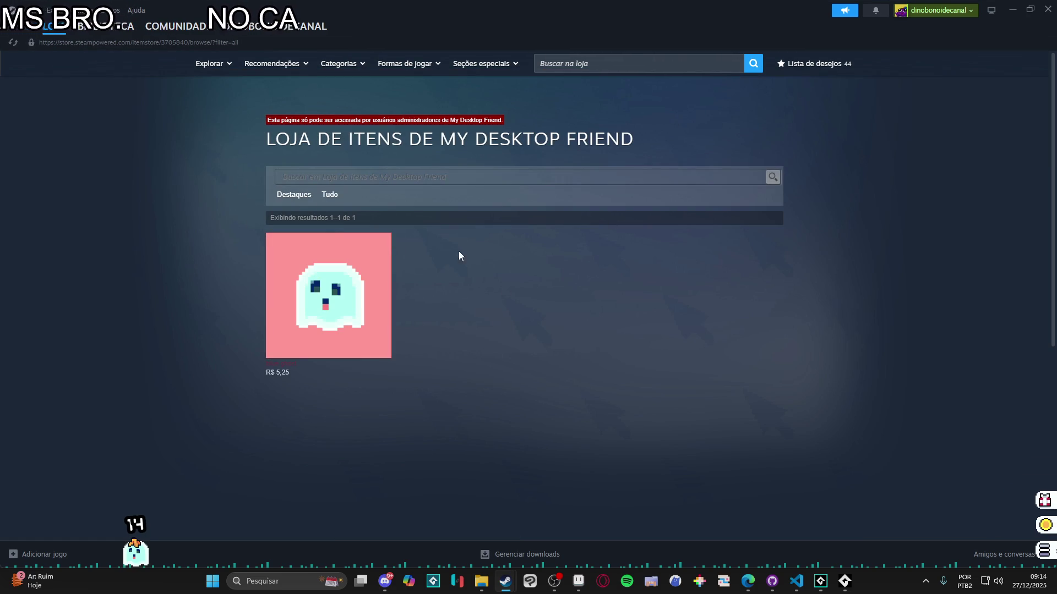
Return to the game's store page and open the pet's inventory menu
mouse_move(54, 26)
click(12, 27)
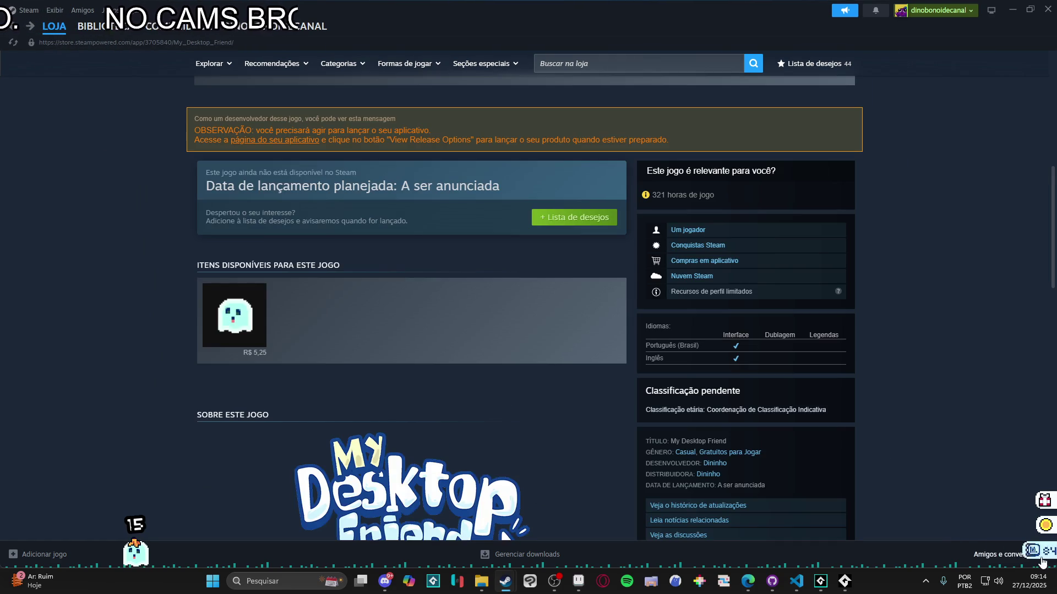
click(1046, 555)
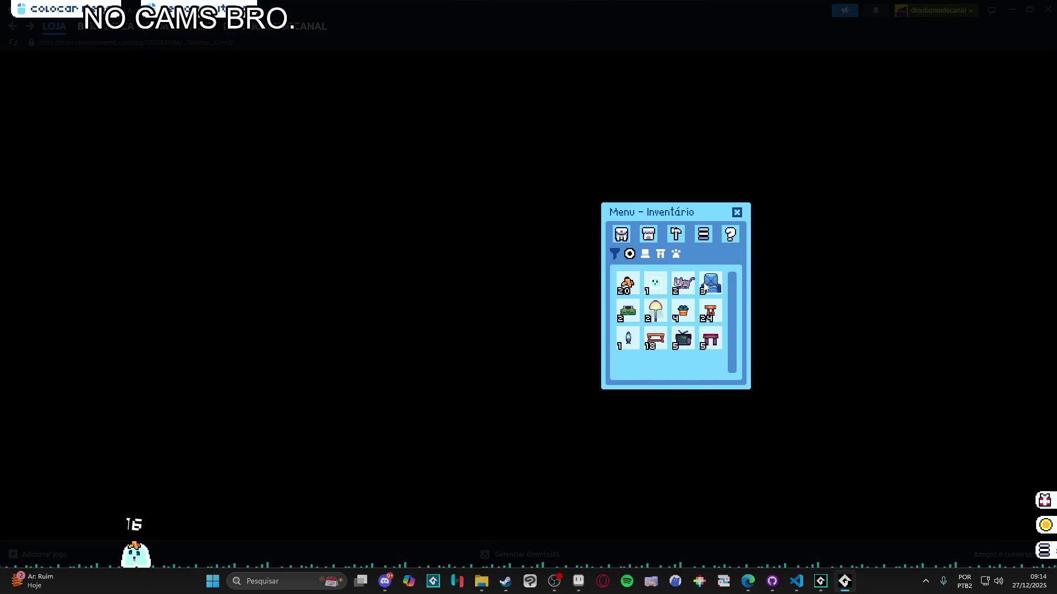
Flip through the pet menu's tools, settings and inventory tabs, close it, and show Steam's library home
click(675, 234)
click(703, 234)
click(621, 234)
click(695, 240)
click(682, 238)
click(704, 237)
click(737, 212)
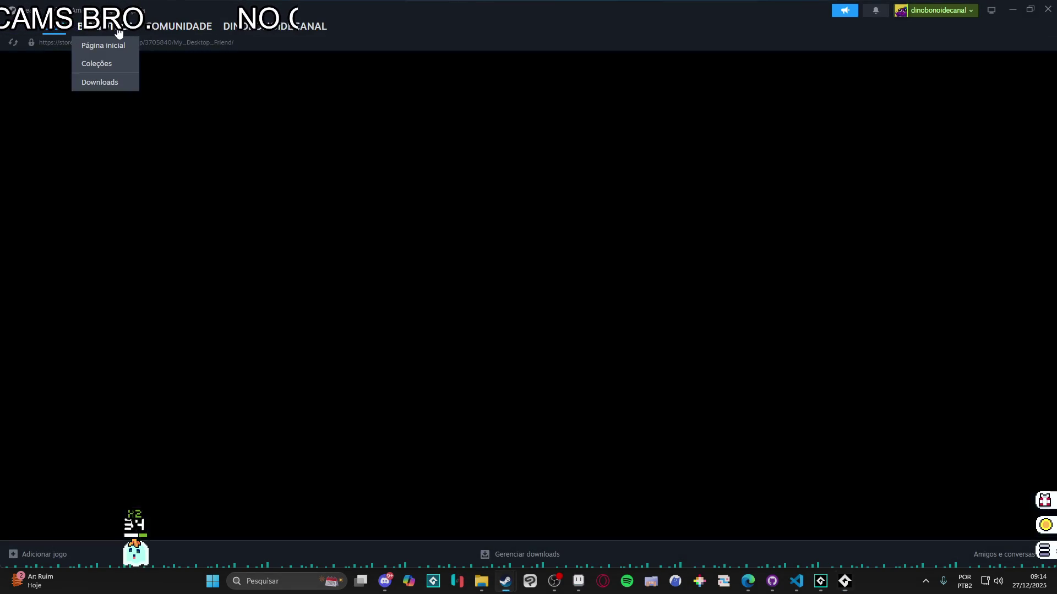
click(119, 27)
click(103, 45)
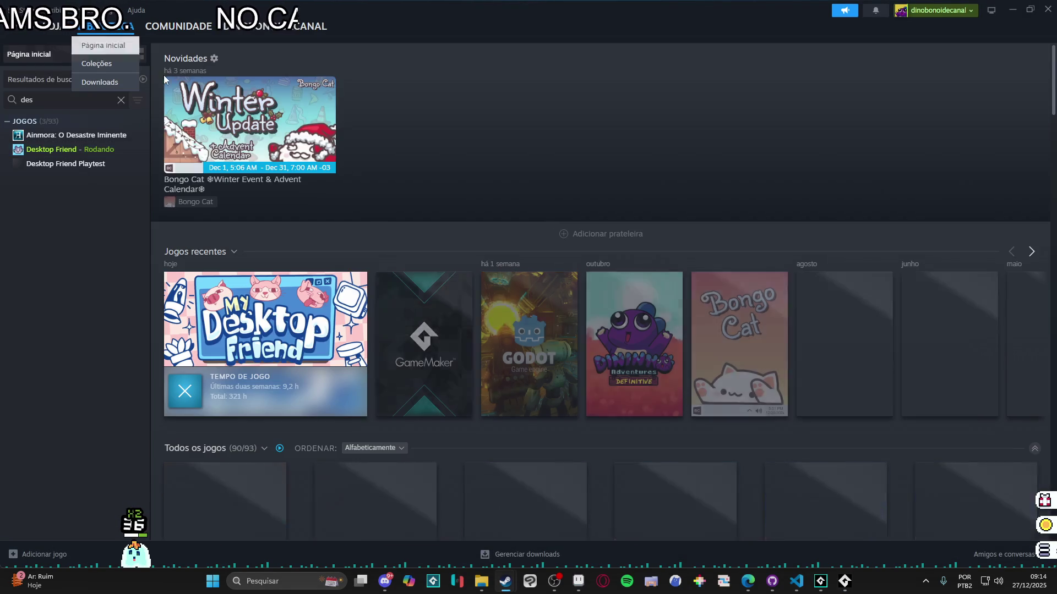
Reopen the pet menu on settings and check the Idioma dropdown, keeping Brasileiro
click(993, 550)
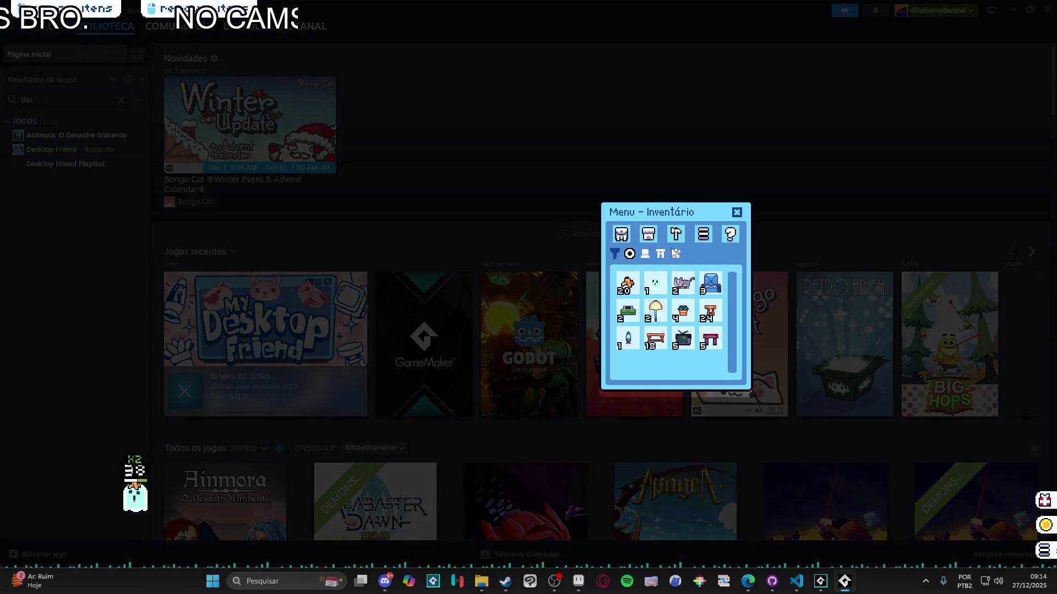
click(703, 234)
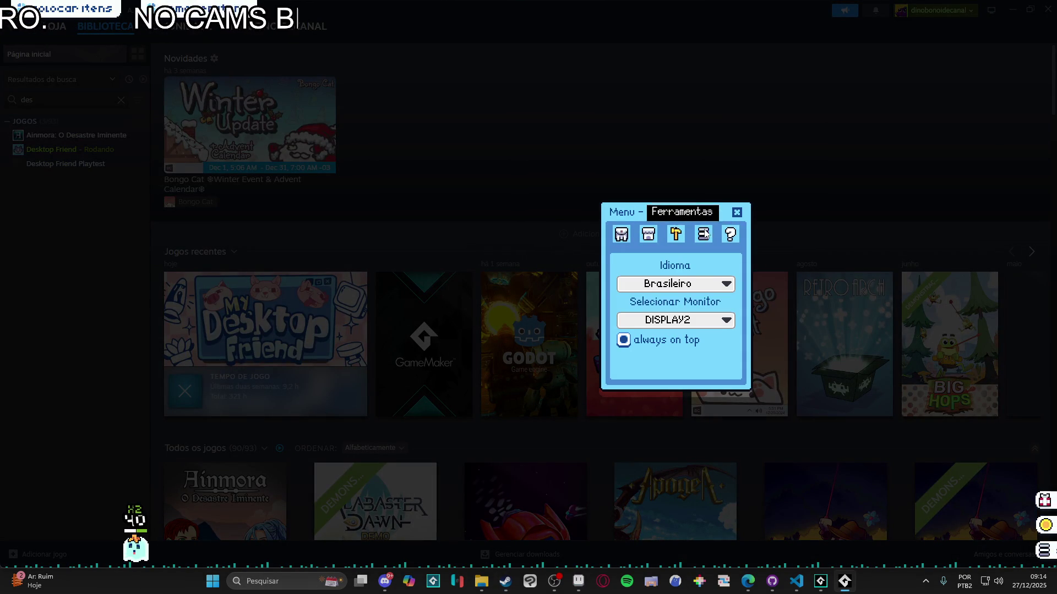
click(706, 284)
click(714, 291)
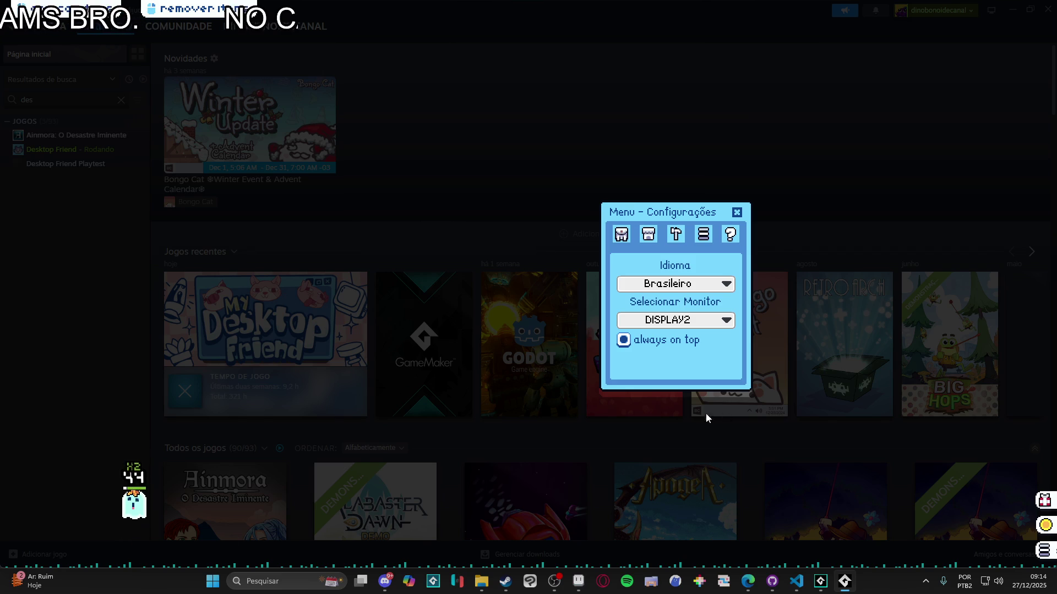
Check the Selecionar Monitor list three times, leaving DISPLAY2 selected
click(704, 322)
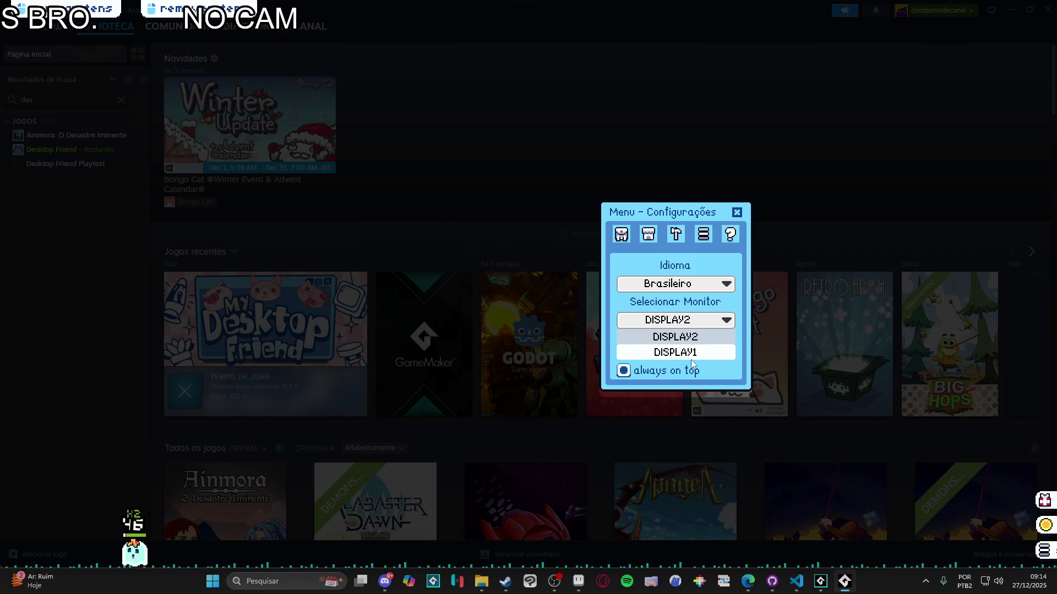
click(712, 322)
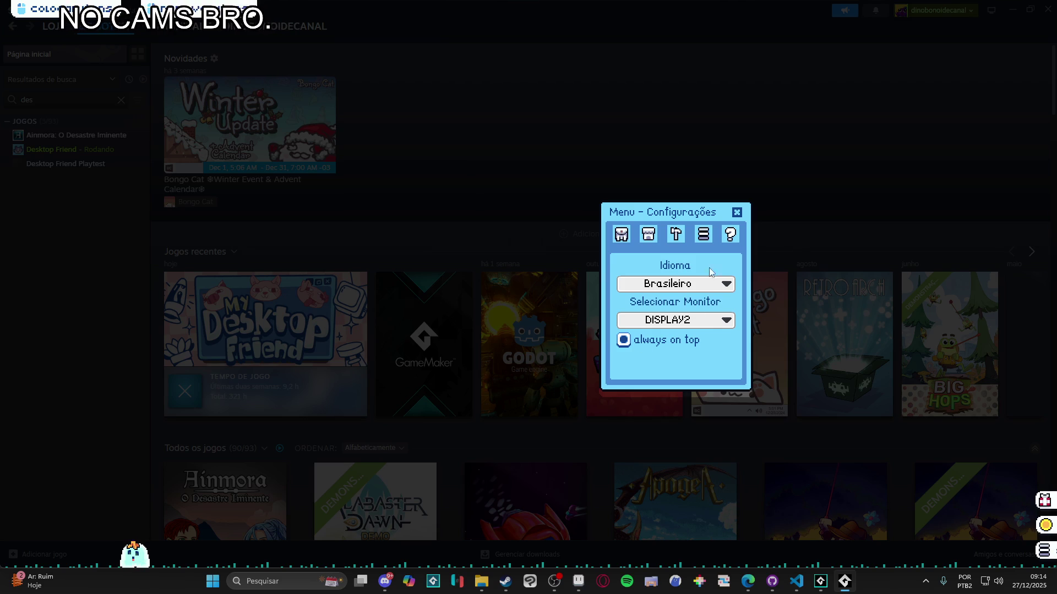
click(700, 323)
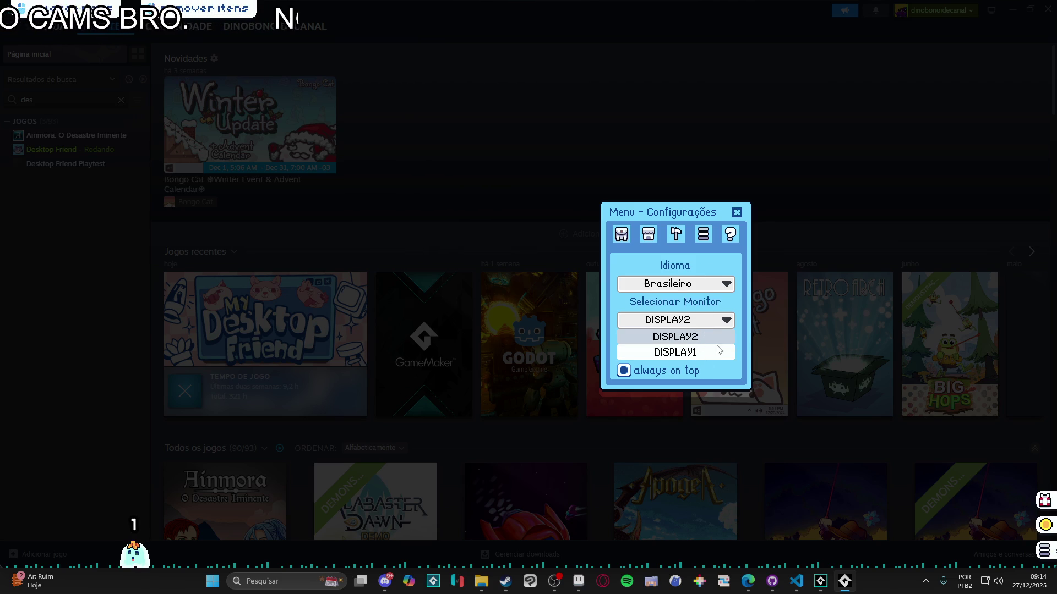
click(708, 335)
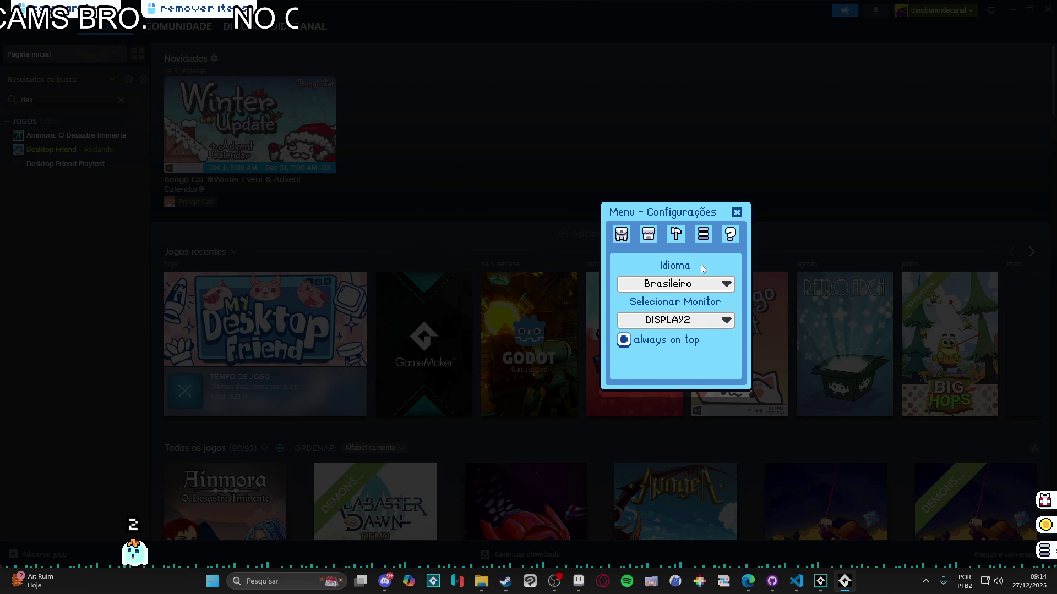
click(696, 325)
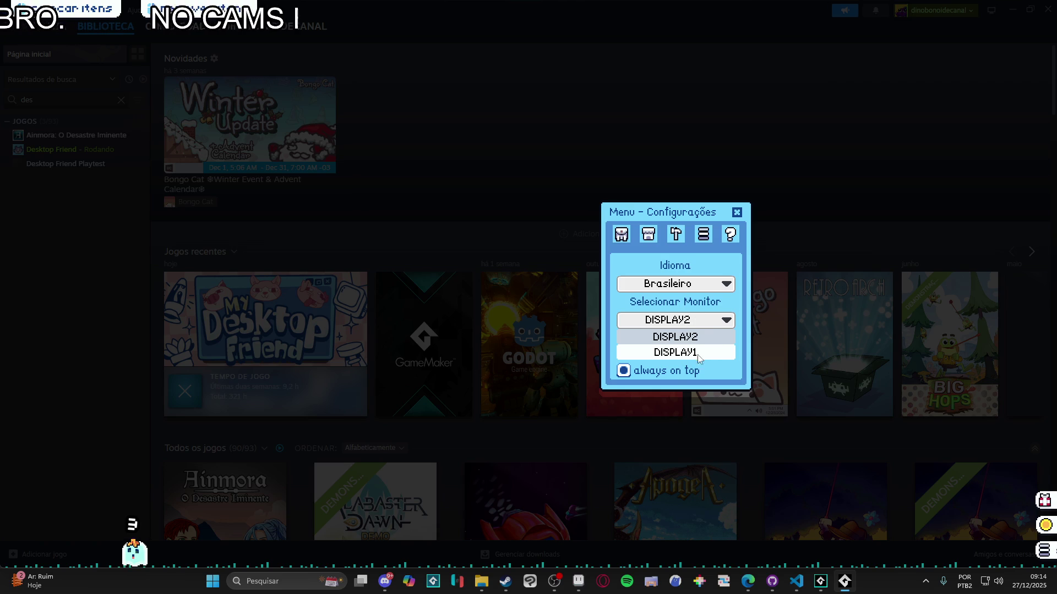
click(677, 337)
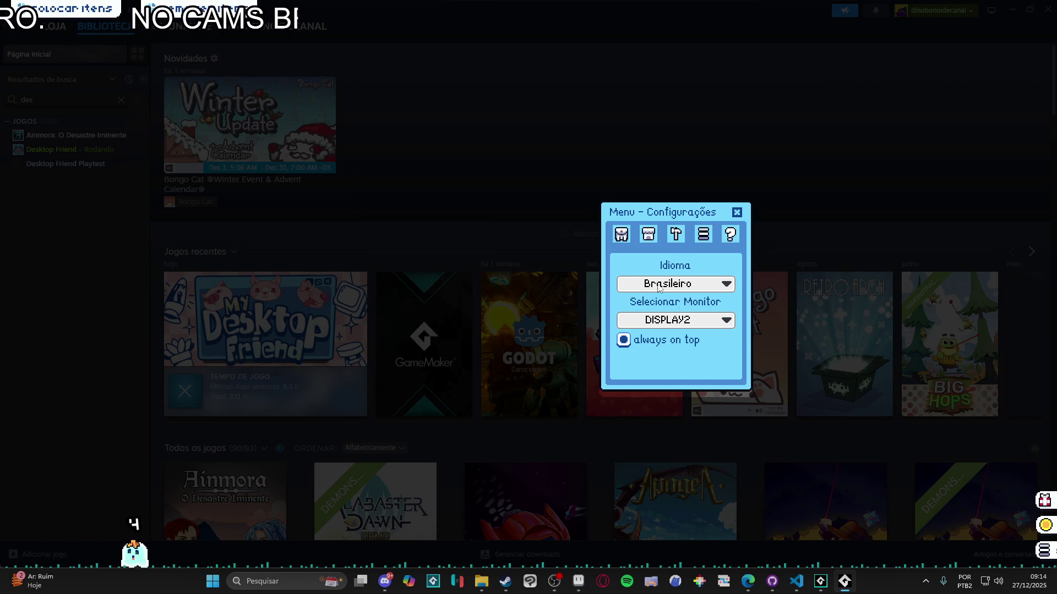
Page through the Guia tab to the 7/7 pomodoro page, step back once, and close the menu
click(727, 236)
click(721, 370)
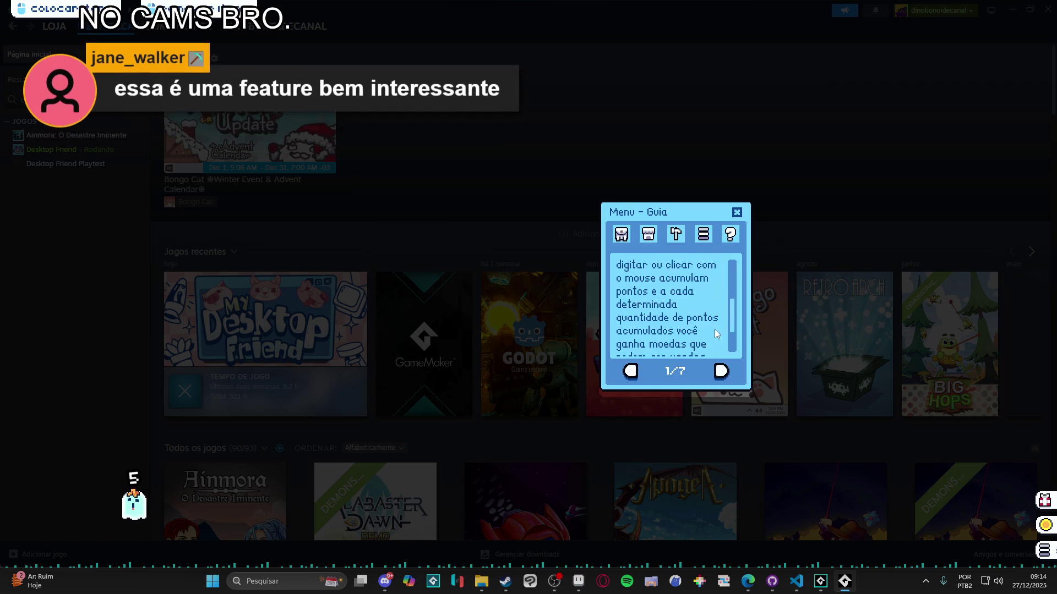
click(721, 371)
click(721, 372)
click(721, 371)
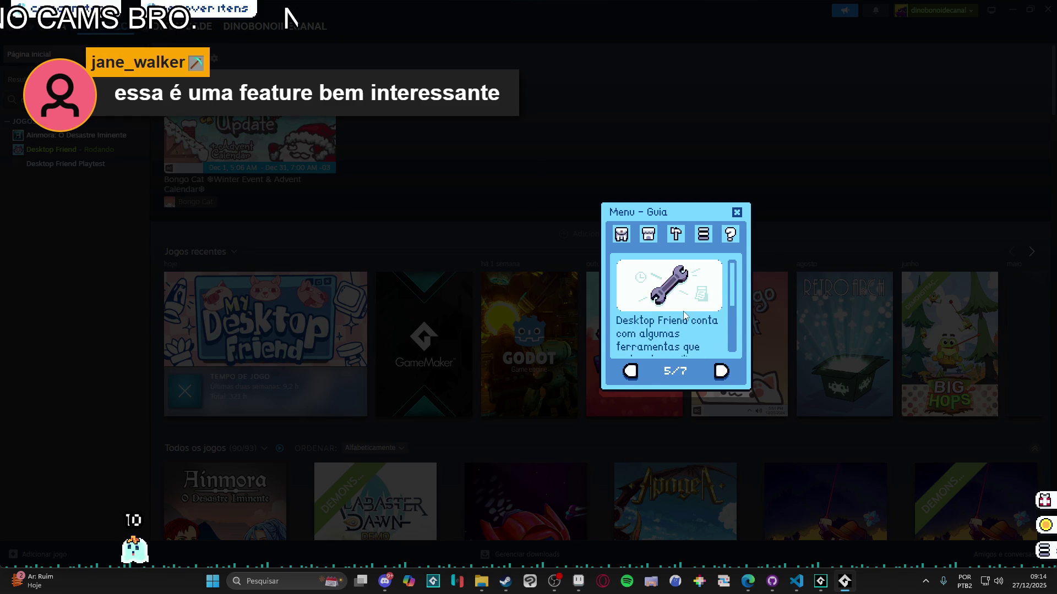
click(721, 371)
scroll(686, 308, down, 3)
scroll(688, 306, up, 3)
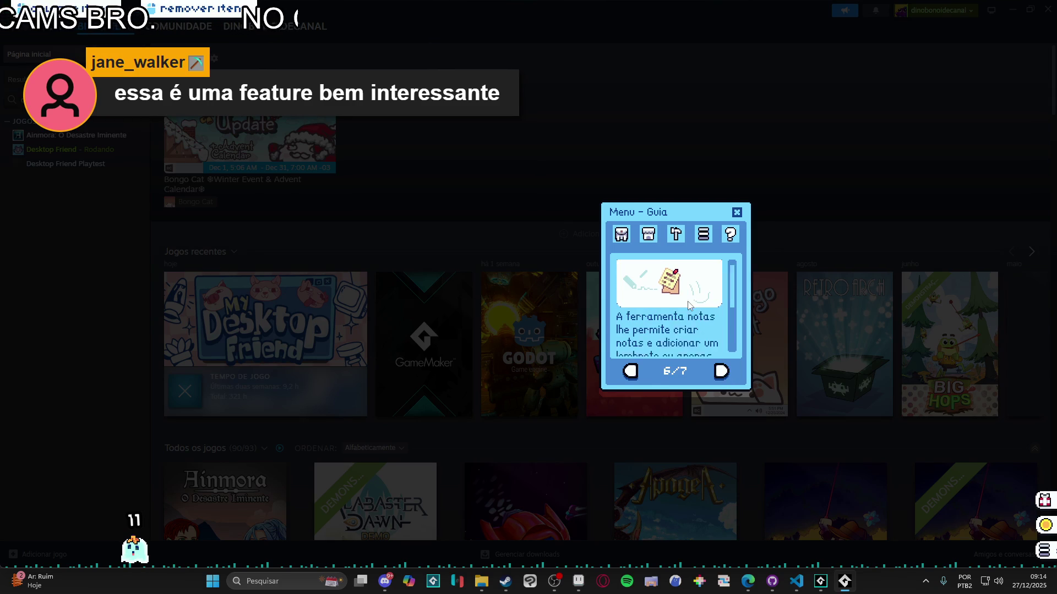
click(721, 372)
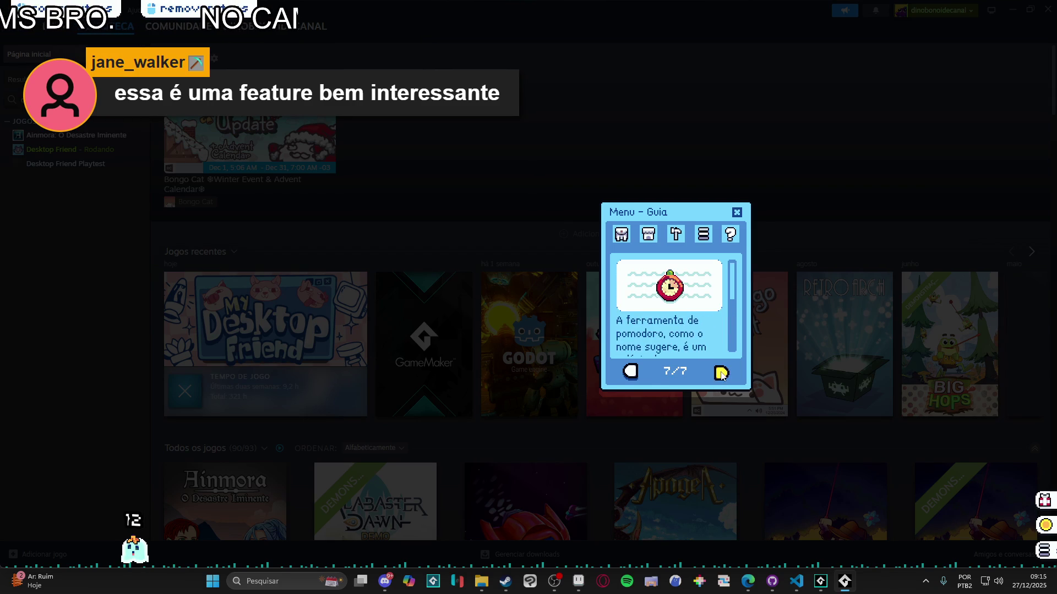
scroll(683, 303, down, 3)
key(Left)
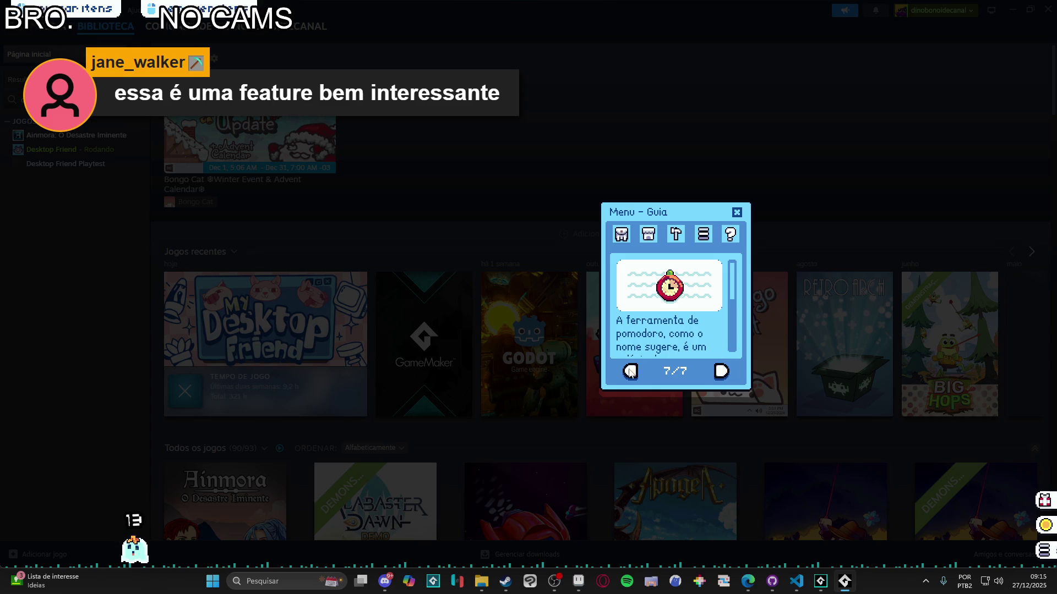
click(736, 213)
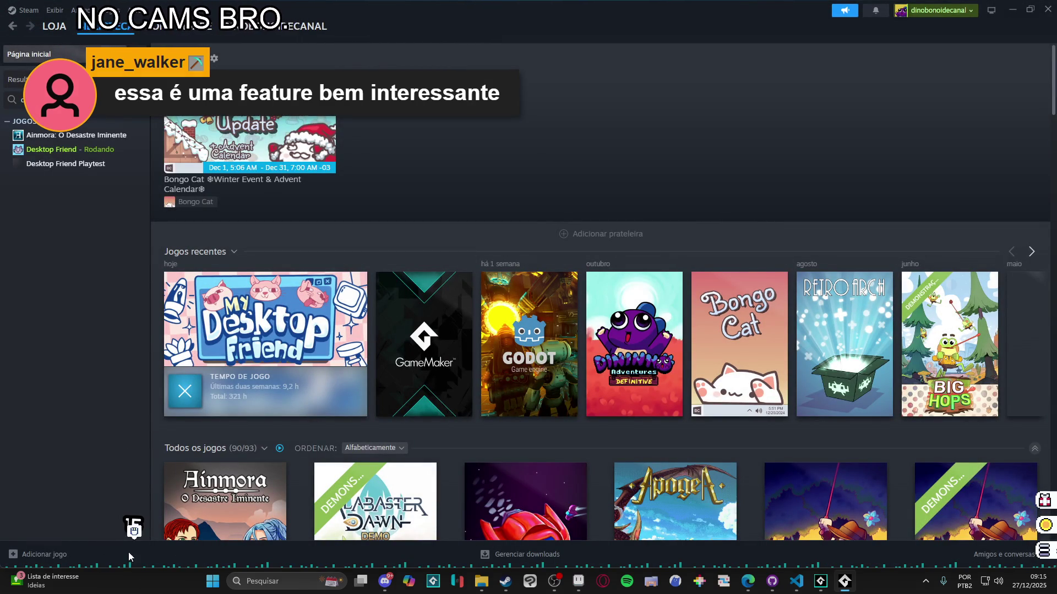
In GameMaker's bugs note, add the fourth entry "- As vezes o pet some."
click(820, 580)
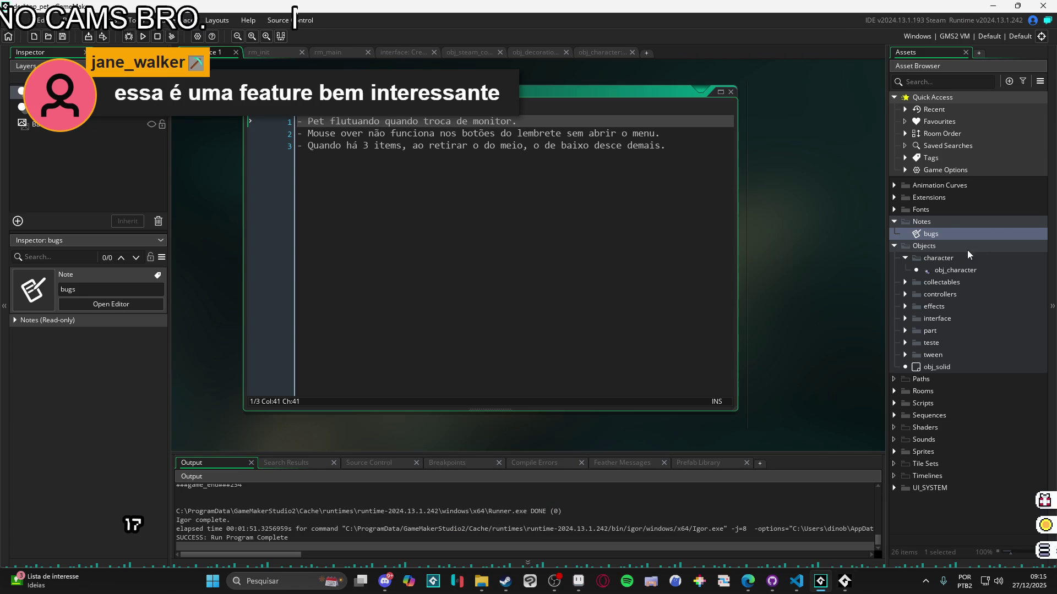
key(ctrl+f)
double_click(955, 270)
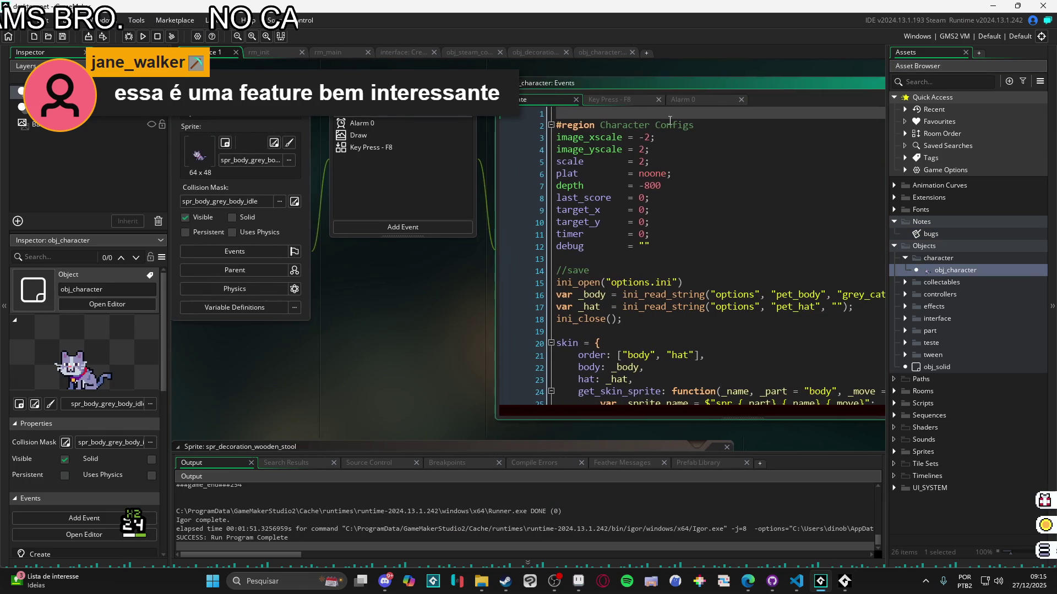
double_click(940, 237)
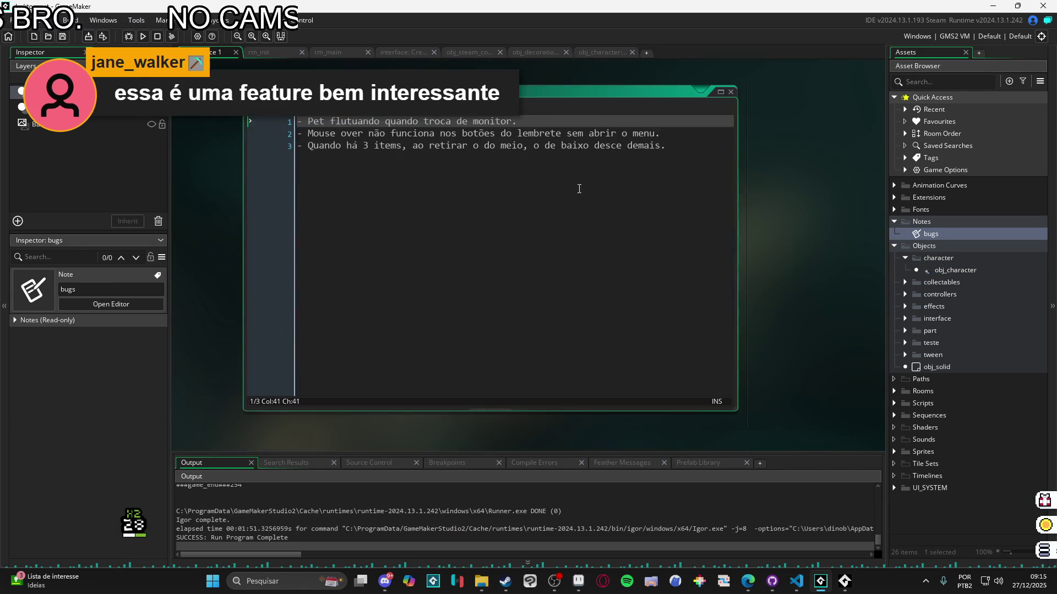
key(Return)
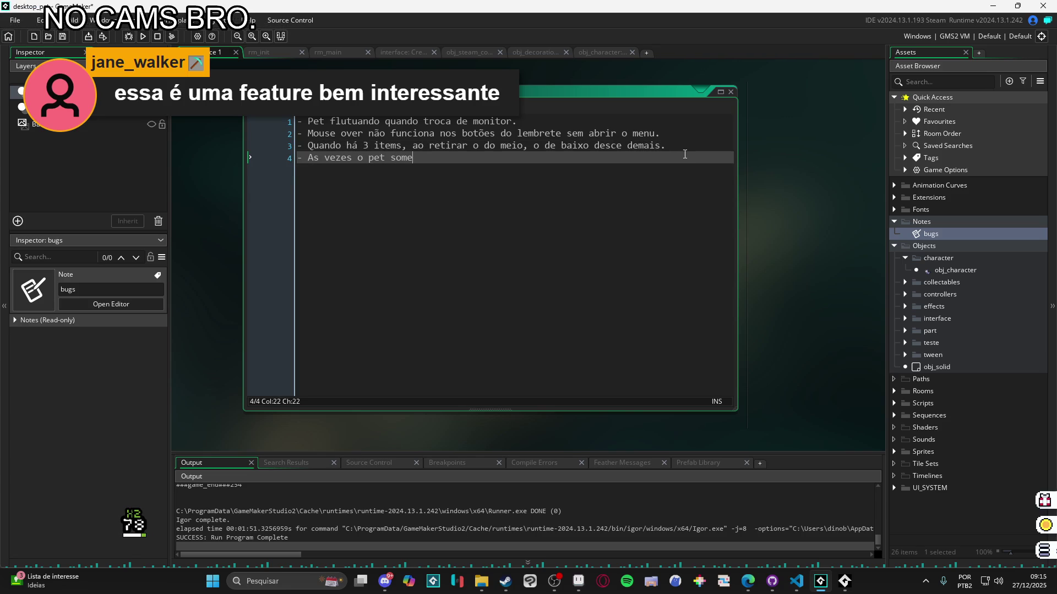
key(Return)
click(606, 154)
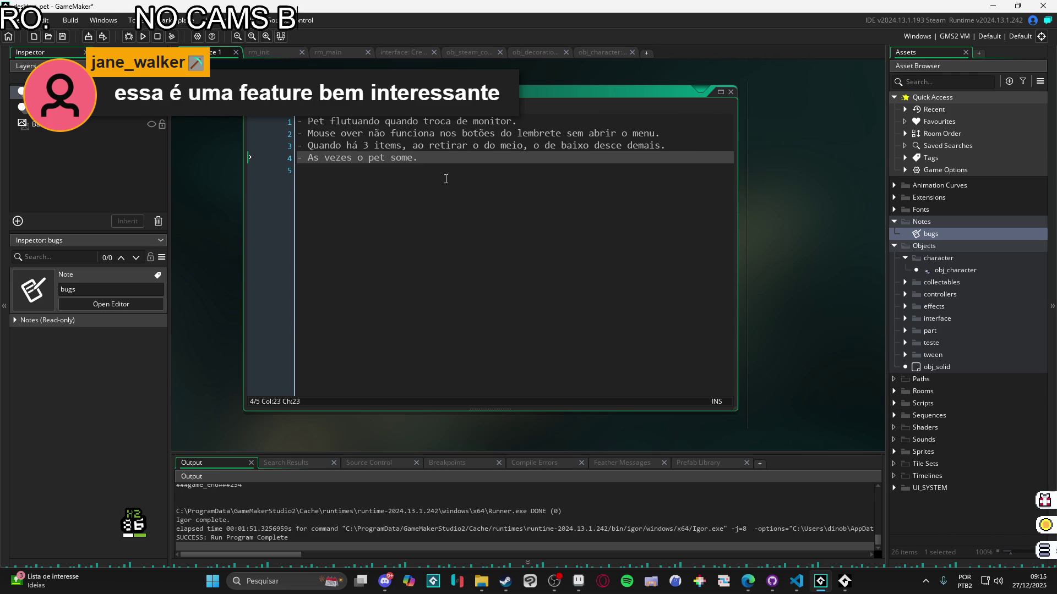
click(480, 182)
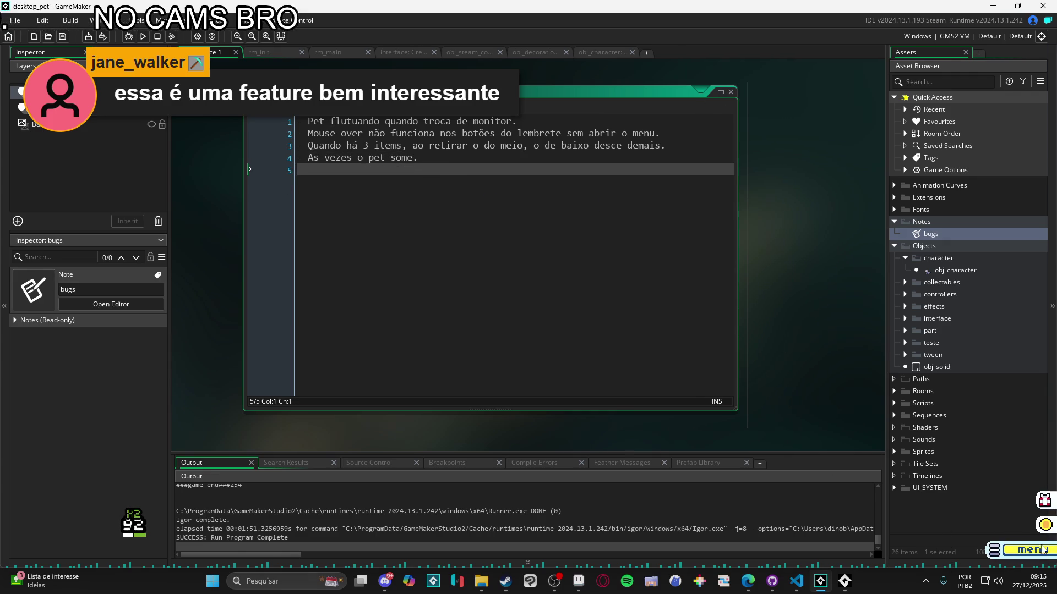
Cycle through the pet menu's tools, settings and guide tabs, close it, and delete the empty fifth line
click(1018, 550)
click(673, 243)
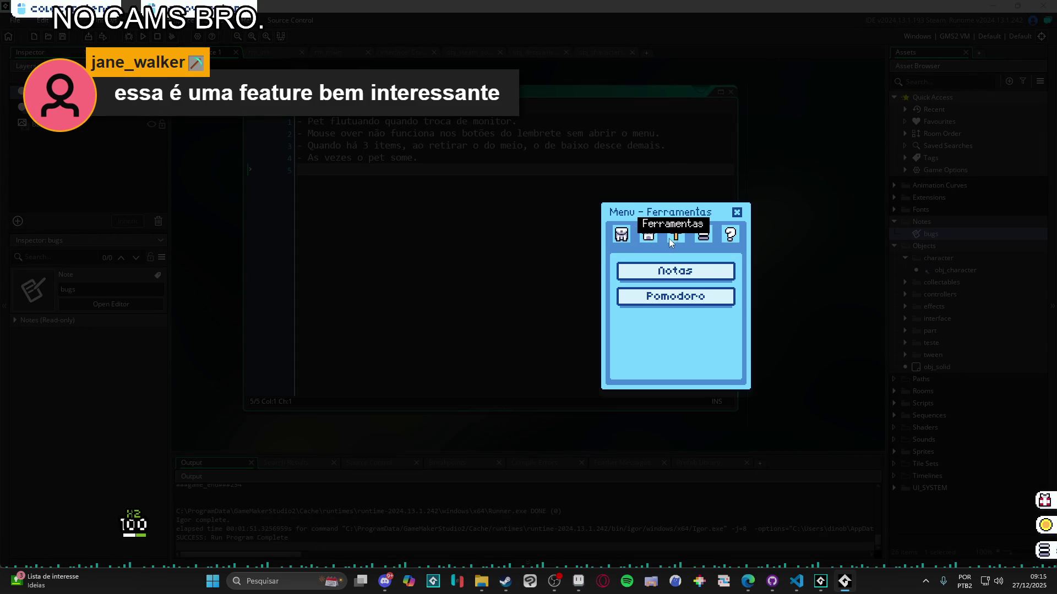
click(694, 237)
click(730, 234)
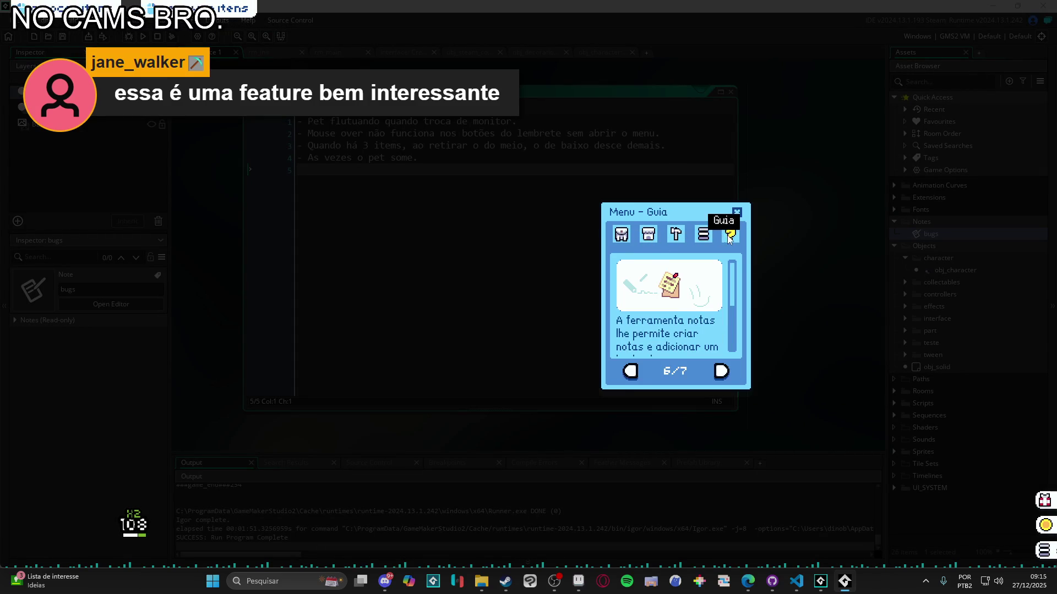
click(620, 235)
click(737, 213)
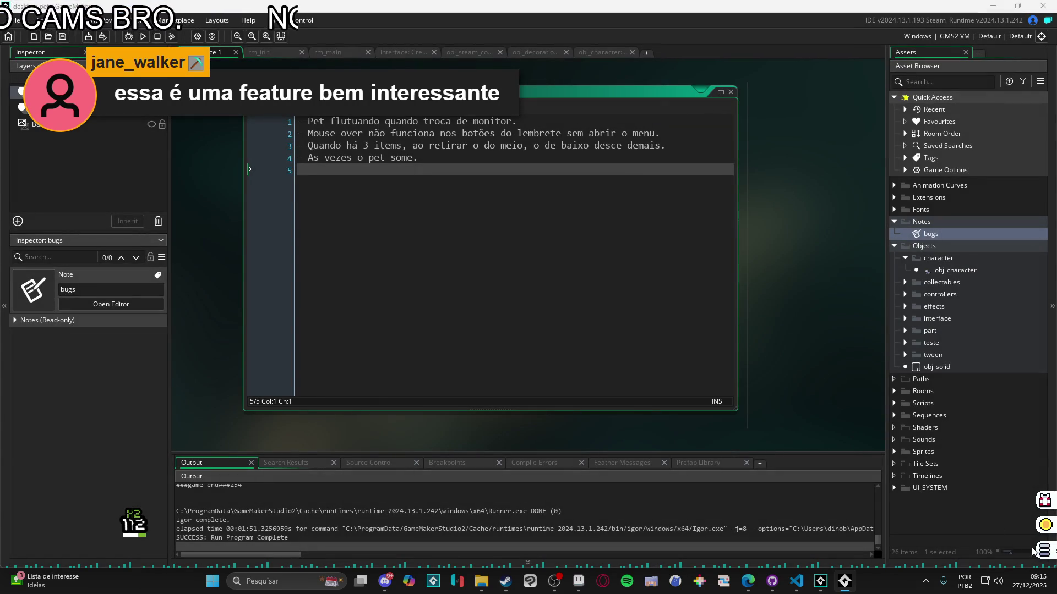
mouse_move(1046, 524)
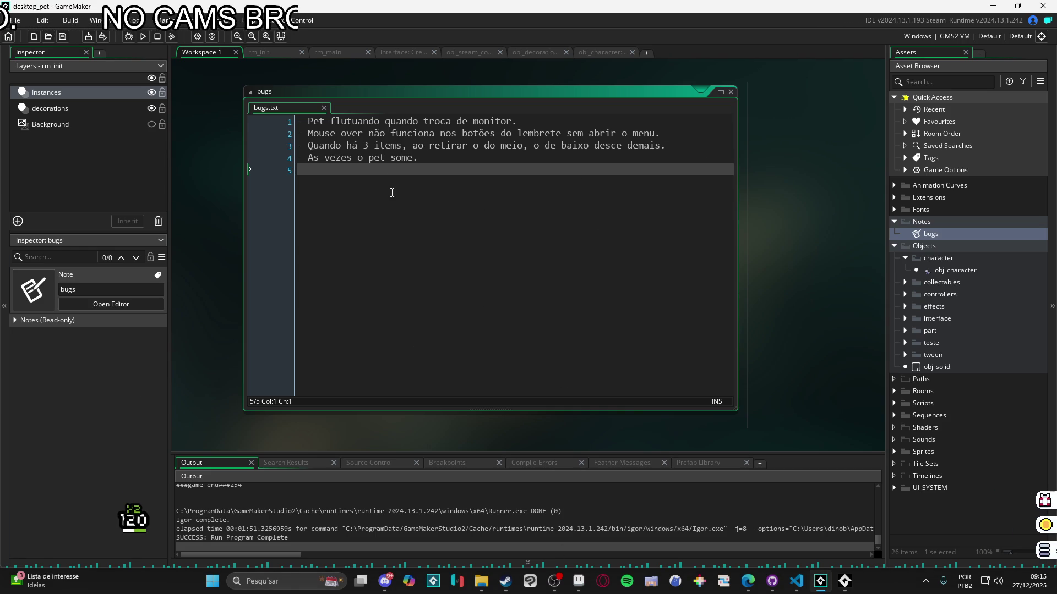
key(BackSpace)
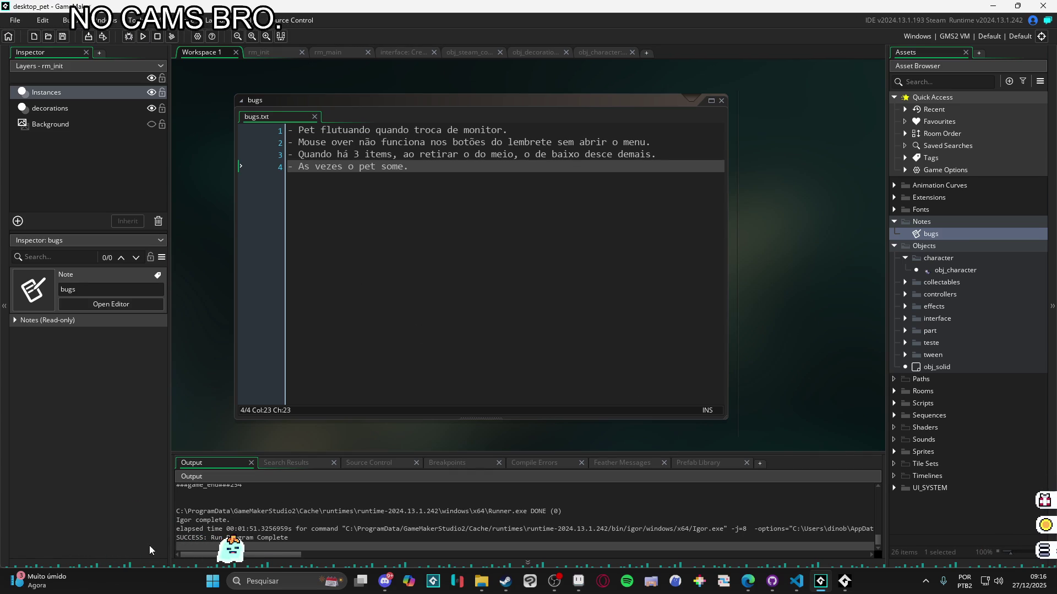
Review the bugs note entries, selecting parts of the second bug, and leave the caret after the last entry
click(533, 230)
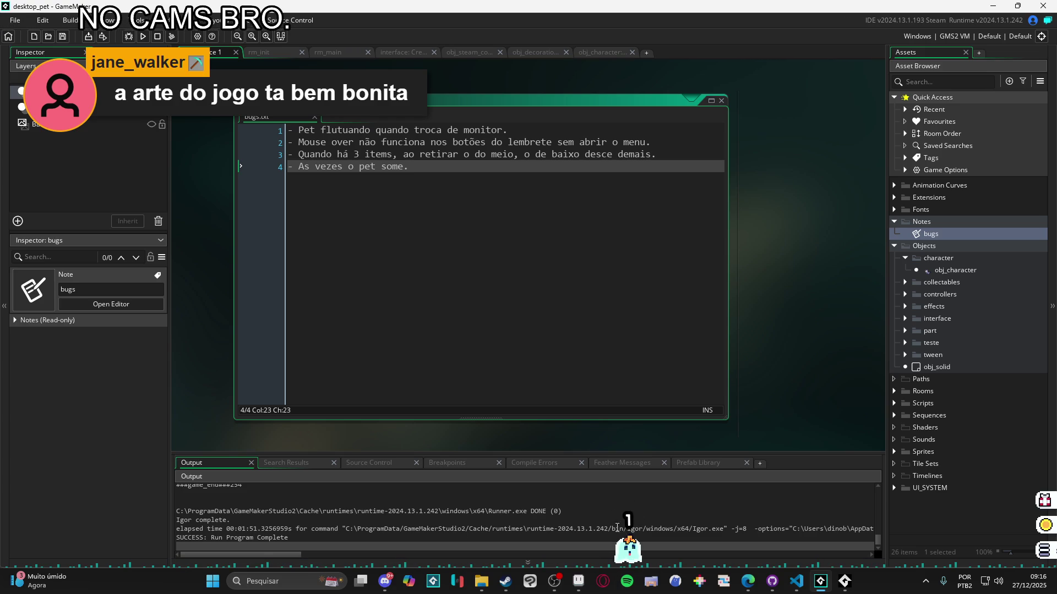
mouse_move(637, 543)
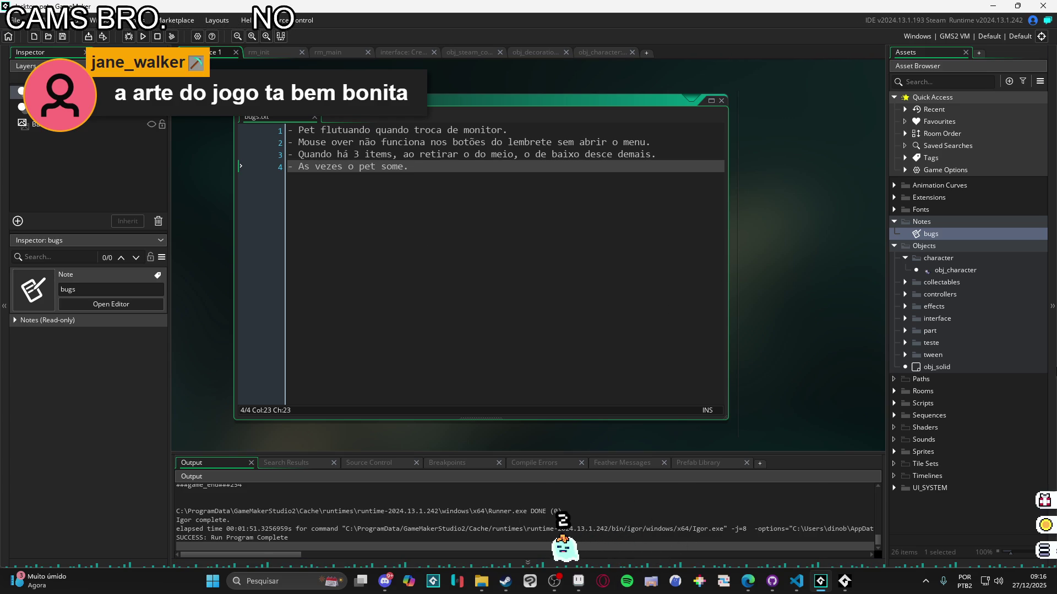
key(Up)
key(Down)
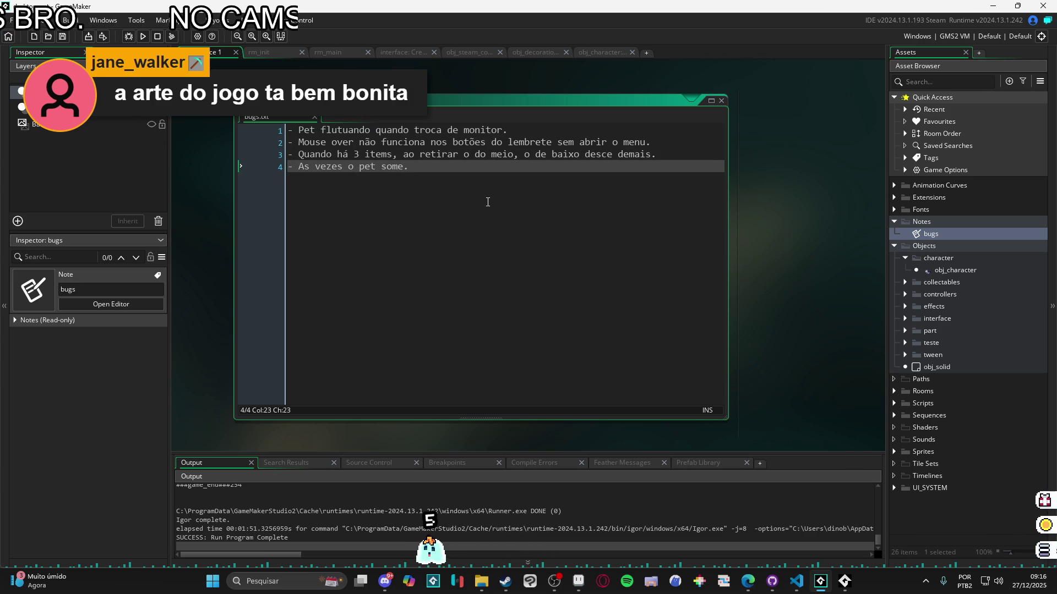
key(Up)
key(Up)
key(Up)
key(End)
key(Down)
key(Down)
key(Up)
key(Up)
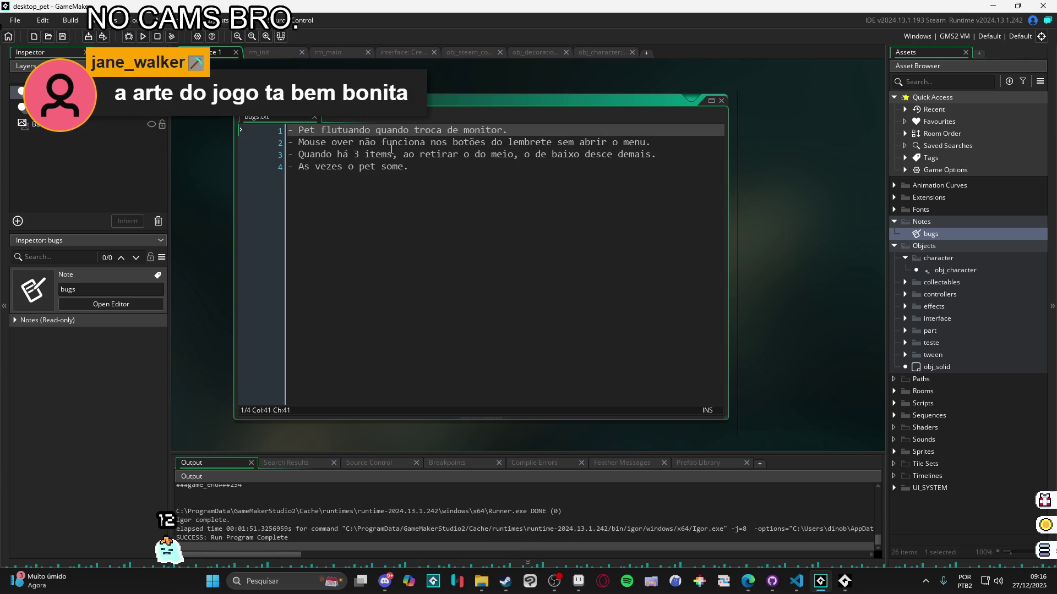
drag(652, 142, 315, 142)
click(315, 142)
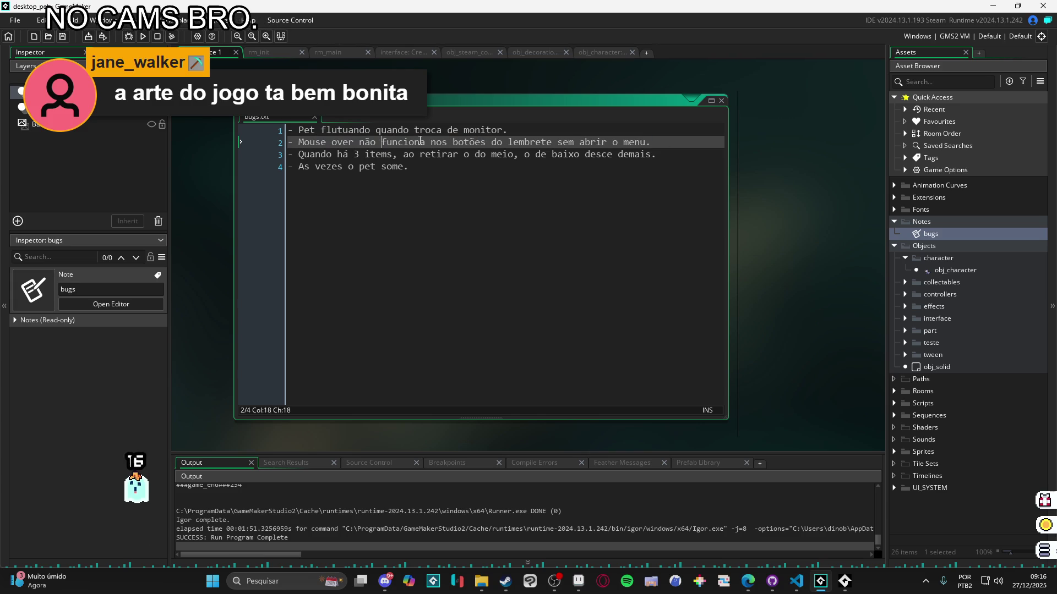
drag(651, 142, 396, 142)
click(474, 142)
click(495, 167)
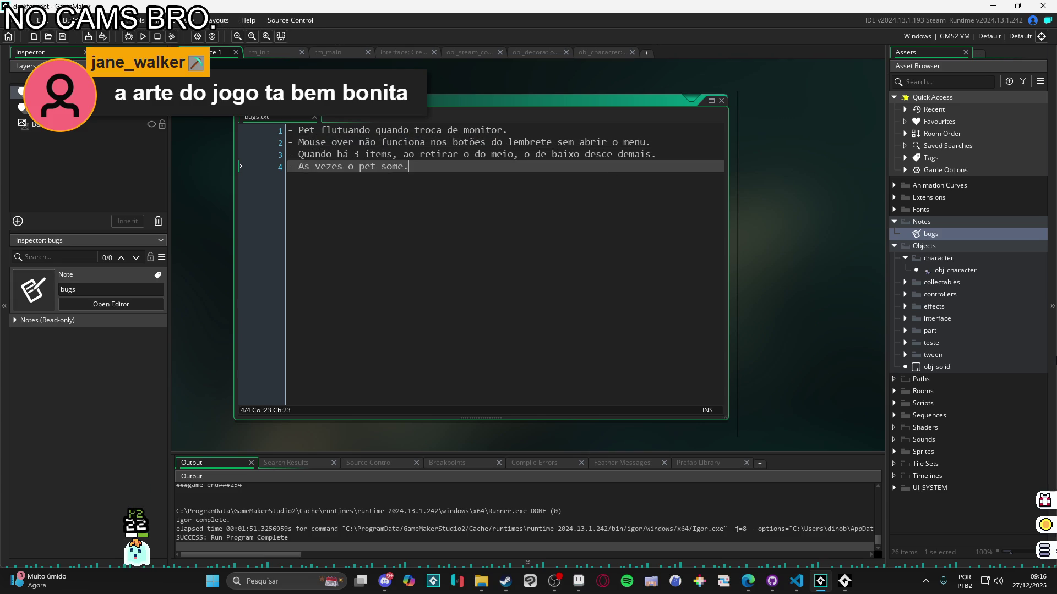
Close the running pet test with Fechar janela and bring up Aseprite's sprite sheet
right_click(856, 587)
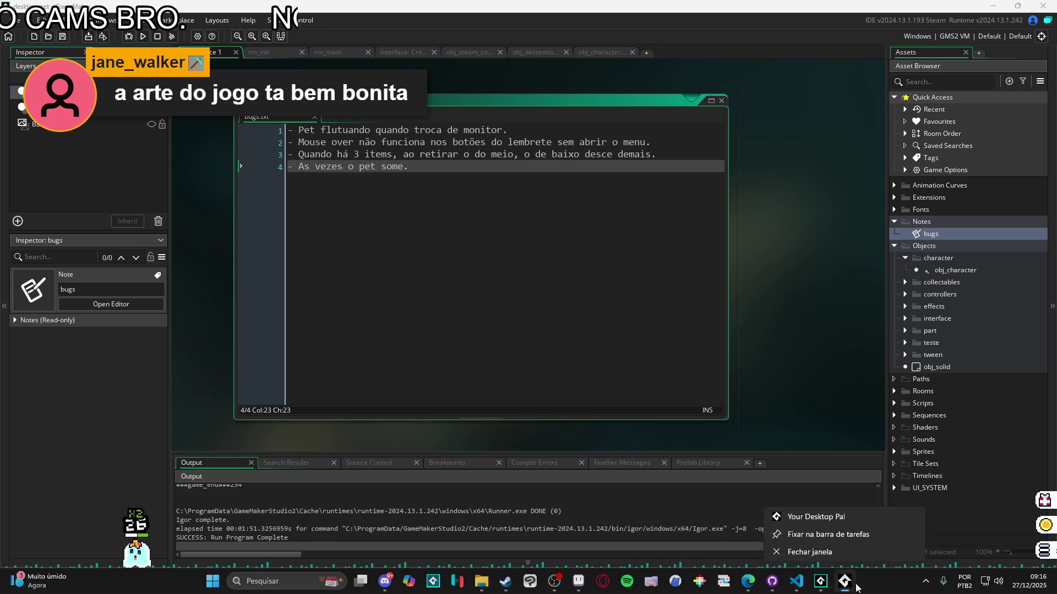
click(846, 552)
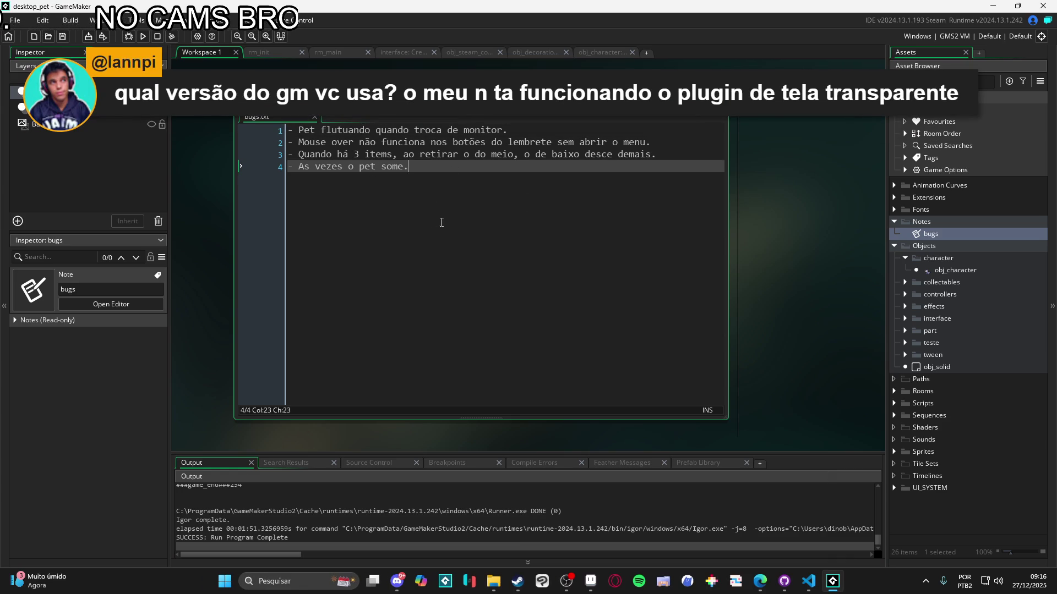
click(591, 581)
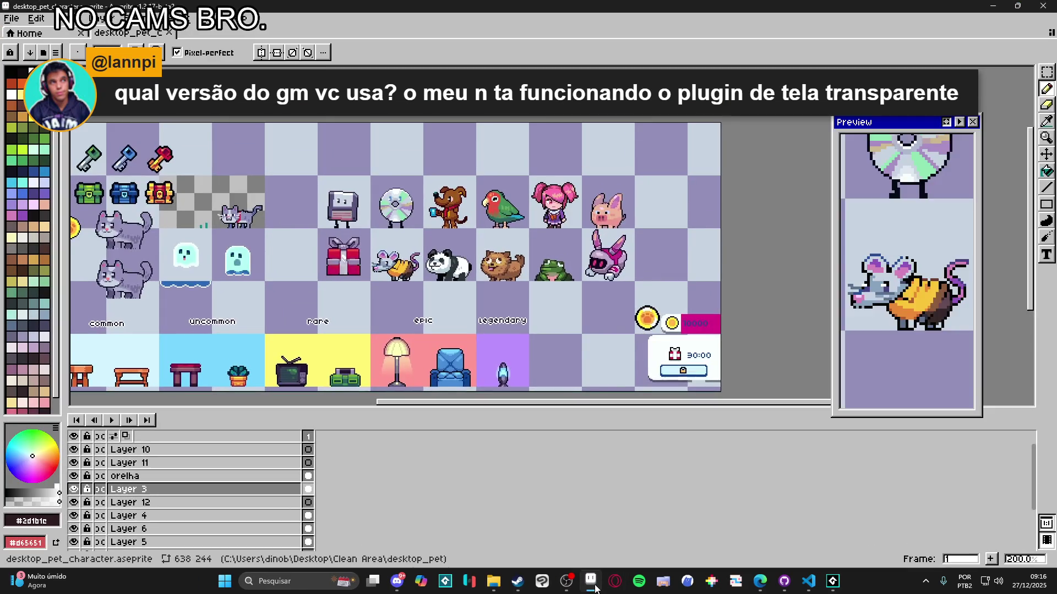
Zoom the desktop_pet_character sprite sheet to 200% to inspect it, then return to GameMaker
scroll(478, 331, up, 2)
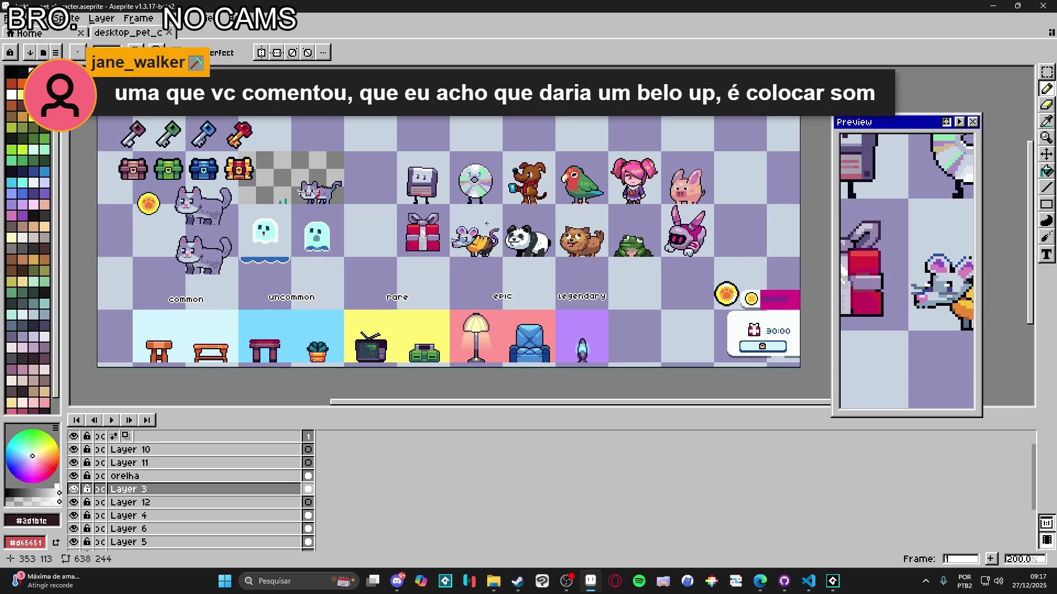
click(832, 587)
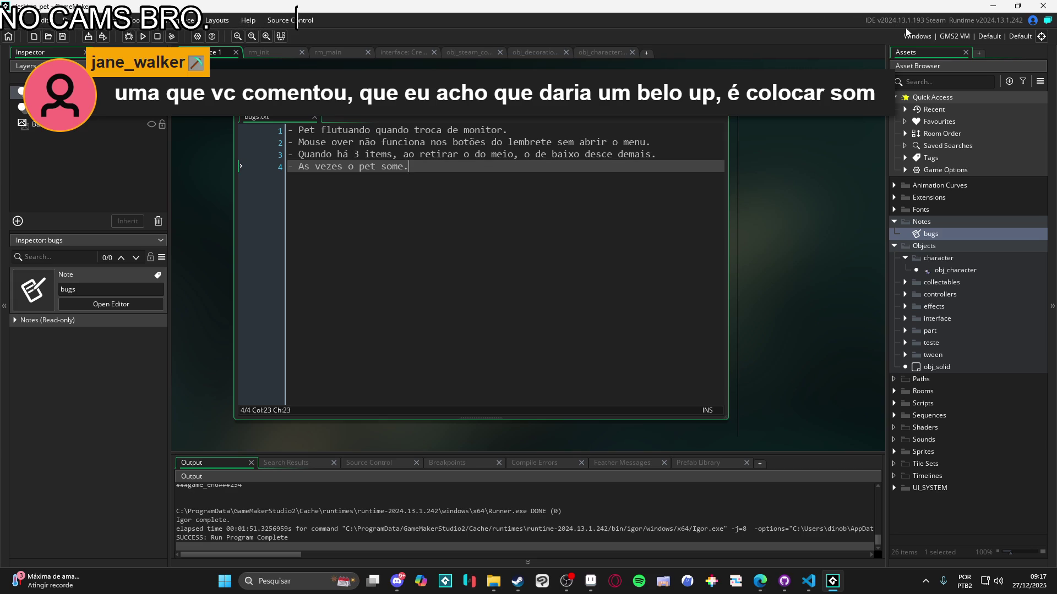
Check and dismiss notifications, run the pet project with F5, and close its Menu - Guia window
click(939, 27)
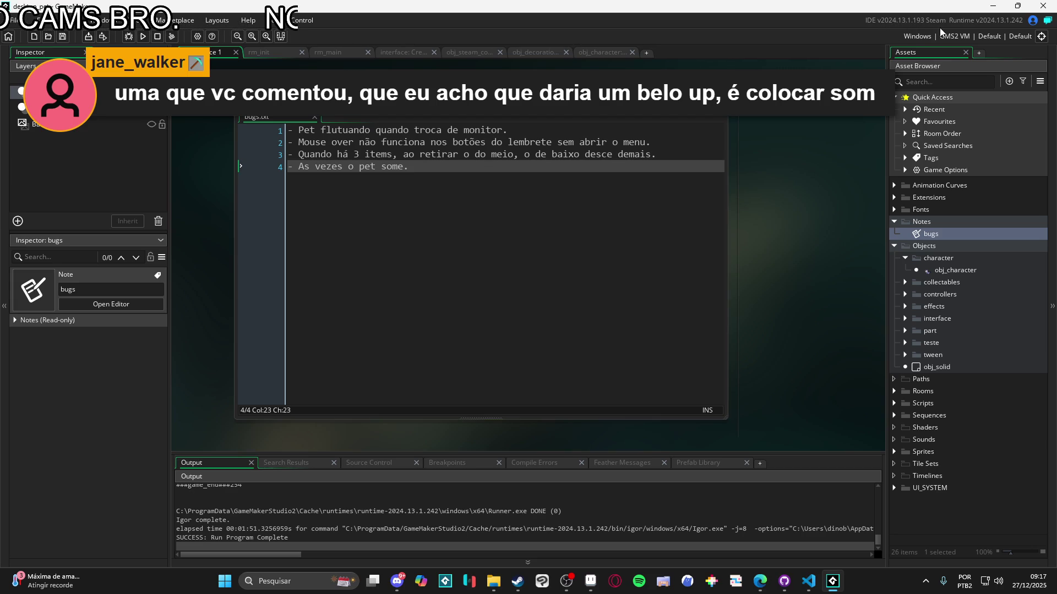
click(1046, 22)
click(764, 27)
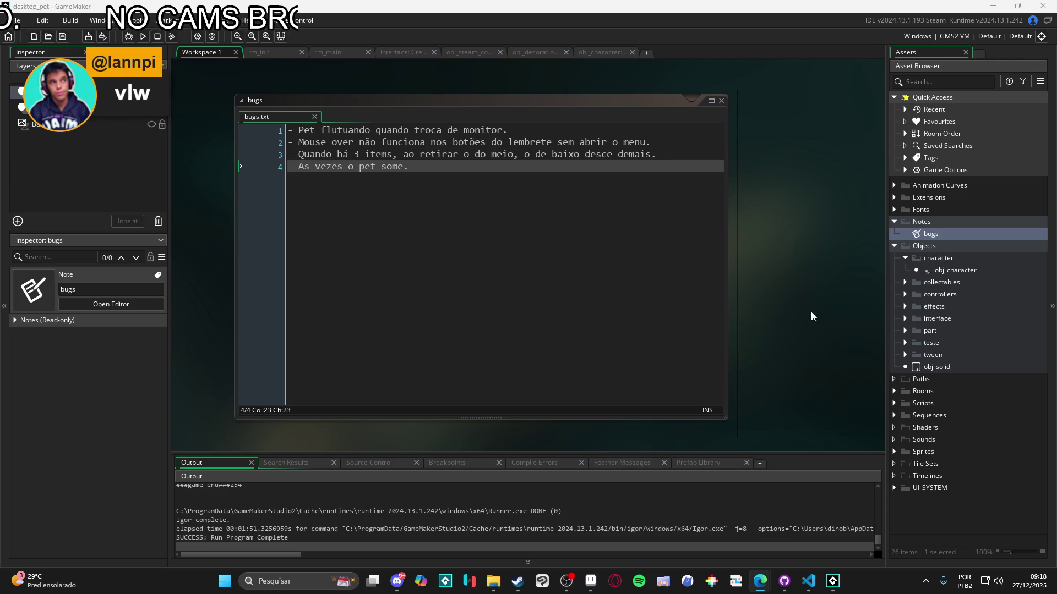
key(F5)
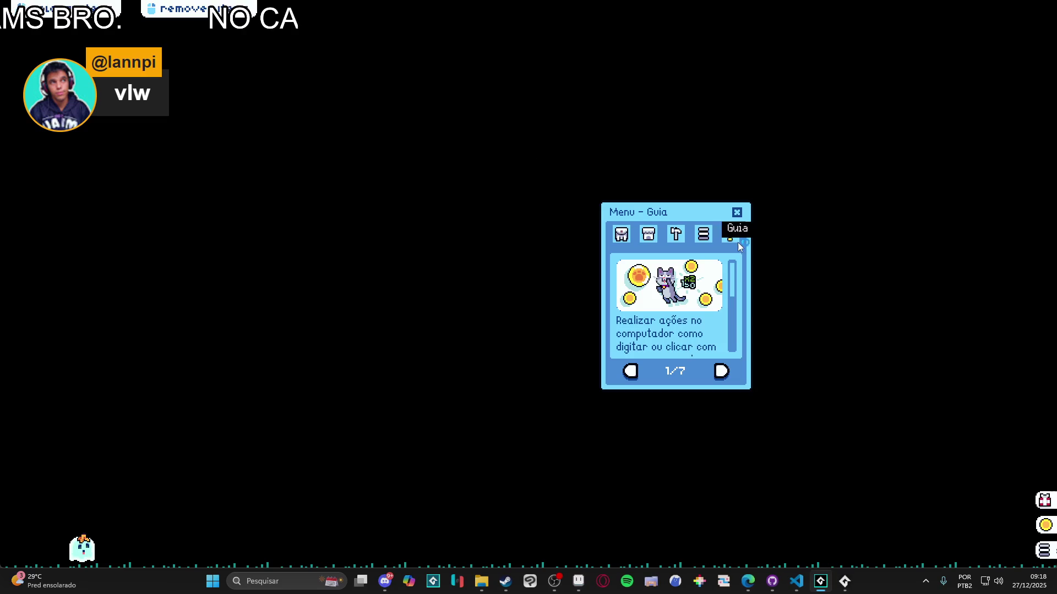
click(737, 213)
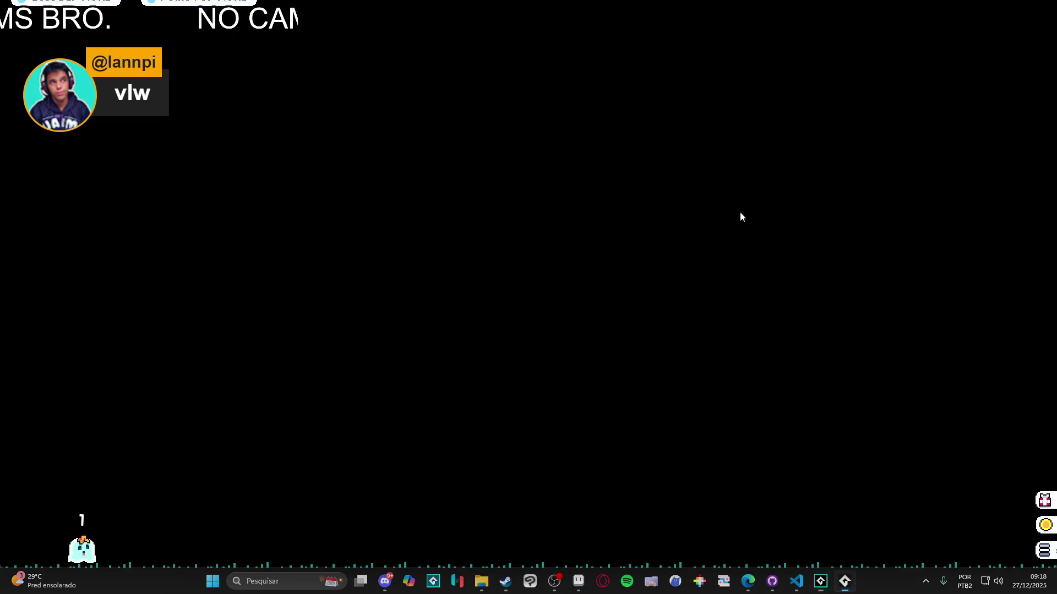
Close the test build, then launch the released My Desktop Friend from Steam and close its guide menu
right_click(820, 582)
click(830, 555)
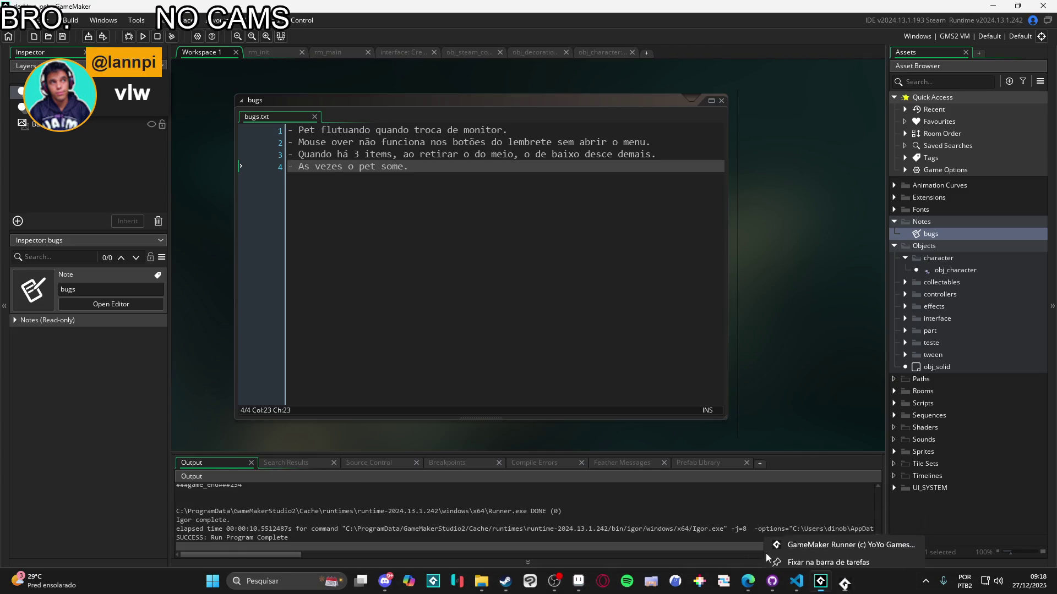
mouse_move(515, 589)
click(470, 531)
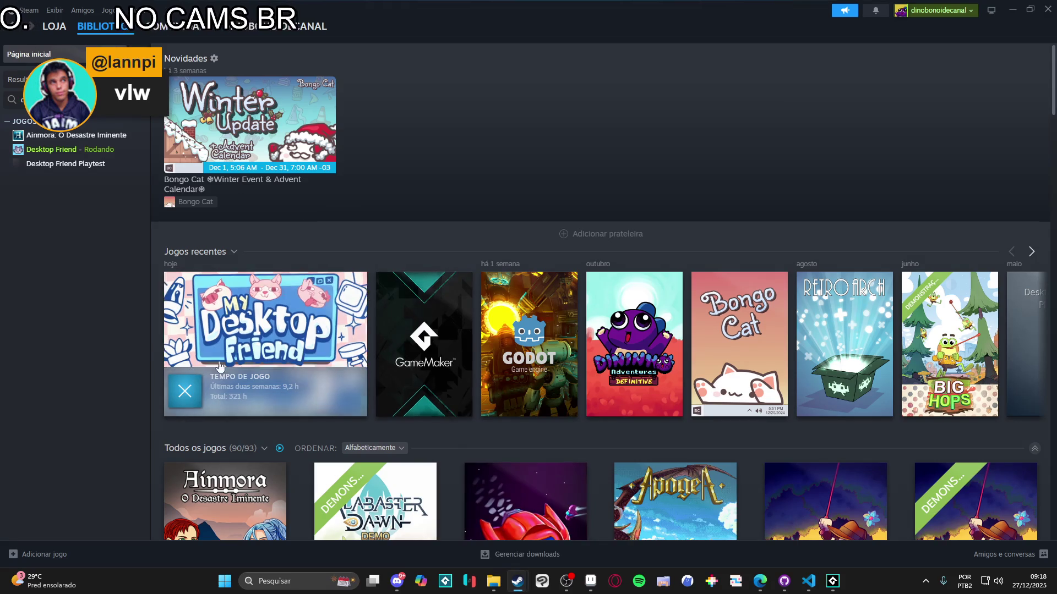
click(187, 388)
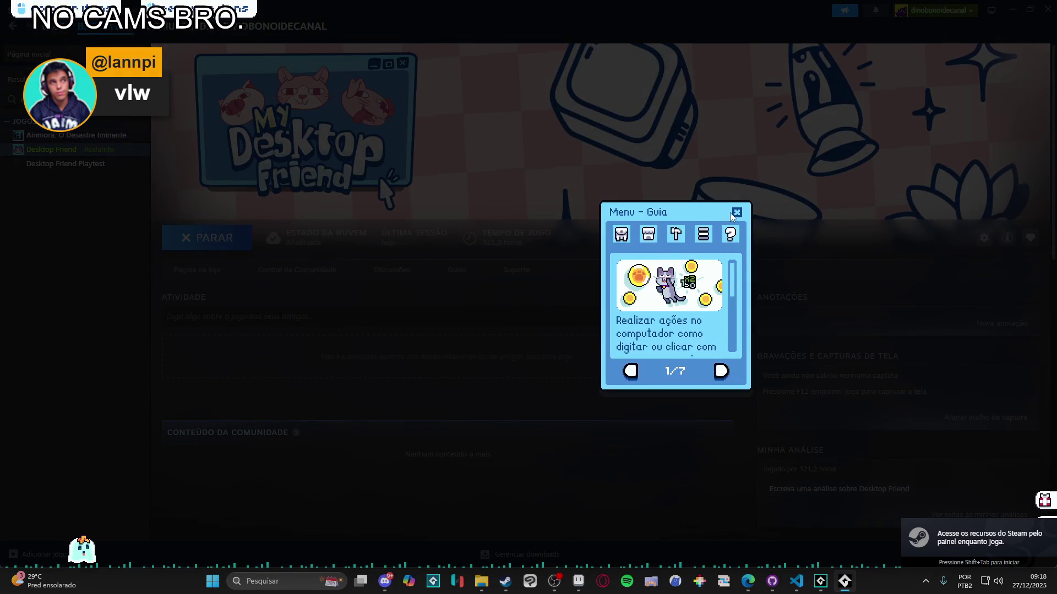
click(736, 212)
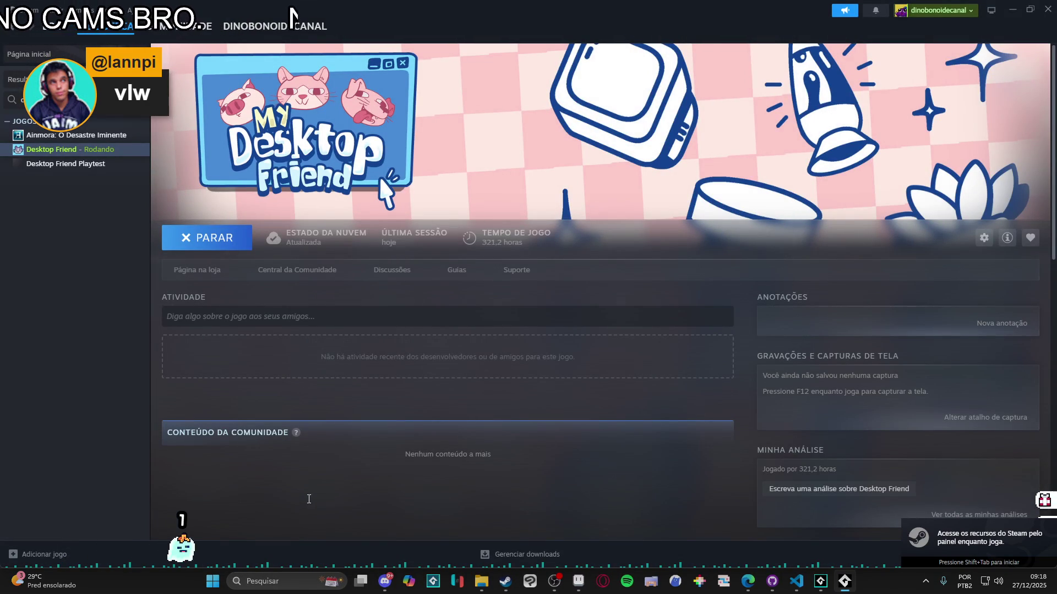
Close Desktop Friend via Fechar janela and minimise Steam
right_click(837, 580)
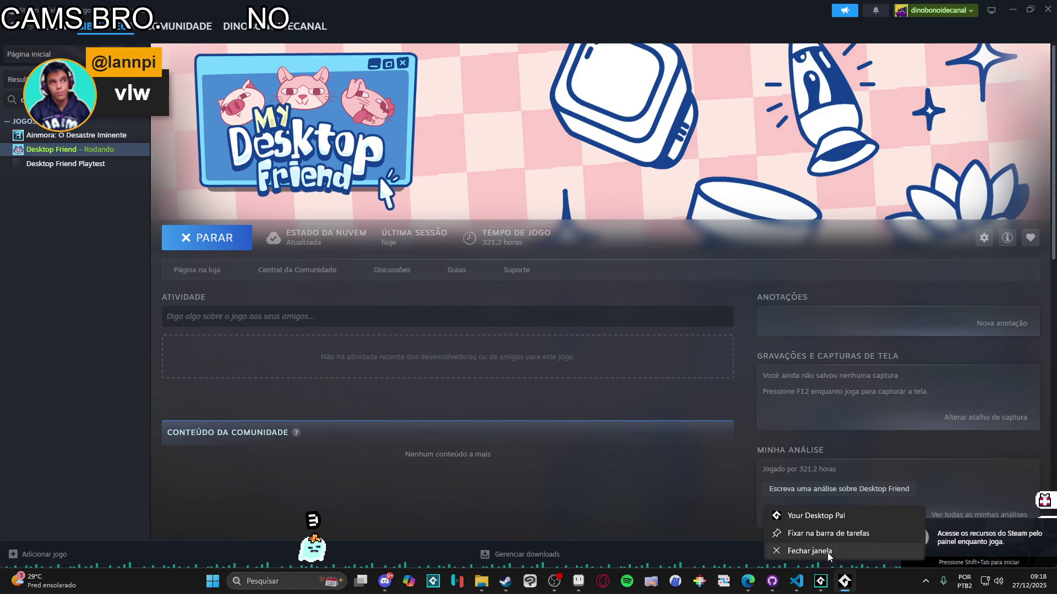
click(814, 550)
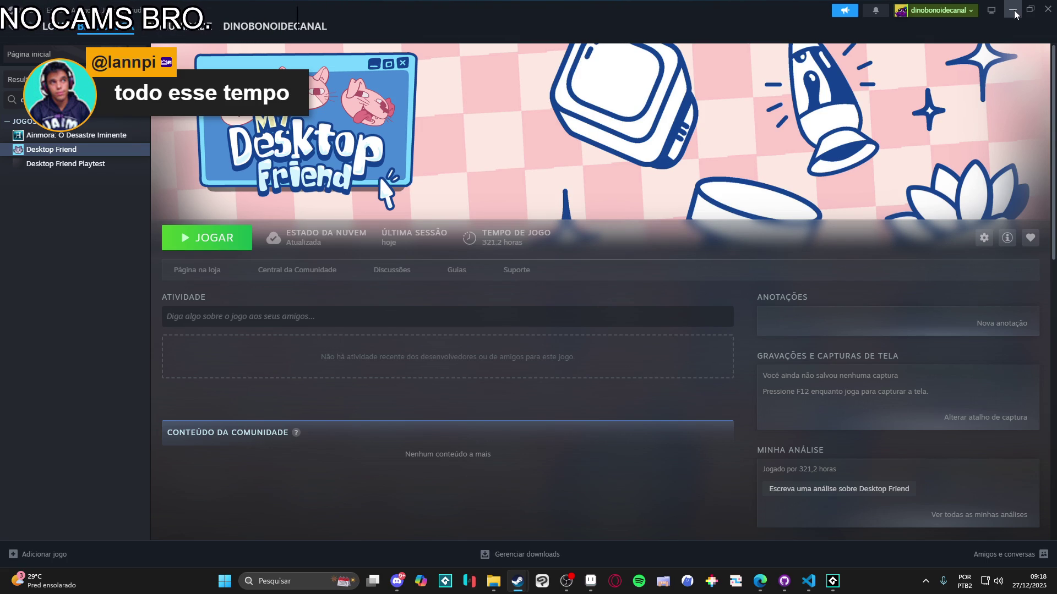
click(1013, 9)
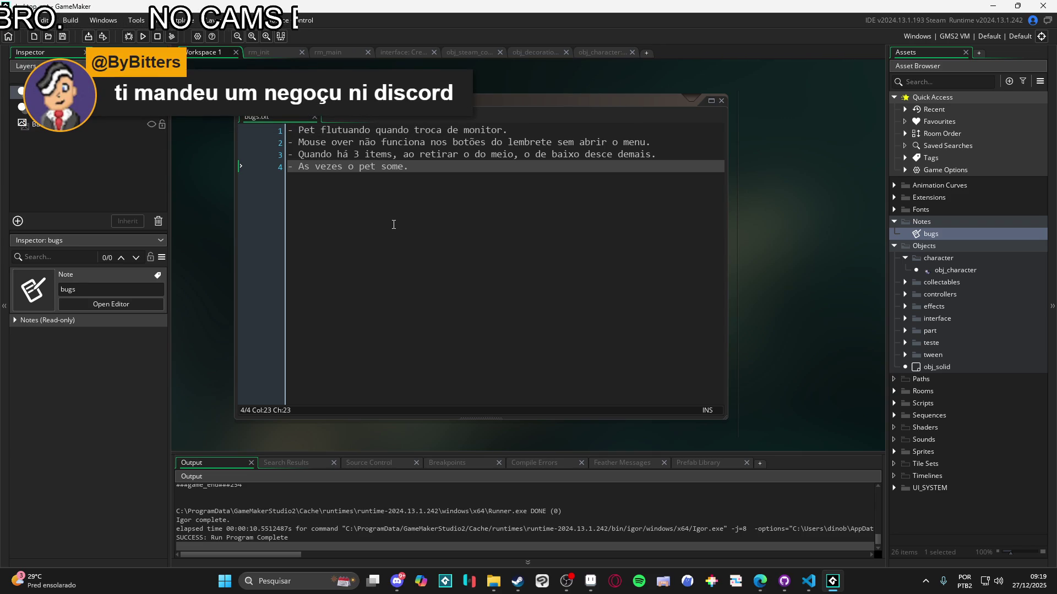
Read Discord's feedback_artistico and artes_da_rapazeada channels, then minimise Discord and refocus the bugs note
click(397, 581)
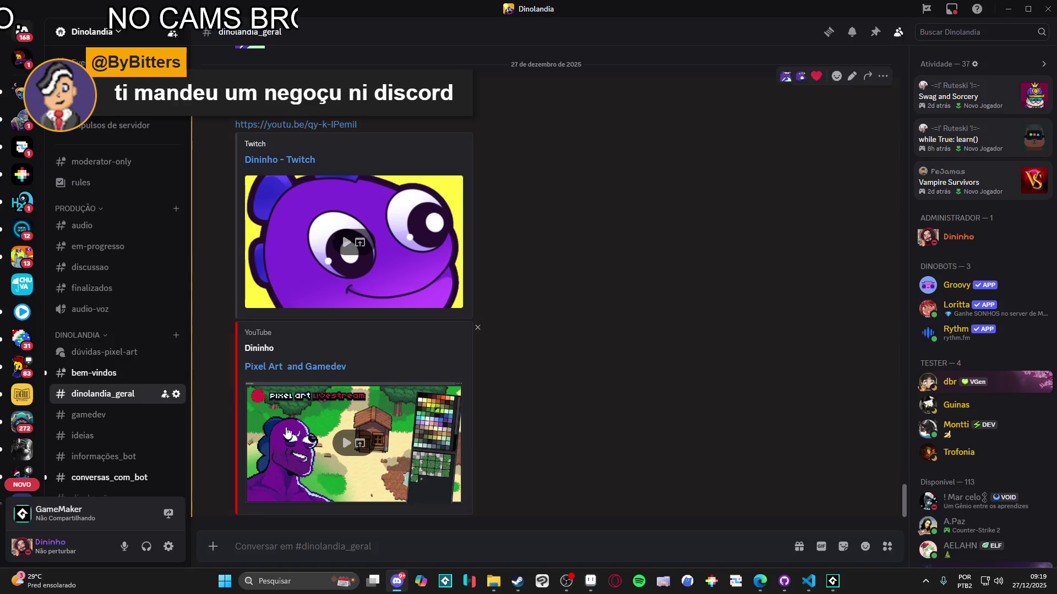
scroll(136, 358, down, 2)
scroll(136, 358, down, 2)
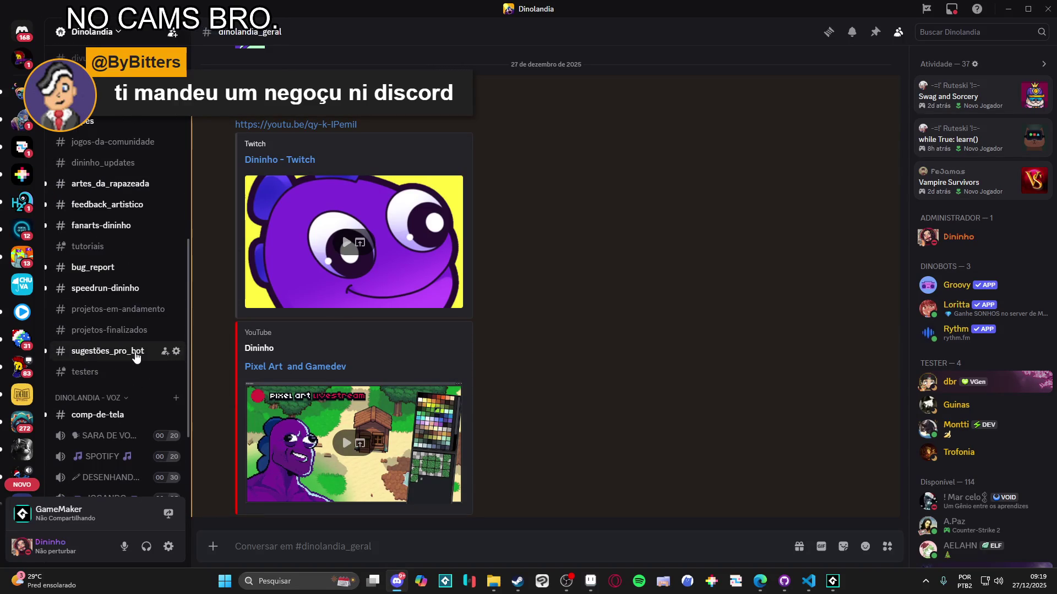
click(145, 205)
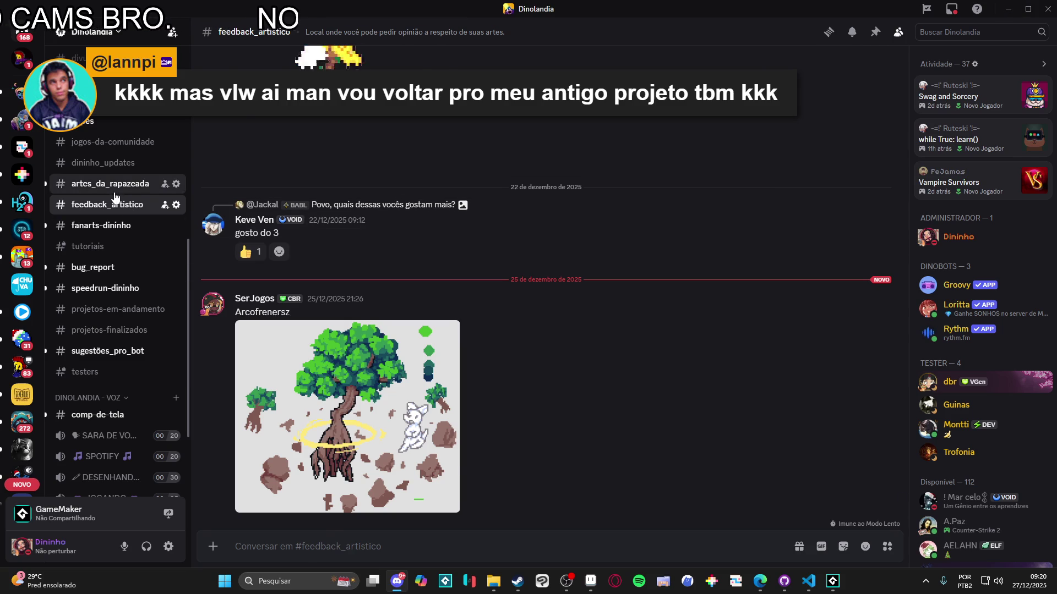
click(132, 184)
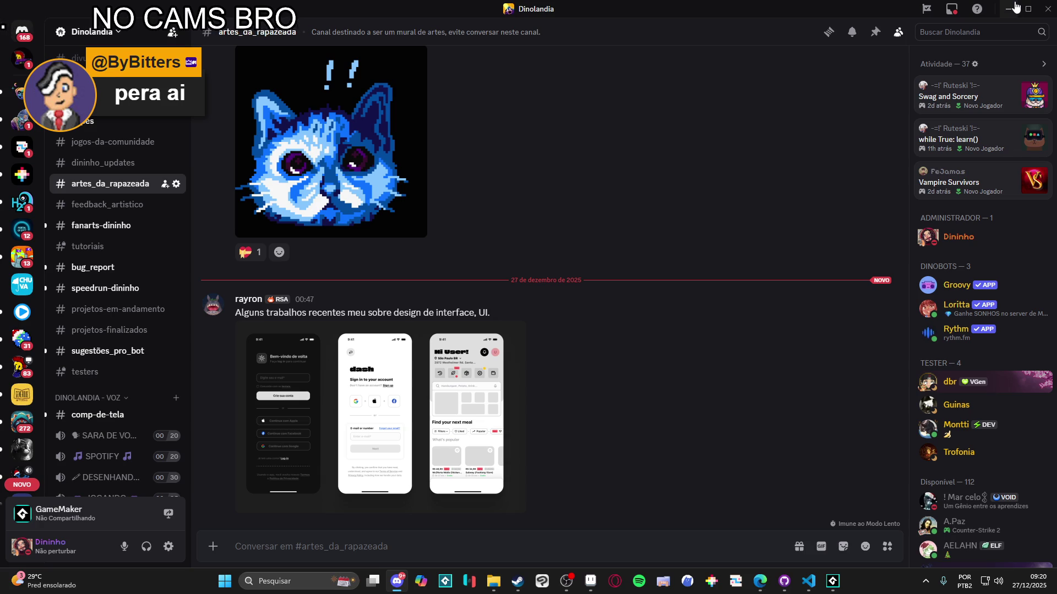
click(1015, 8)
click(485, 169)
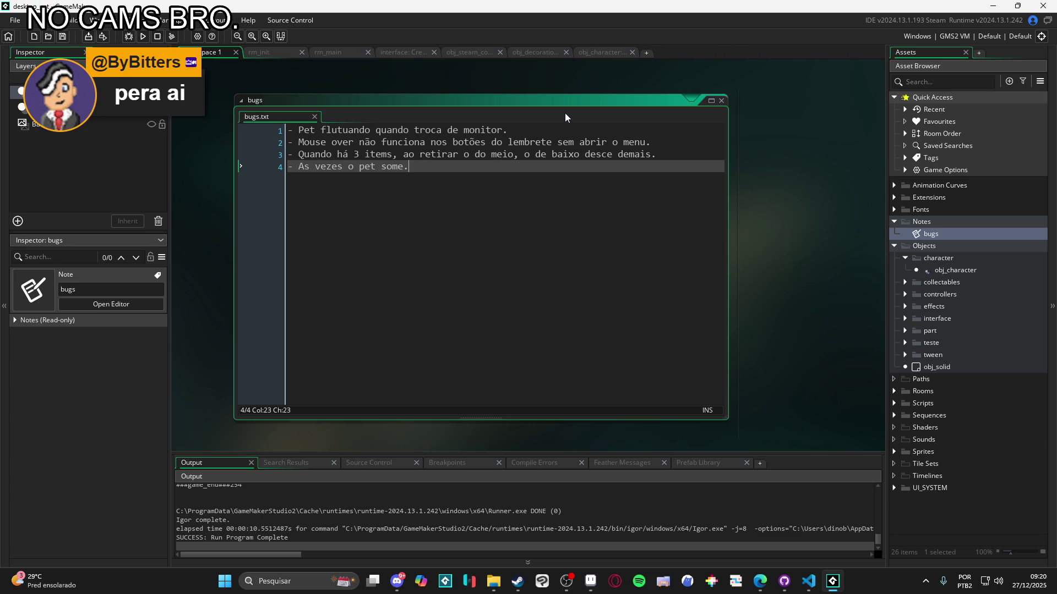
Open obj_character's Step event full-size with the caret on the blank line after window_set_clickthrough(_can_pass)
double_click(955, 270)
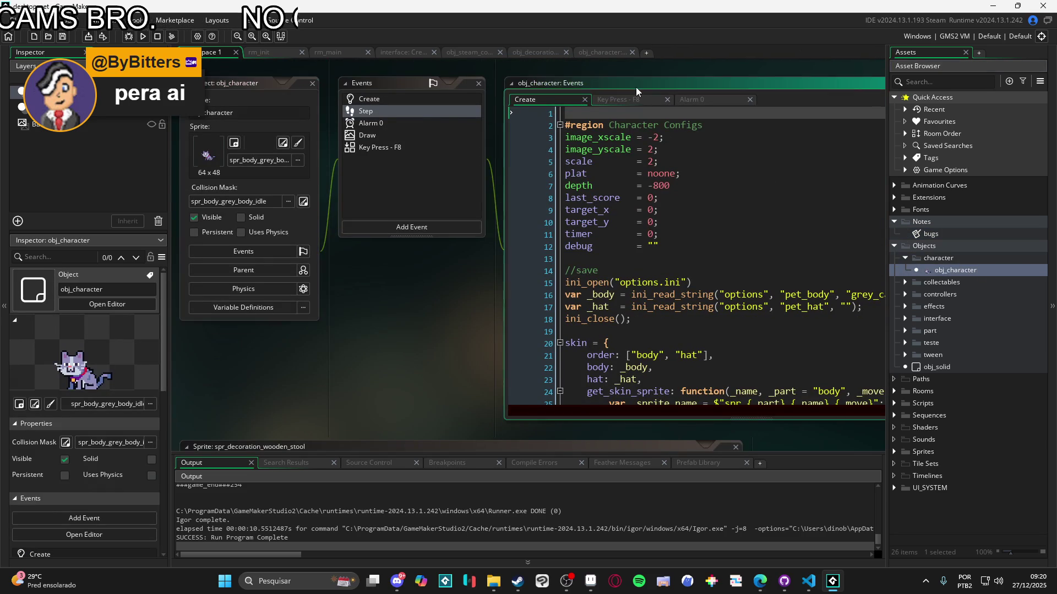
click(287, 105)
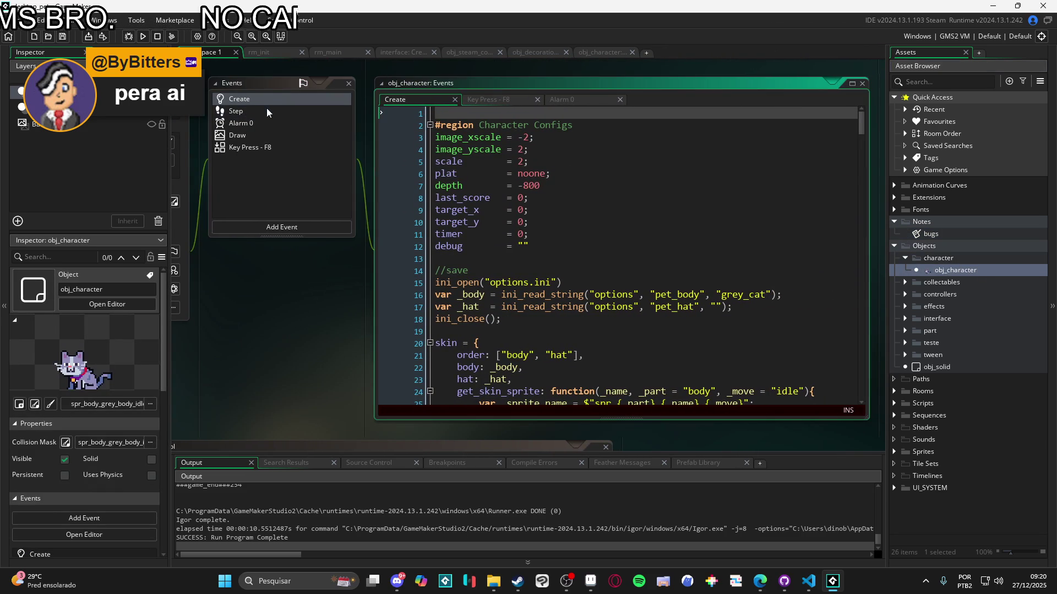
double_click(268, 111)
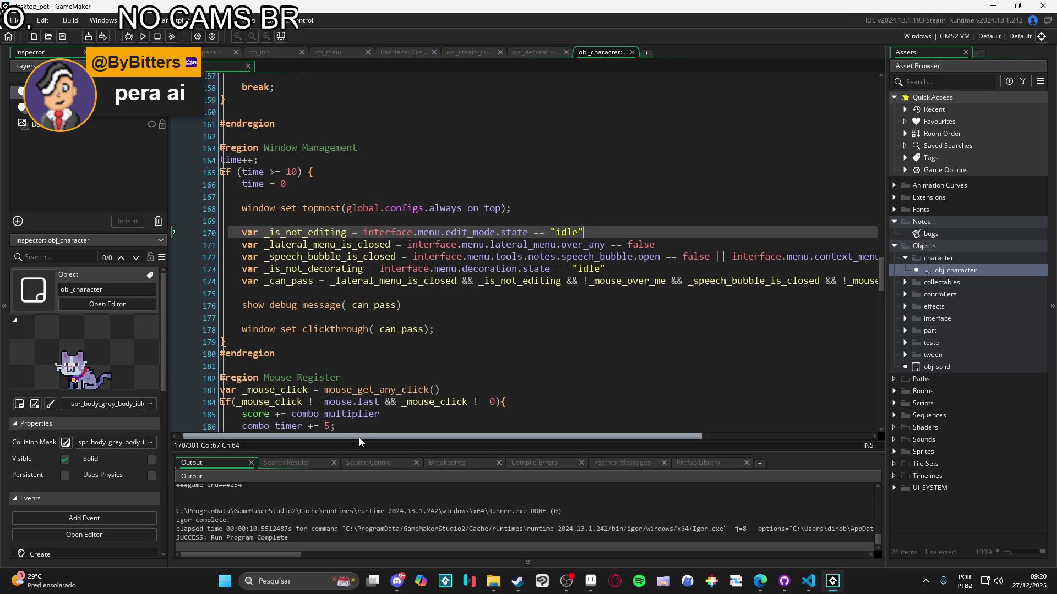
double_click(980, 271)
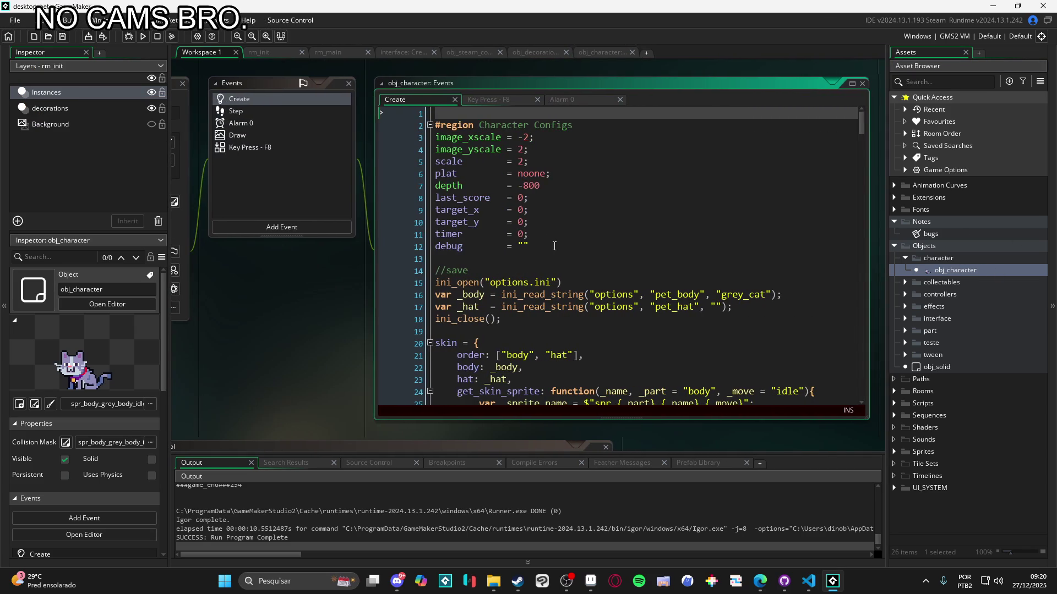
double_click(448, 246)
click(257, 112)
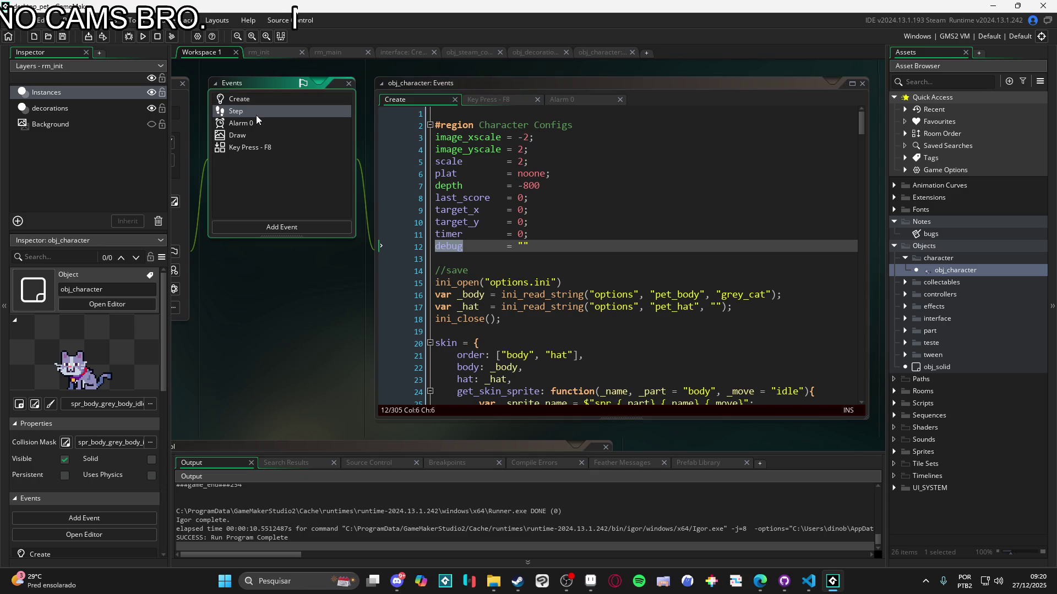
double_click(268, 112)
scroll(326, 295, down, 2)
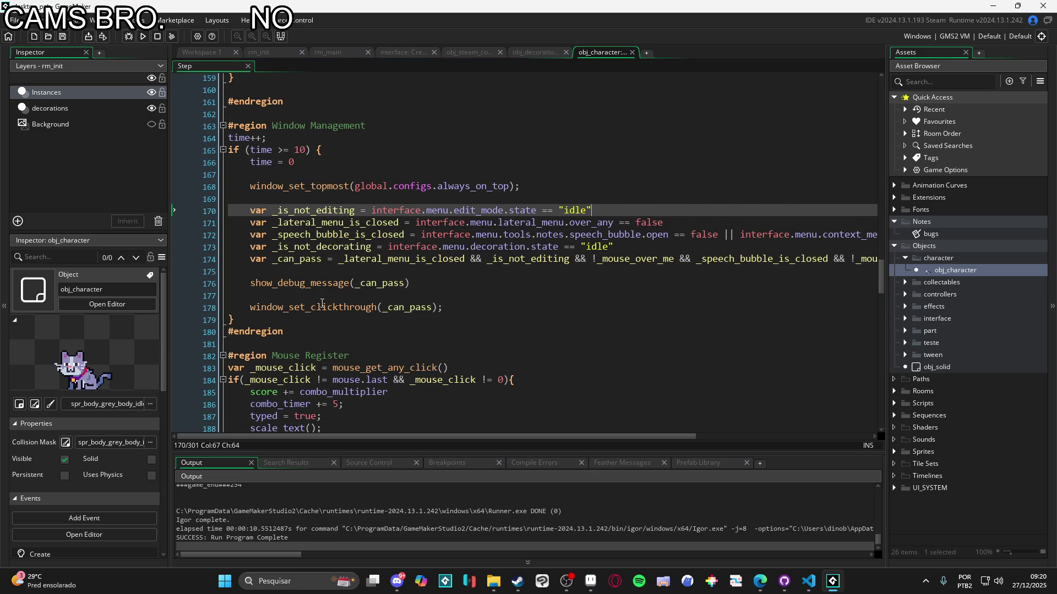
scroll(401, 287, down, 1)
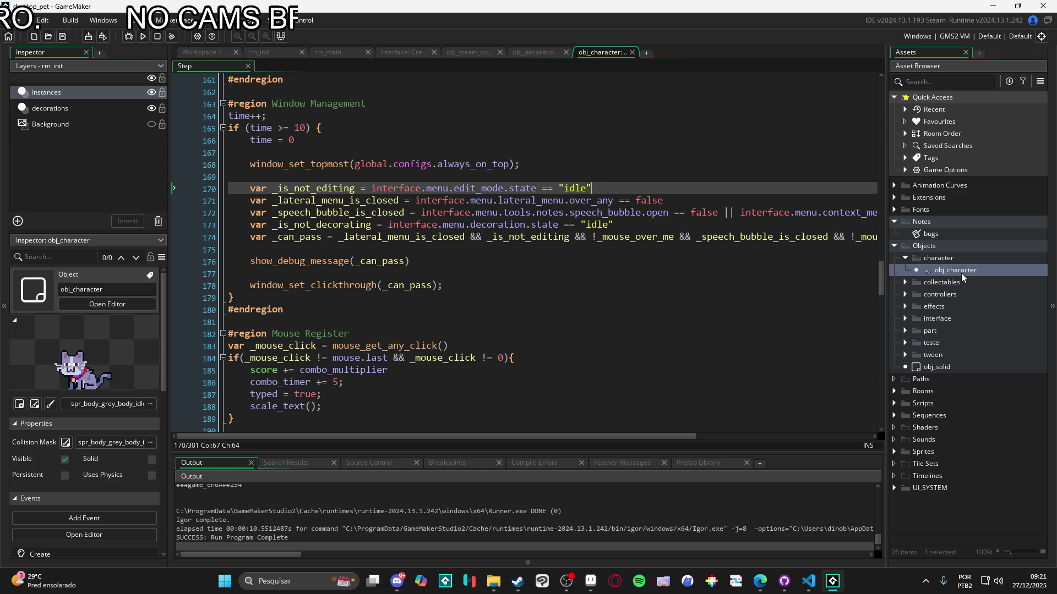
click(450, 274)
Start a debug = { struct below the click-through call with _is_not_editing and _lateral_menu_is_closed
click(451, 282)
key(Return)
key(Return)
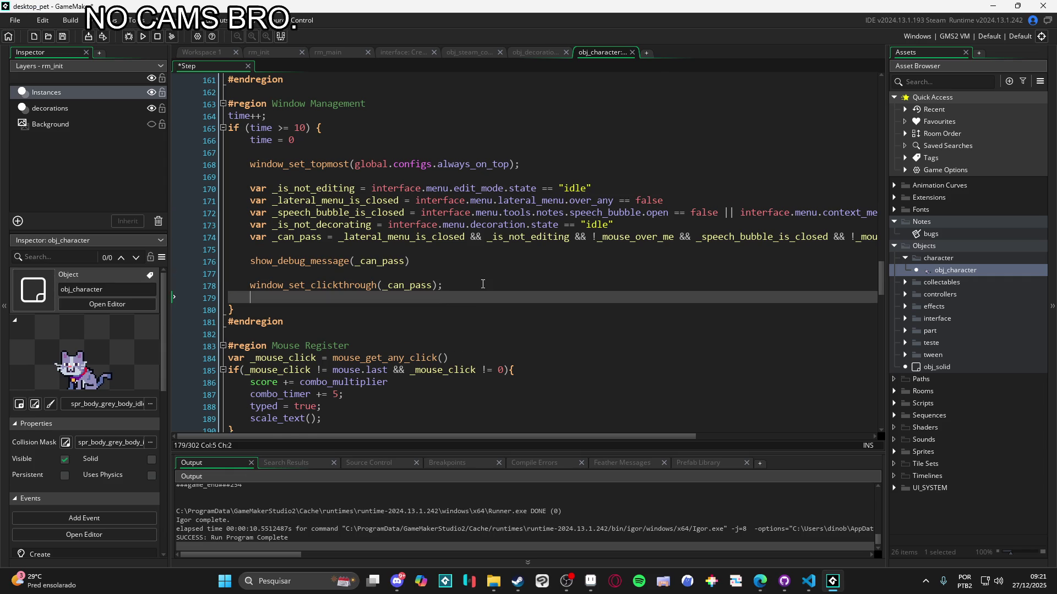
text(debug = {)
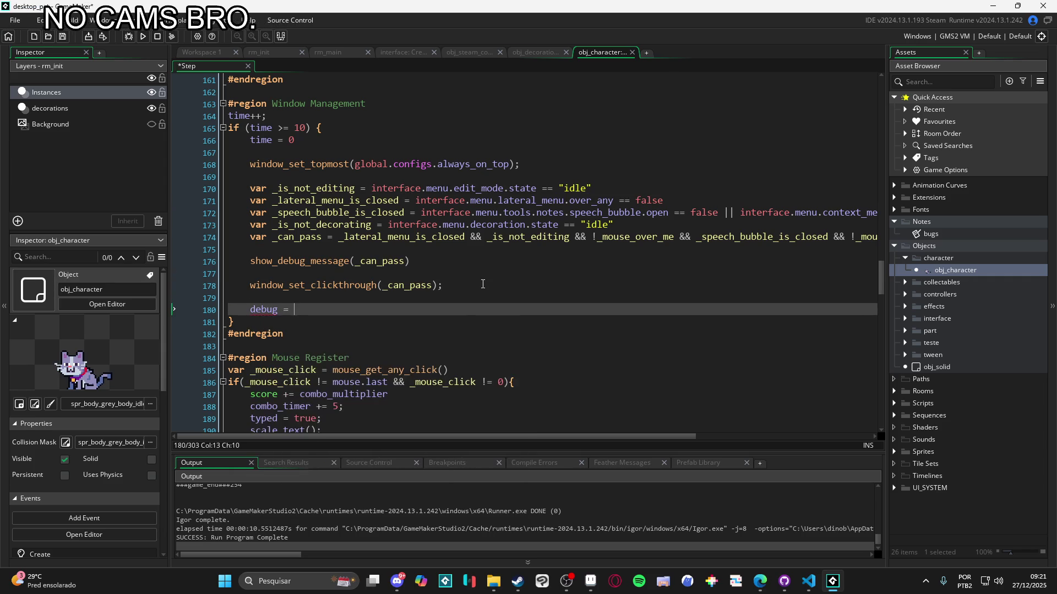
key(Return)
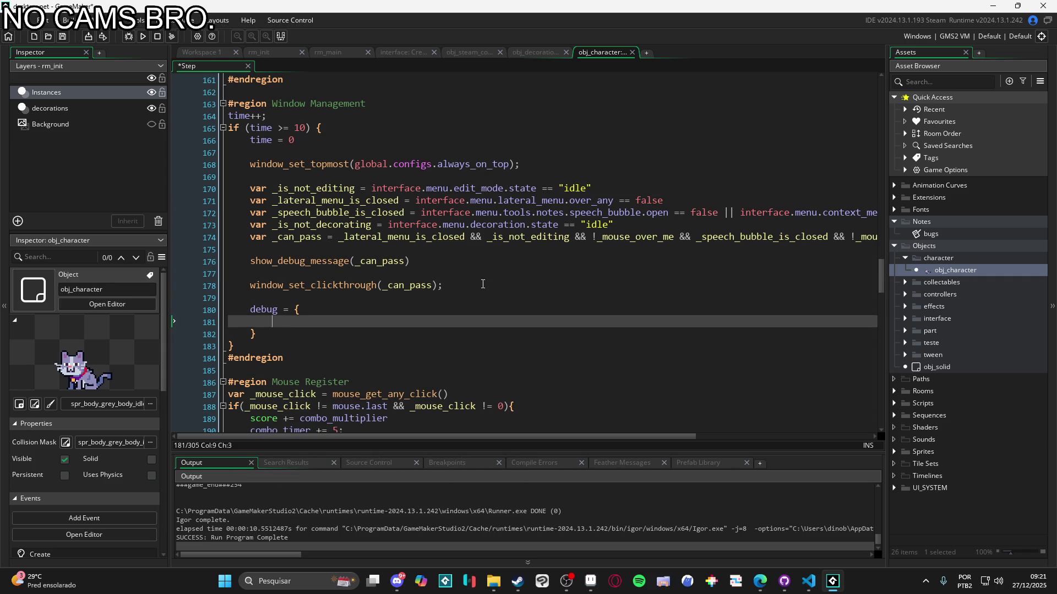
text(_is_n)
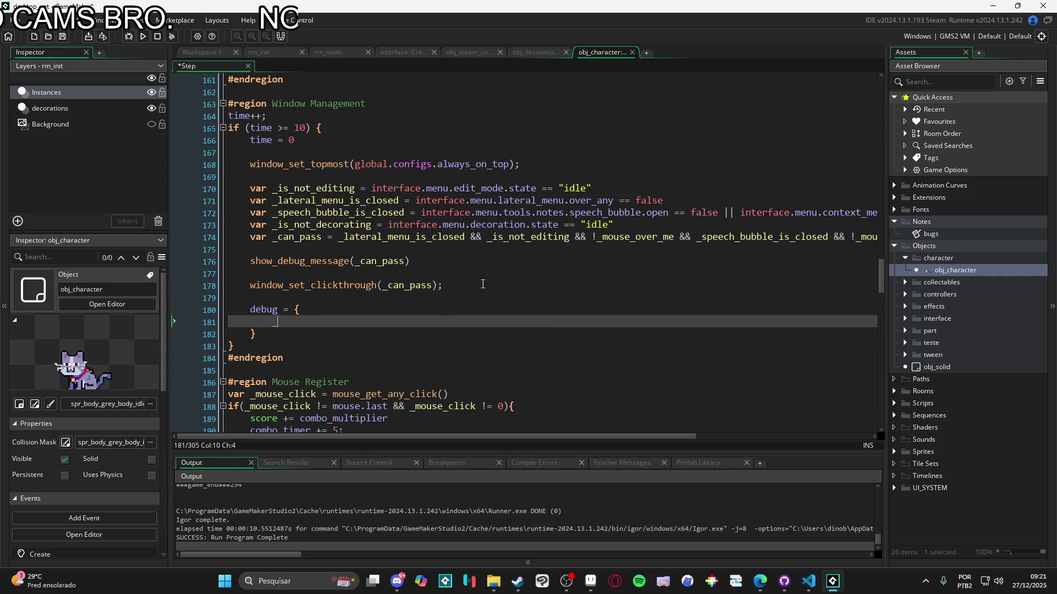
key(Down)
key(Return)
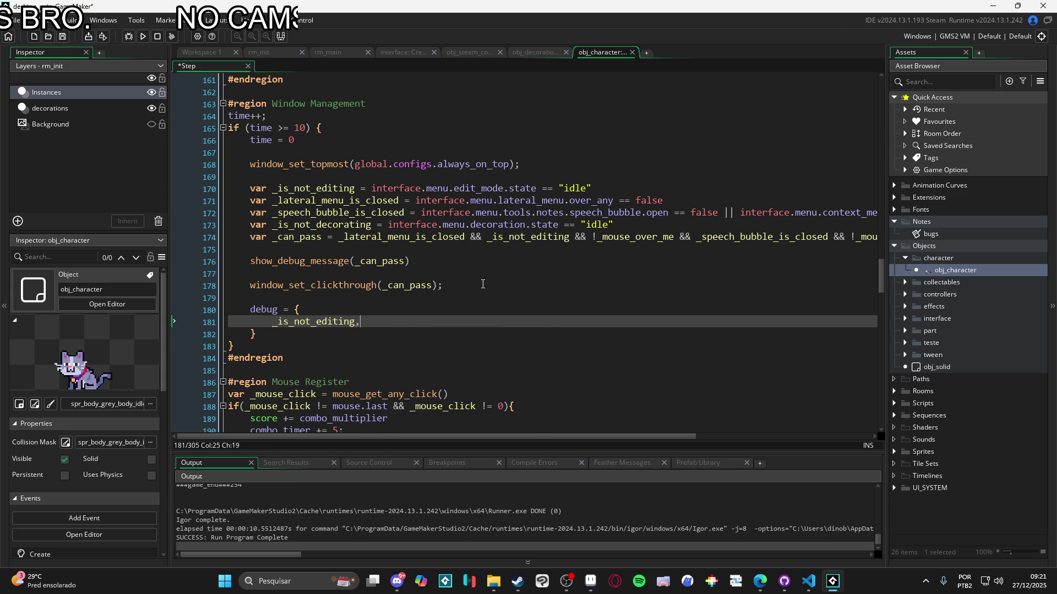
key(Return)
text(_la)
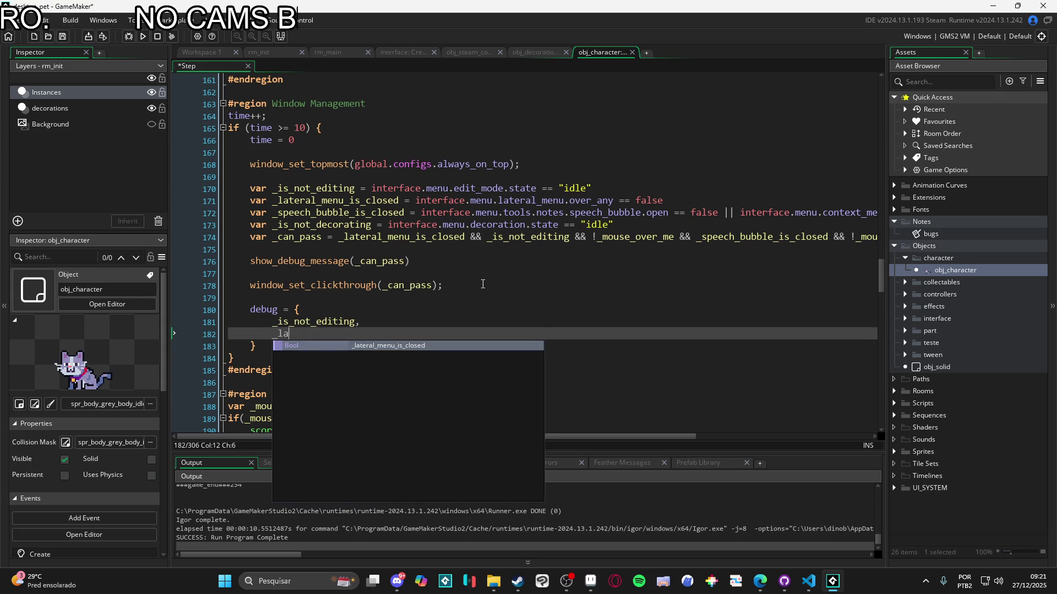
key(Return)
text(,)
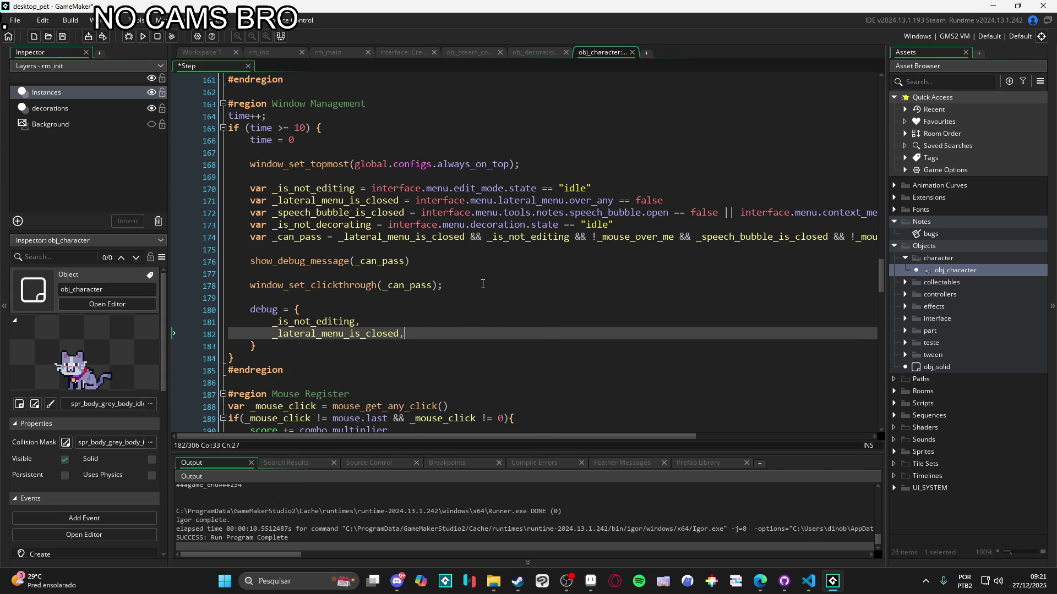
Add _speech_bubble_is_closed, _is_not_decorating and _can_pass to the debug struct via autocomplete
key(Return)
text(_s)
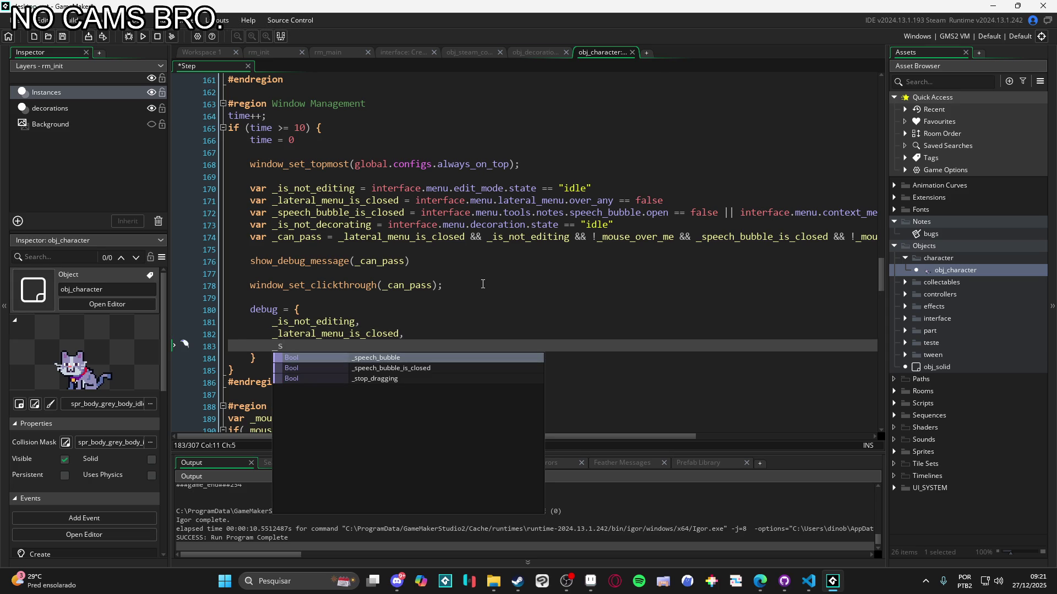
key(Down)
key(Return)
key(Return)
text(_is)
key(Down)
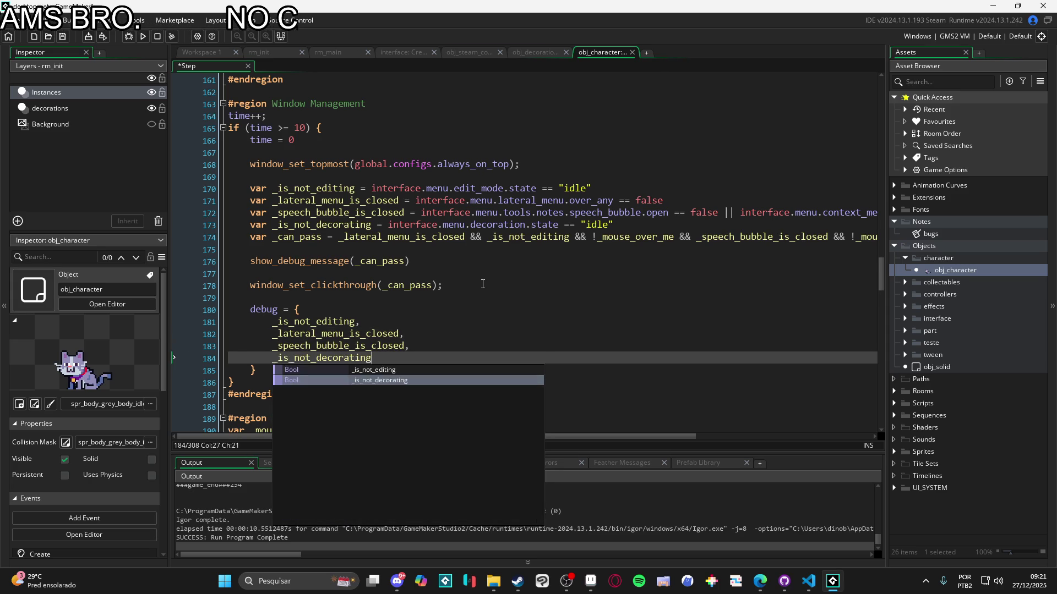
key(Return)
key(Return)
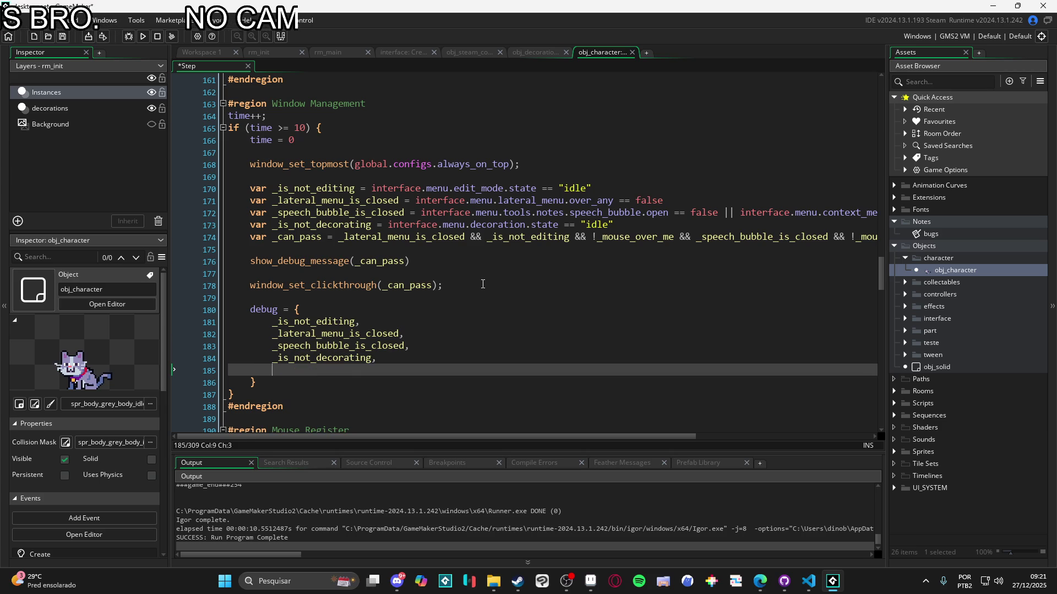
text(_can)
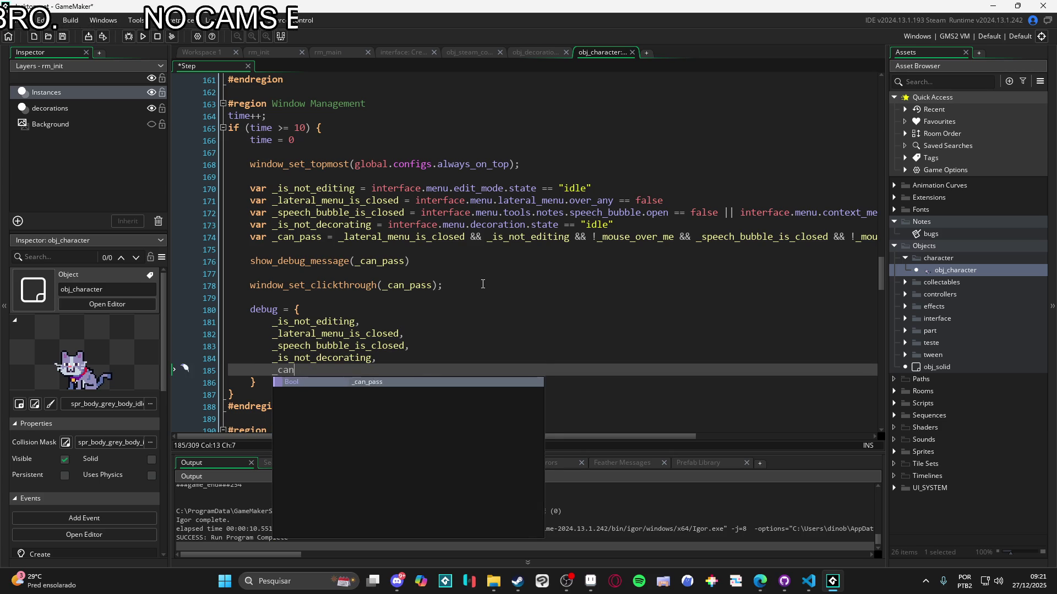
key(Return)
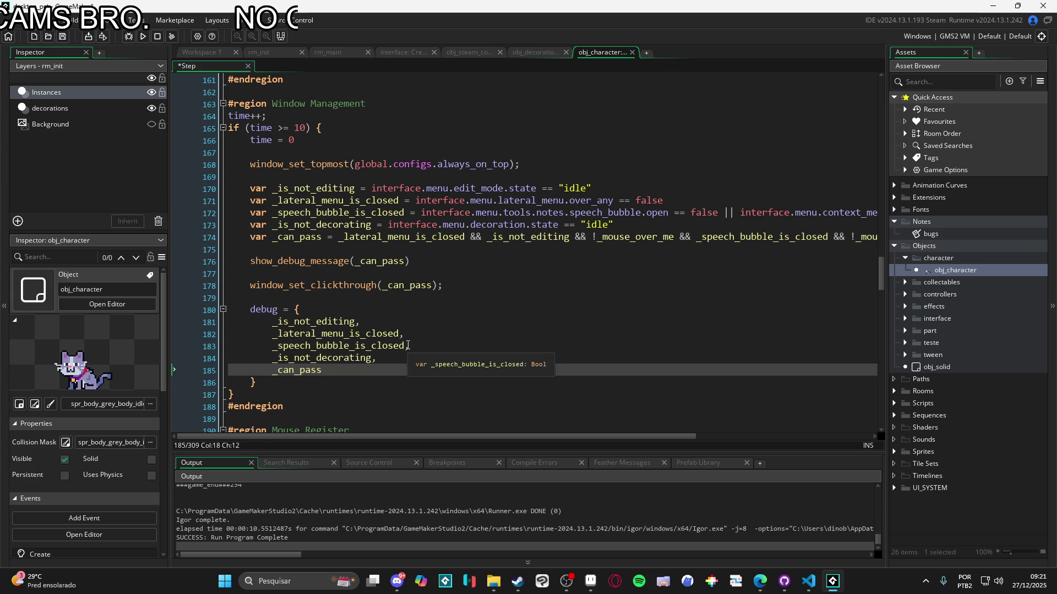
click(258, 382)
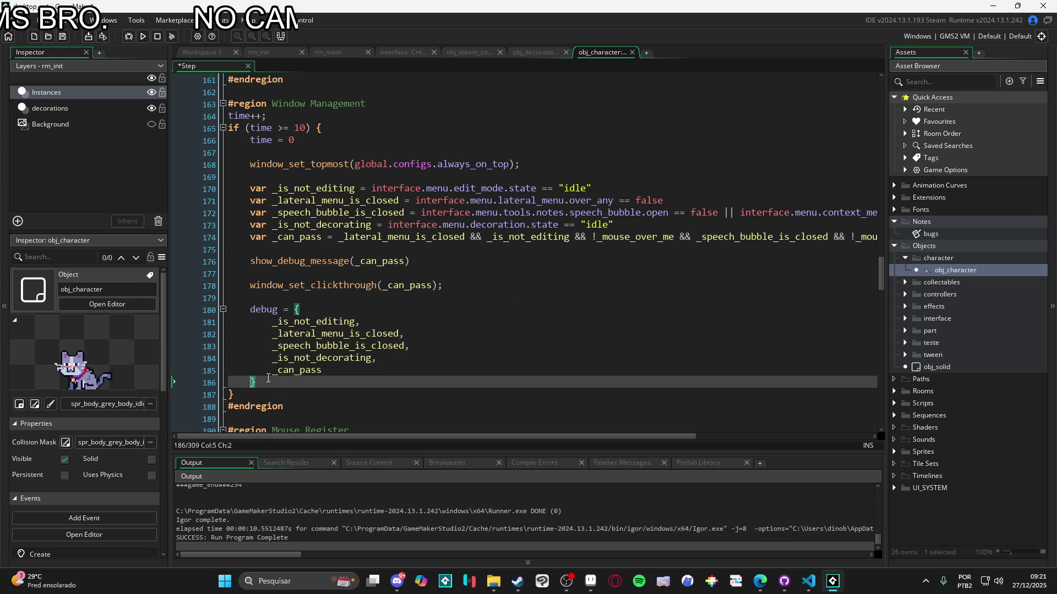
scroll(309, 330, down, 2)
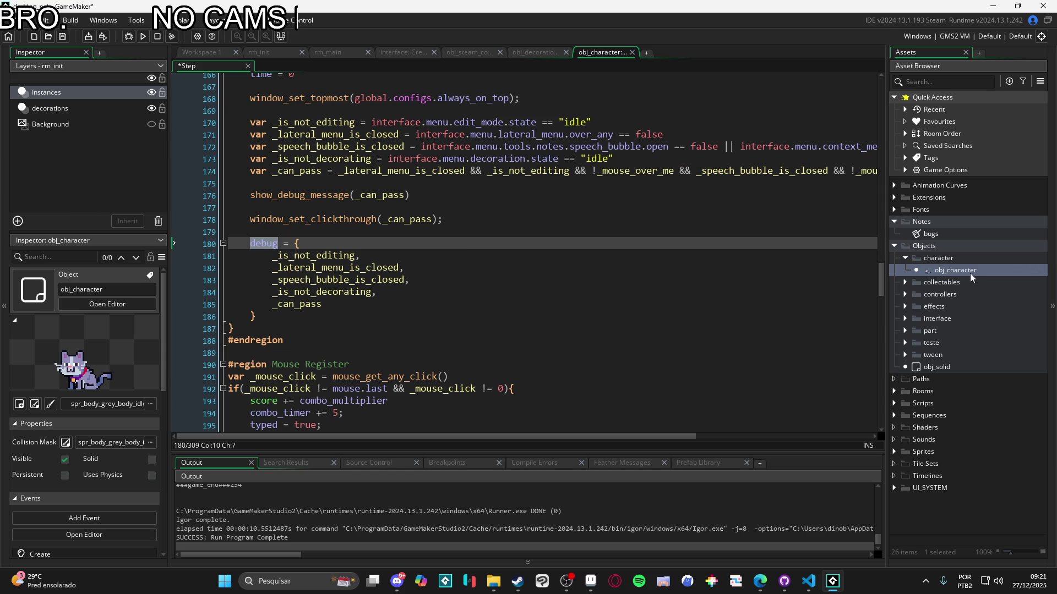
Add a Draw GUI event to obj_character
double_click(988, 273)
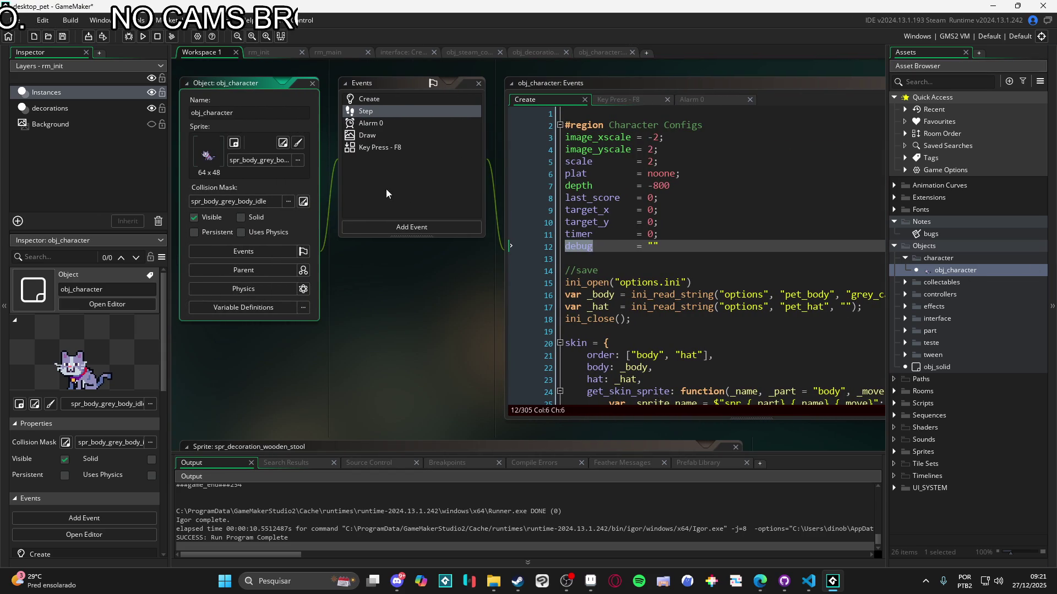
click(410, 227)
mouse_move(434, 301)
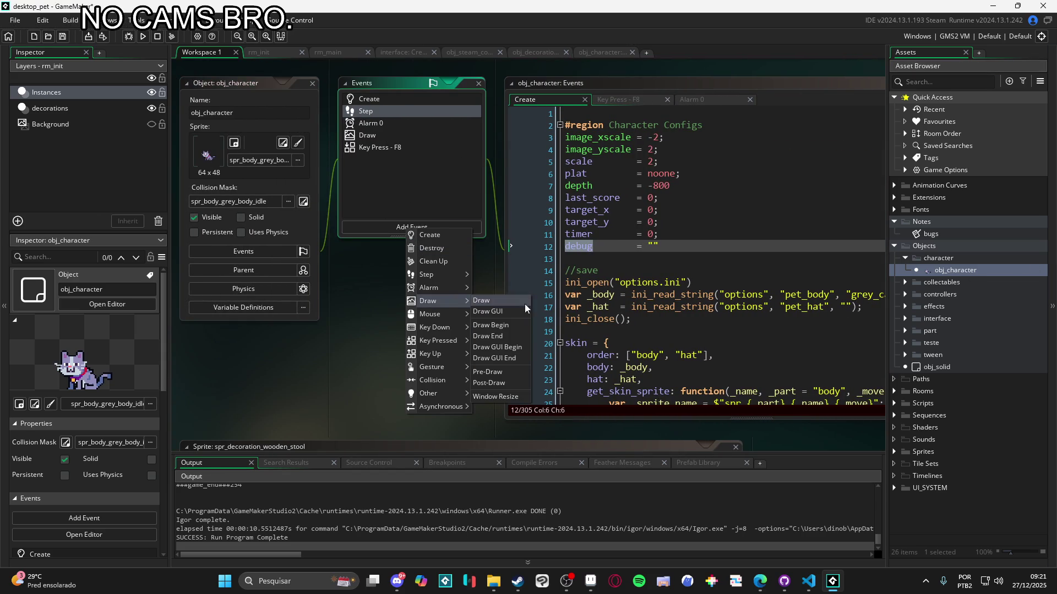
click(509, 315)
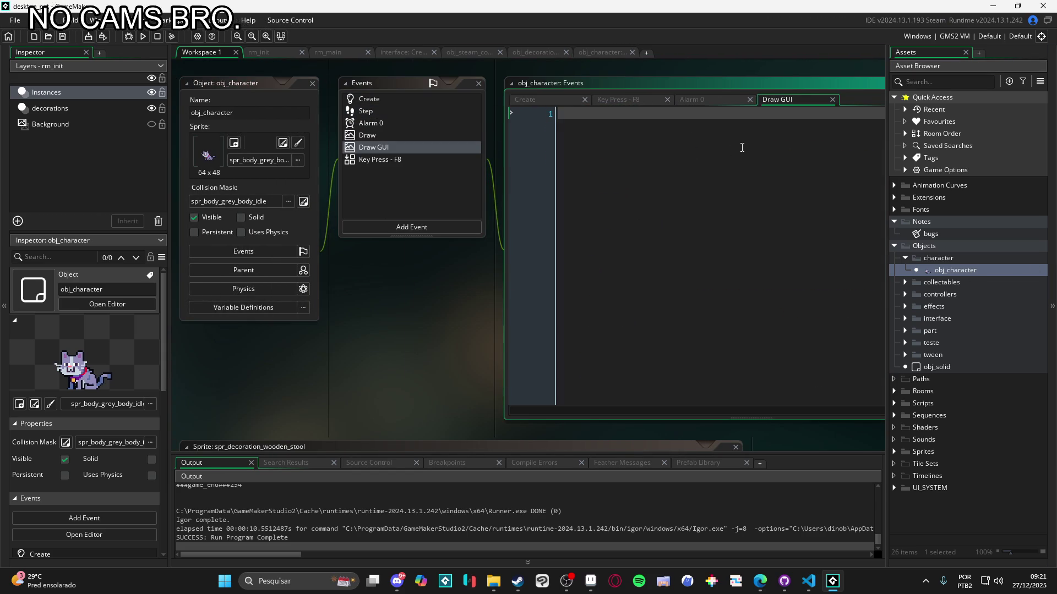
Write draw_text(10,10, debug) in the Draw GUI event and run the game
text(draw_s)
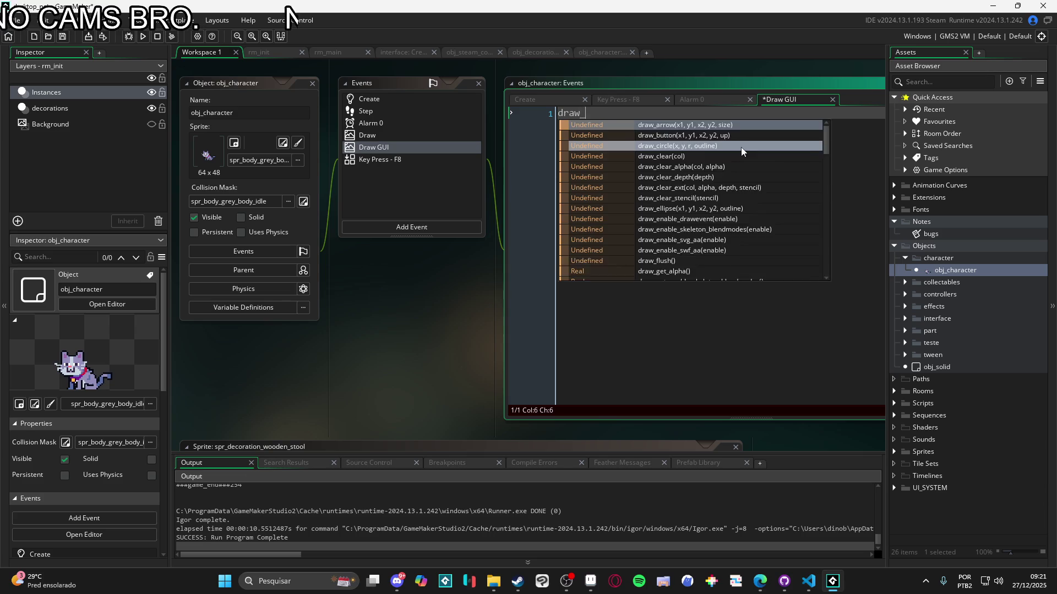
key(BackSpace)
text(text)
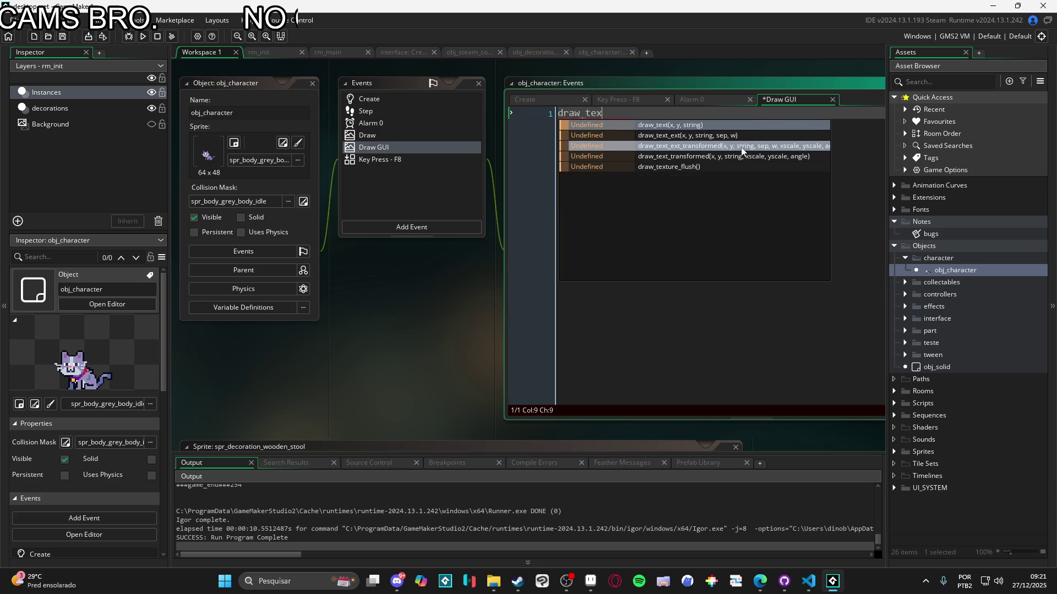
key(Return)
text(10,10)
key(BackSpace)
text(, debug)
key(F5)
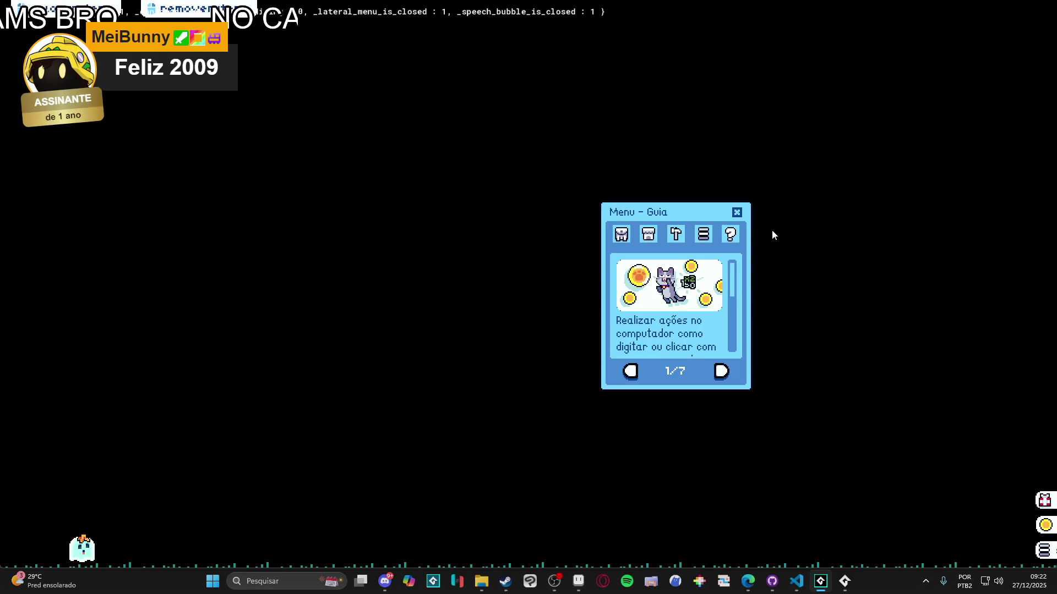
Close the Desktop Friend game, glance at obj_character's Create code, then return to Draw GUI
click(737, 213)
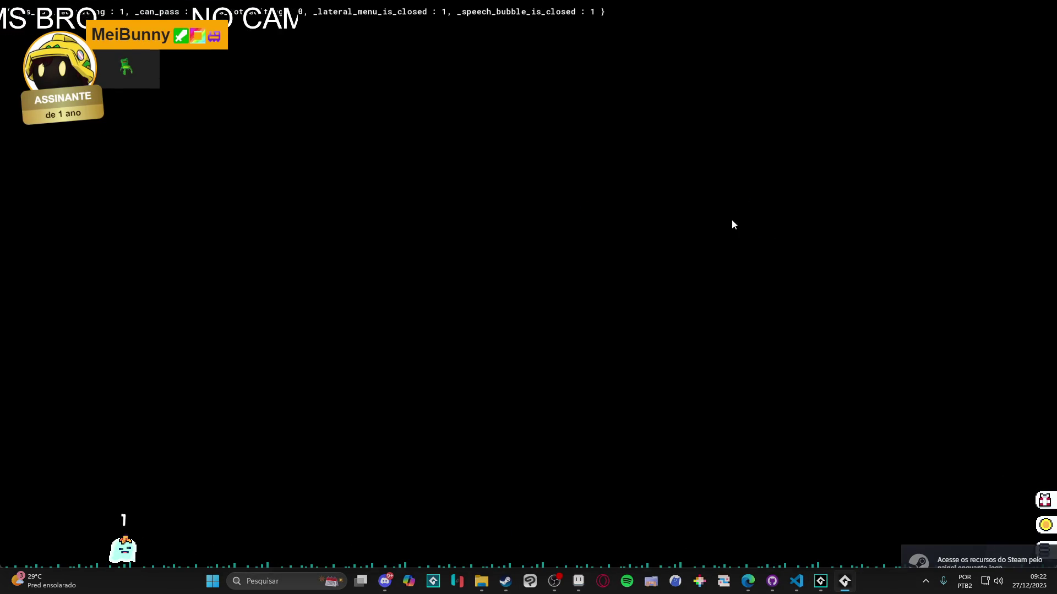
right_click(845, 582)
click(830, 548)
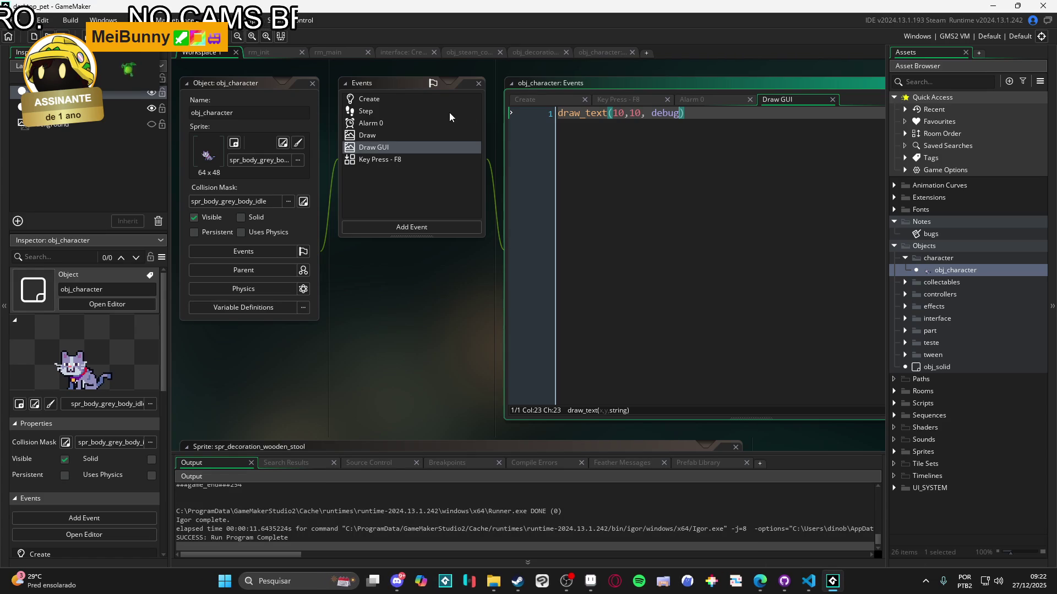
click(404, 101)
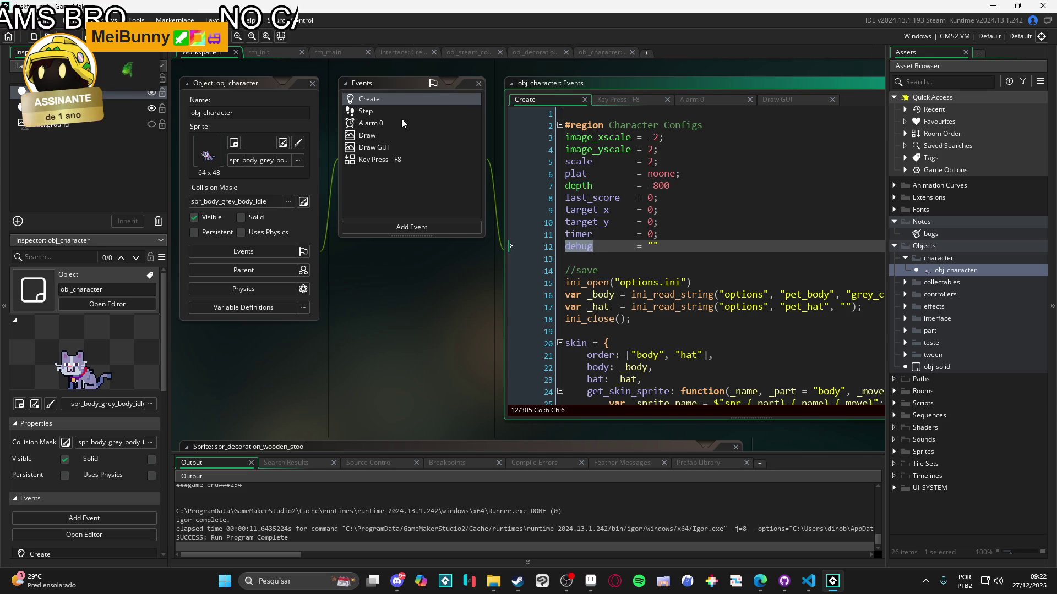
double_click(385, 148)
Change the draw_text y value from 10 to 30 and run the game
click(630, 115)
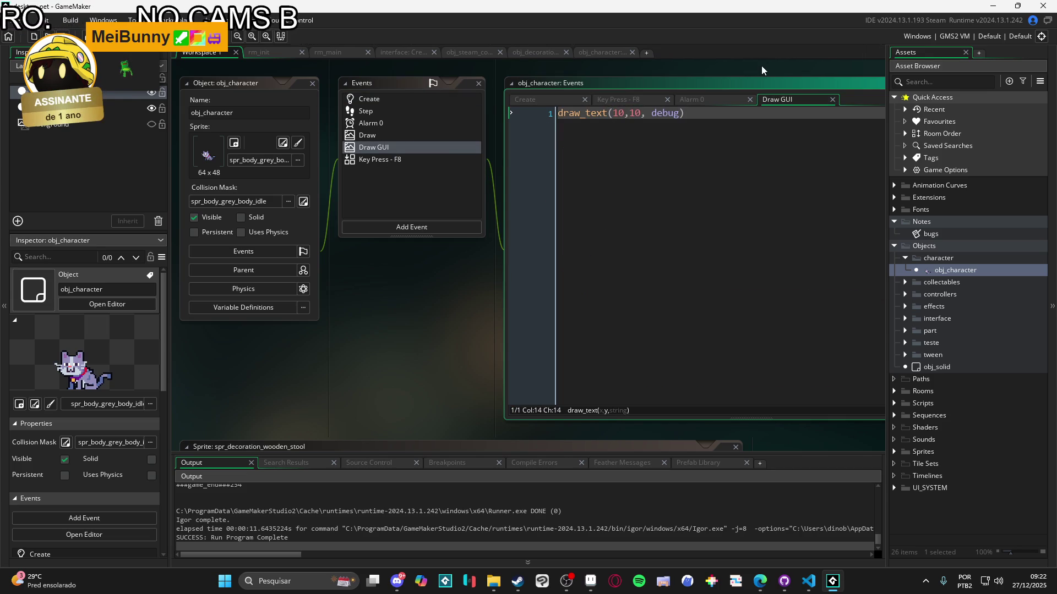
text(3)
key(Delete)
key(F5)
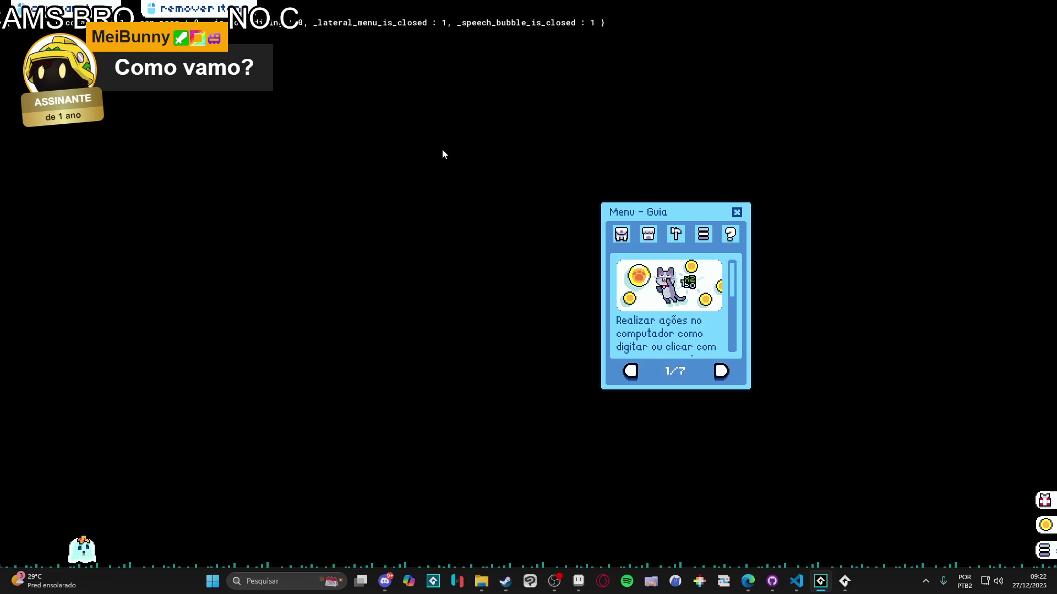
Close the running game window and relaunch the build
mouse_move(842, 579)
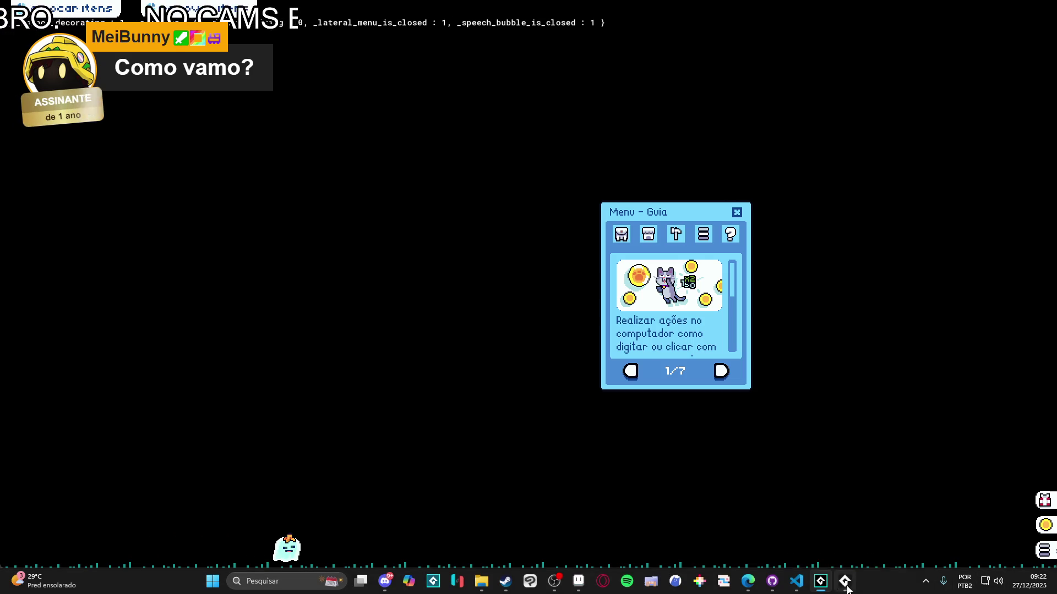
right_click(844, 580)
click(831, 551)
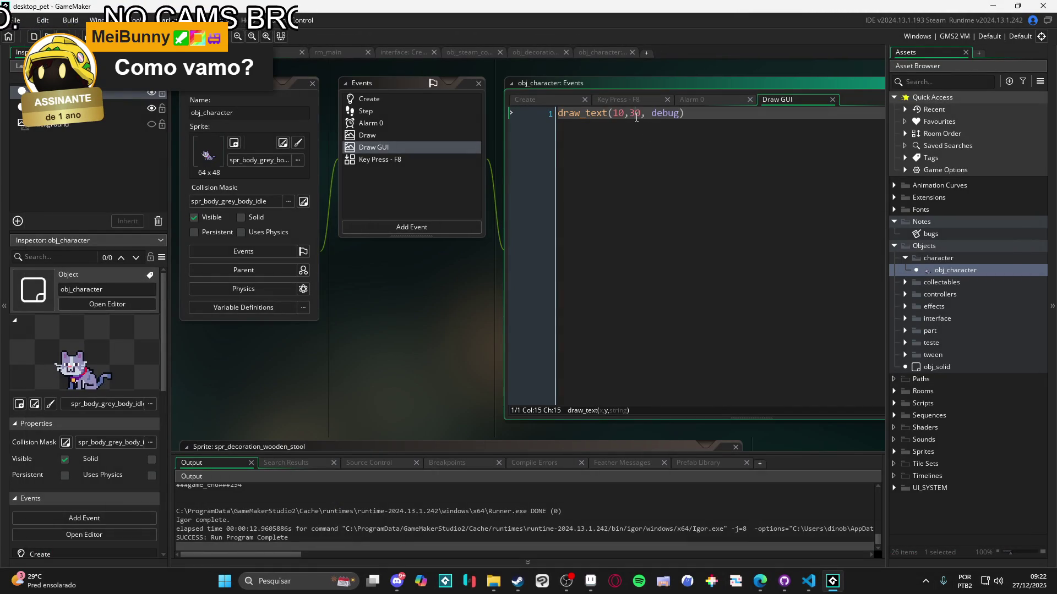
key(F5)
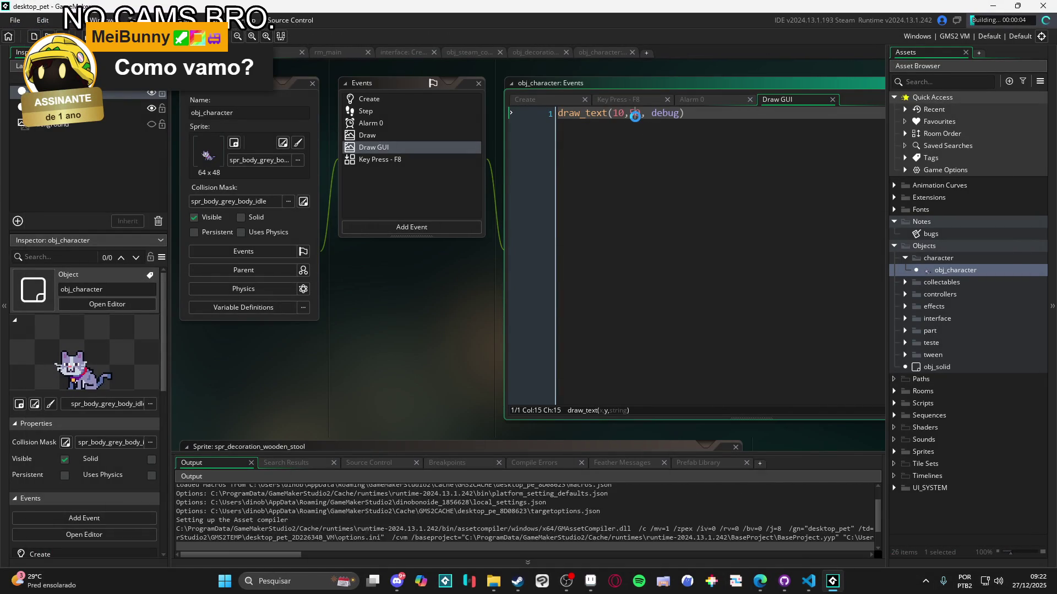
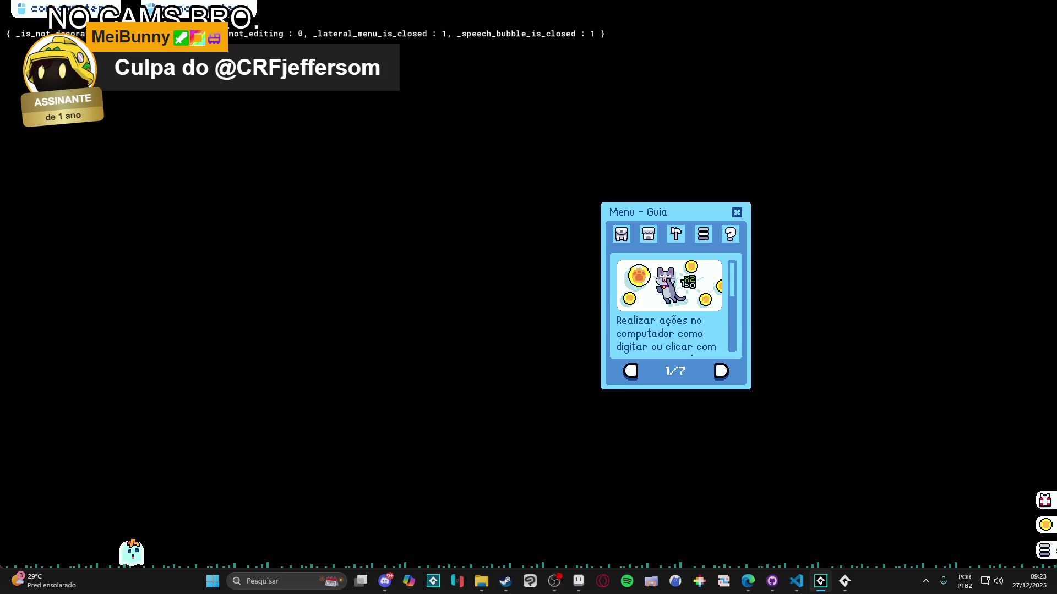
Place a wooden table from the inventory beside the pet and close the menu
click(621, 234)
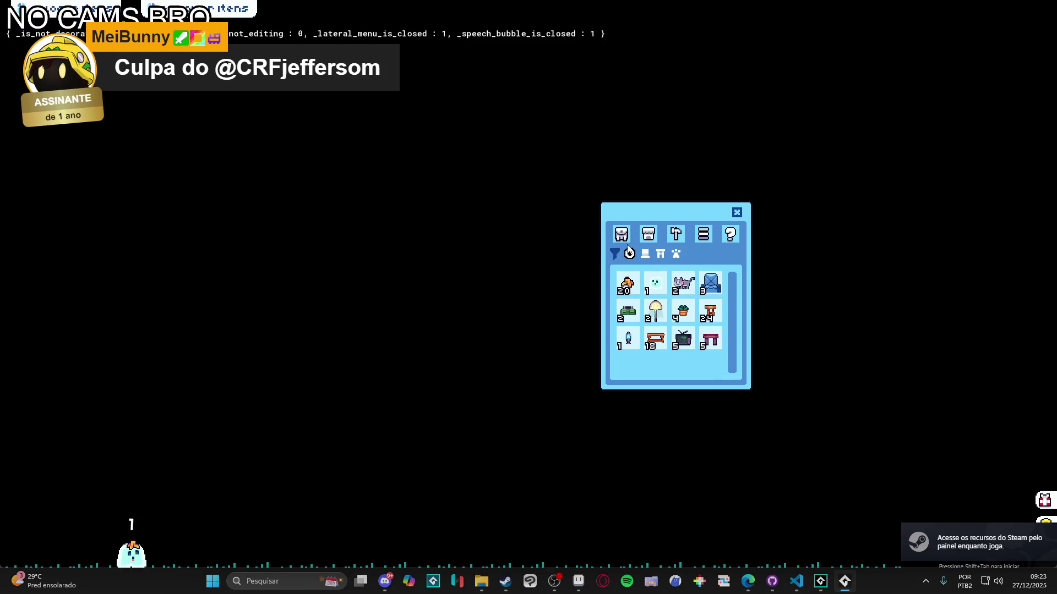
mouse_move(655, 339)
mouse_down()
mouse_move(352, 306)
mouse_move(696, 322)
mouse_move(453, 320)
mouse_up()
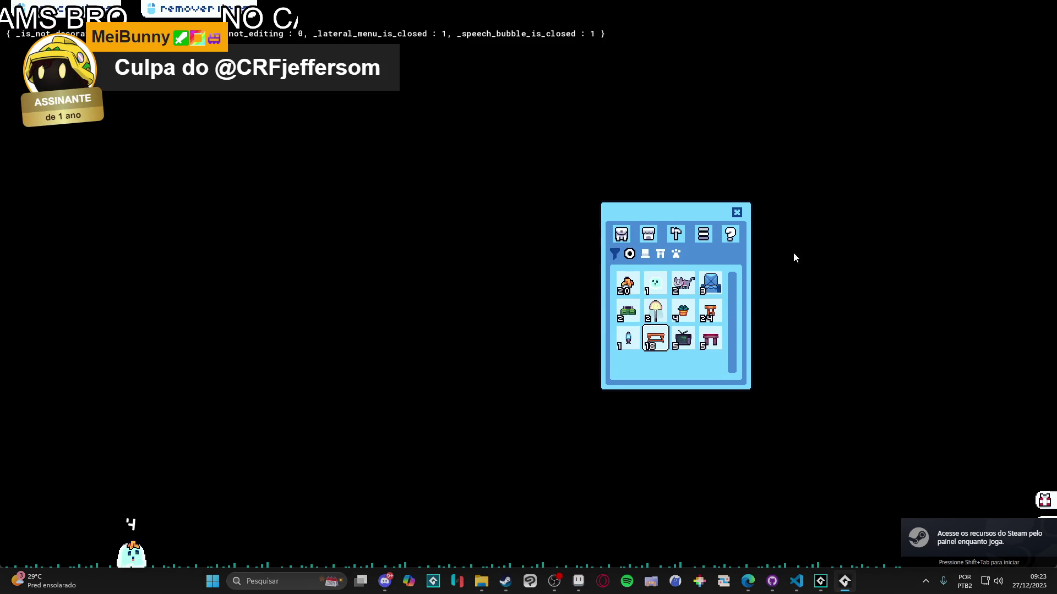
click(738, 213)
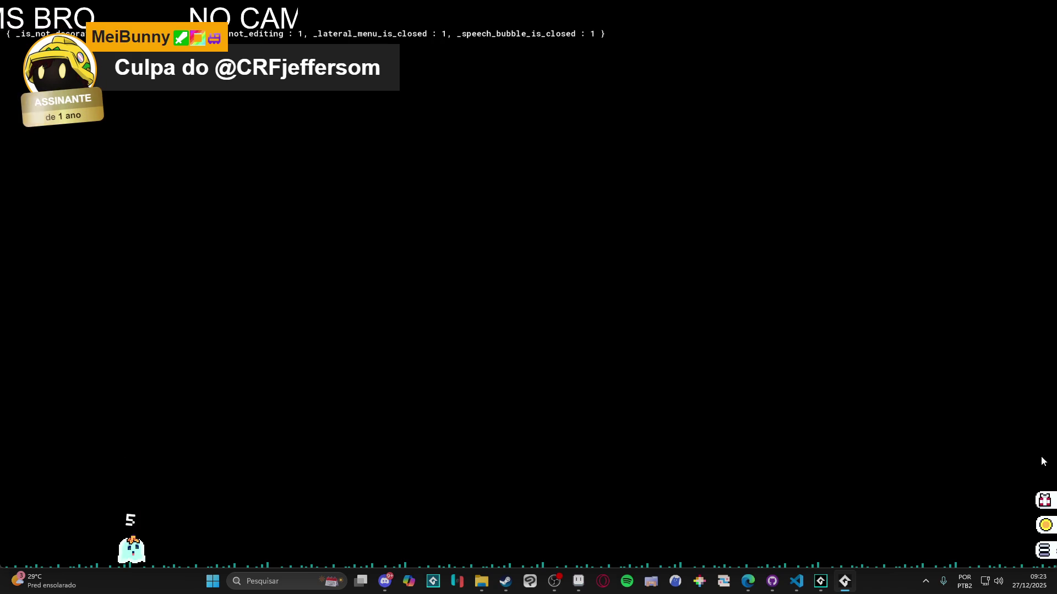
Reopen the menu and show the Notes list with teste and lembrete
click(1044, 550)
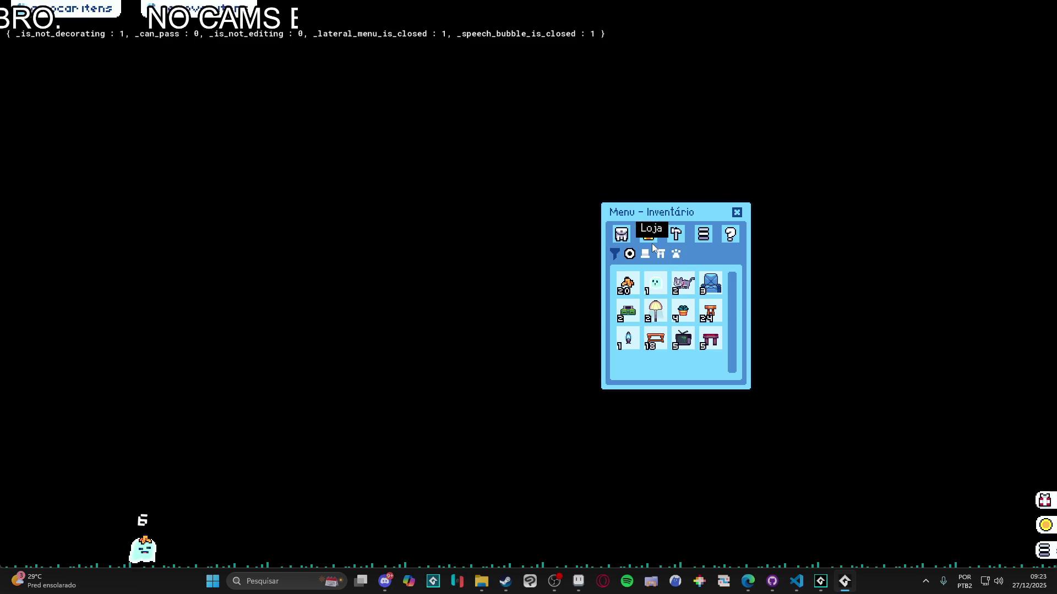
click(678, 237)
click(679, 273)
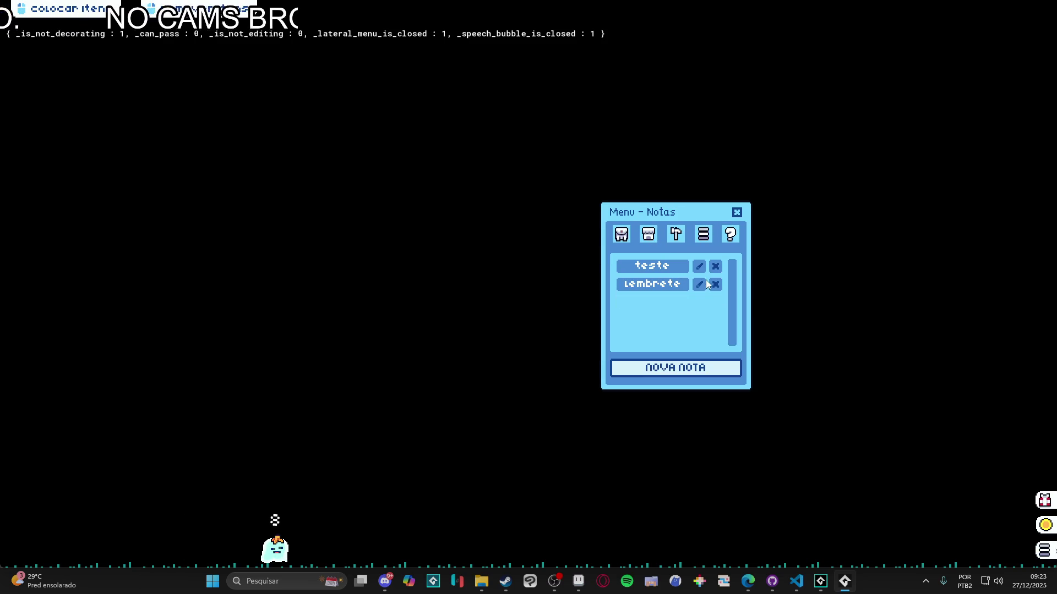
Delete the lembrete and teste notes and create a new note
click(715, 284)
click(716, 266)
click(691, 367)
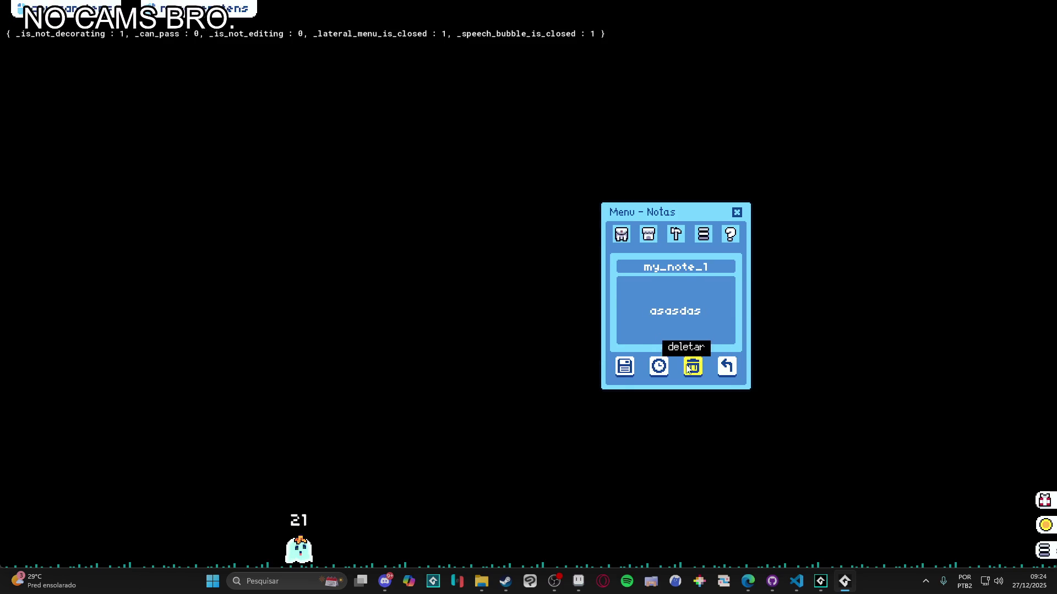
Give the new note a reminder minute, apply it, and close the notes menu
click(658, 366)
click(702, 304)
scroll(726, 330, down, 6)
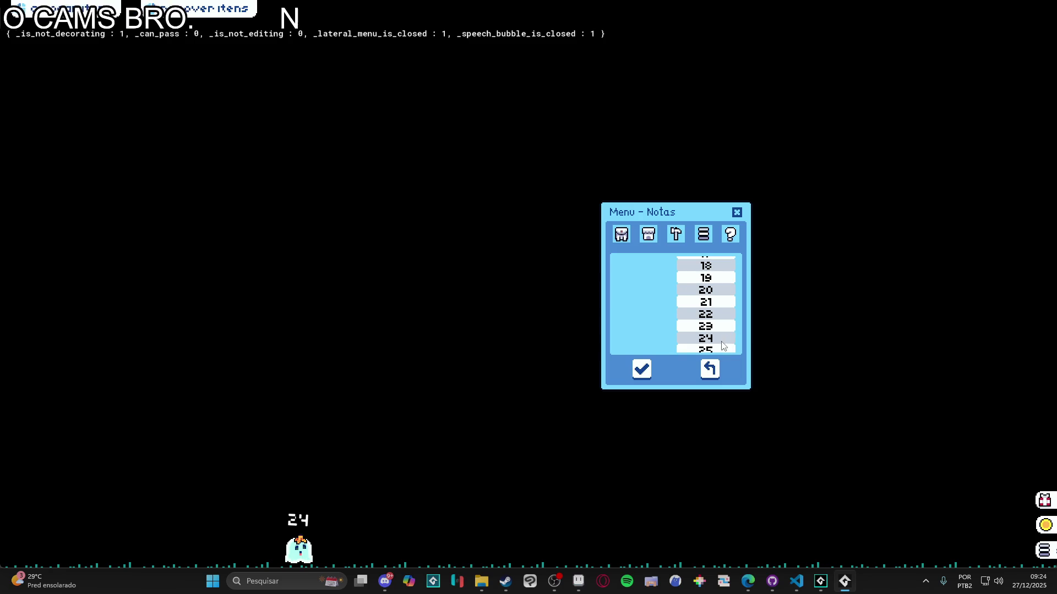
click(714, 349)
click(641, 369)
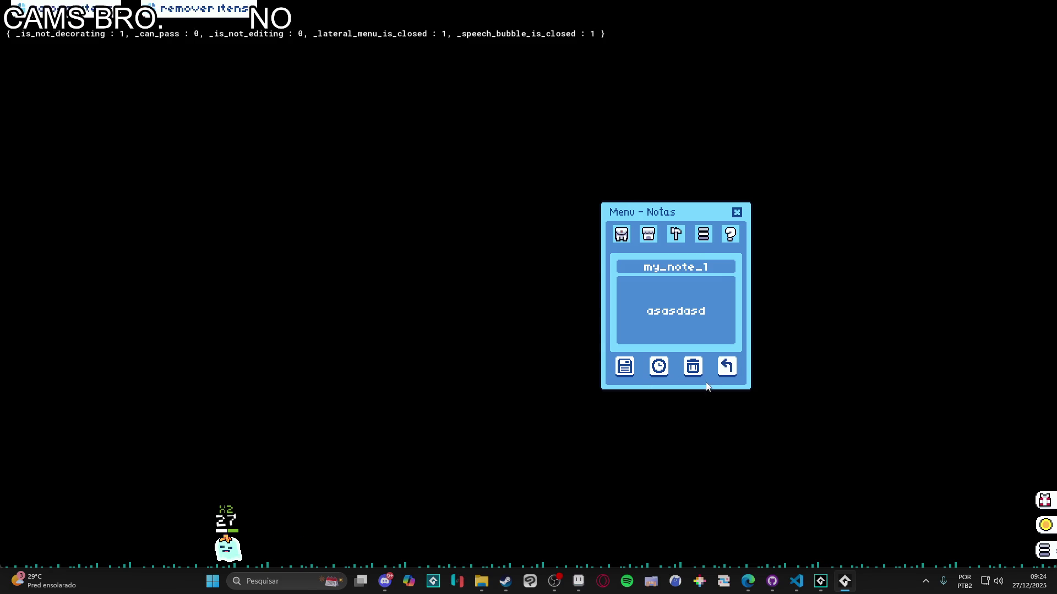
click(736, 216)
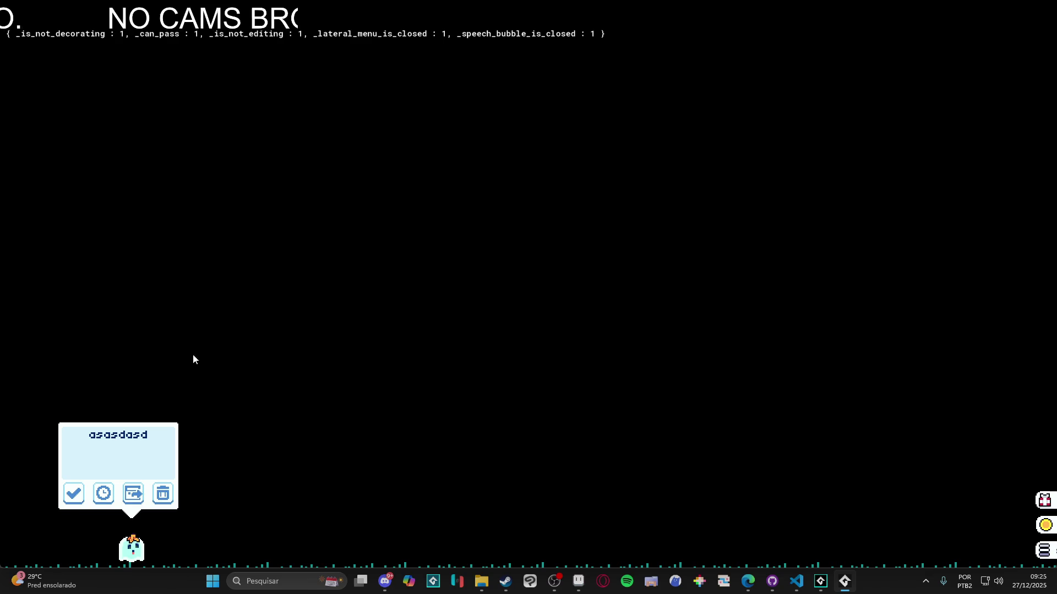
Bring up the taskbar options for the running desktop_pet game
right_click(847, 582)
Close the running game and open obj_character's Step event code
click(846, 552)
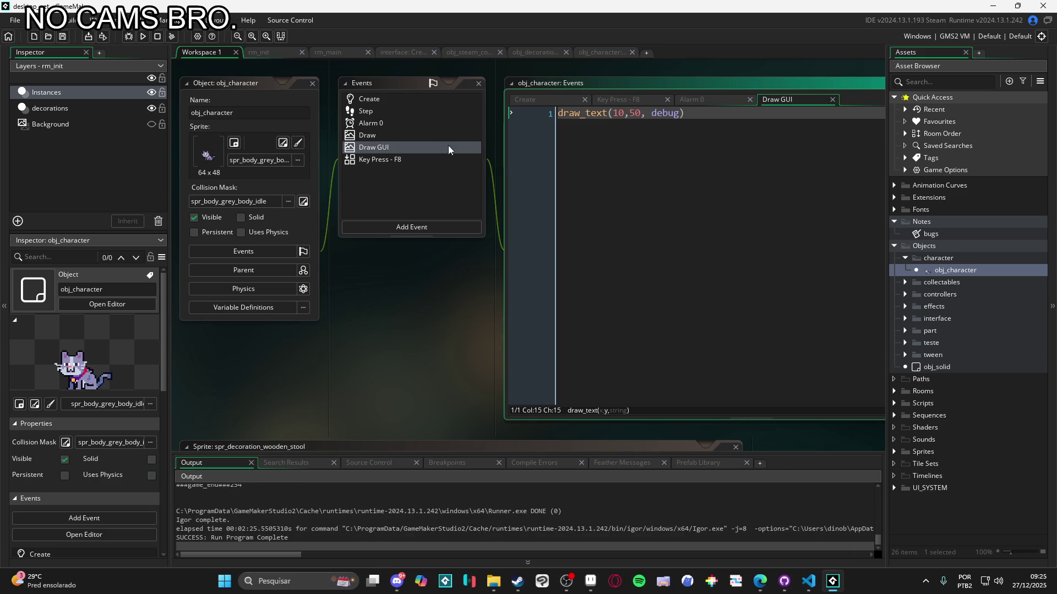
double_click(415, 113)
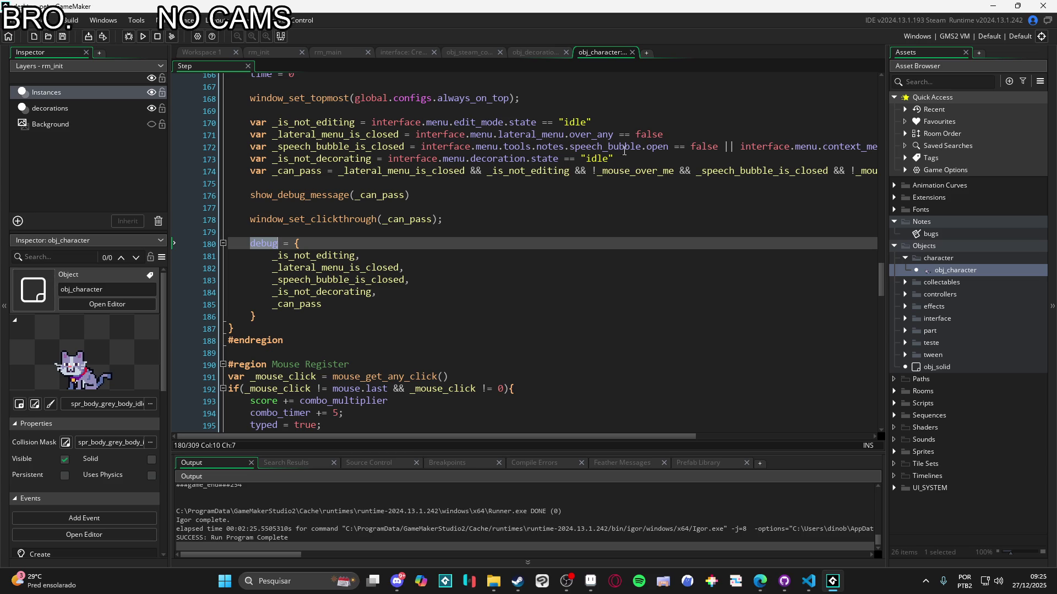
drag(667, 440, 779, 442)
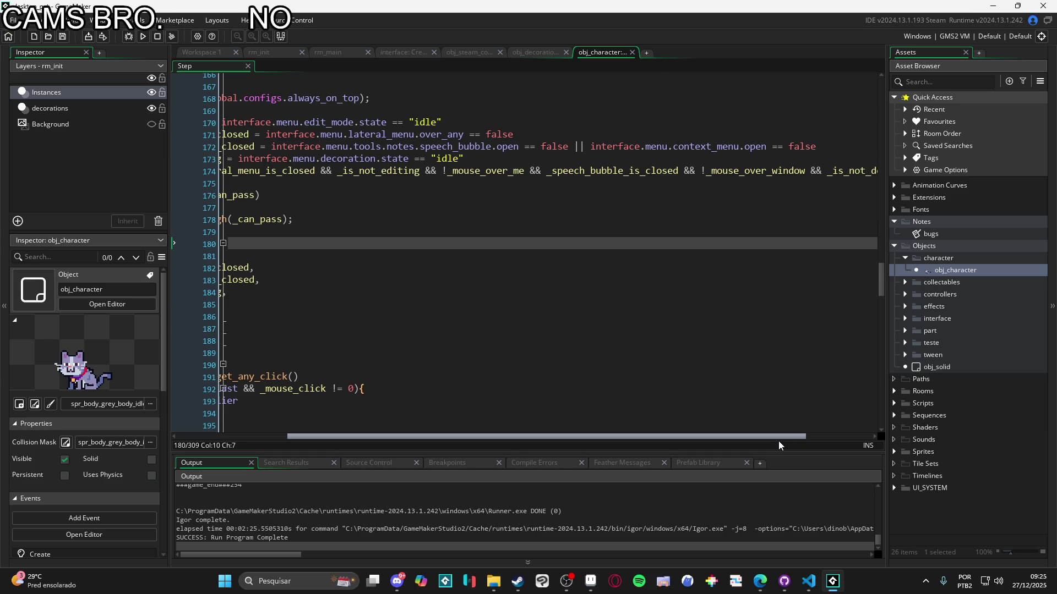
drag(777, 441, 650, 446)
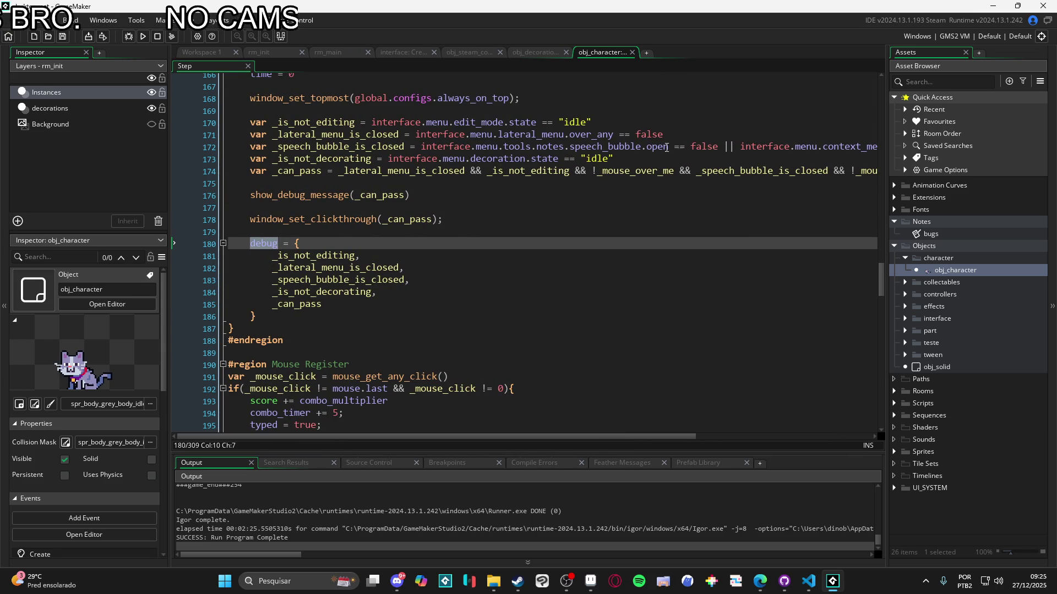
Find all project uses of interface.menu.tools.notes.speech_bubble.open from line 172
drag(669, 147, 422, 141)
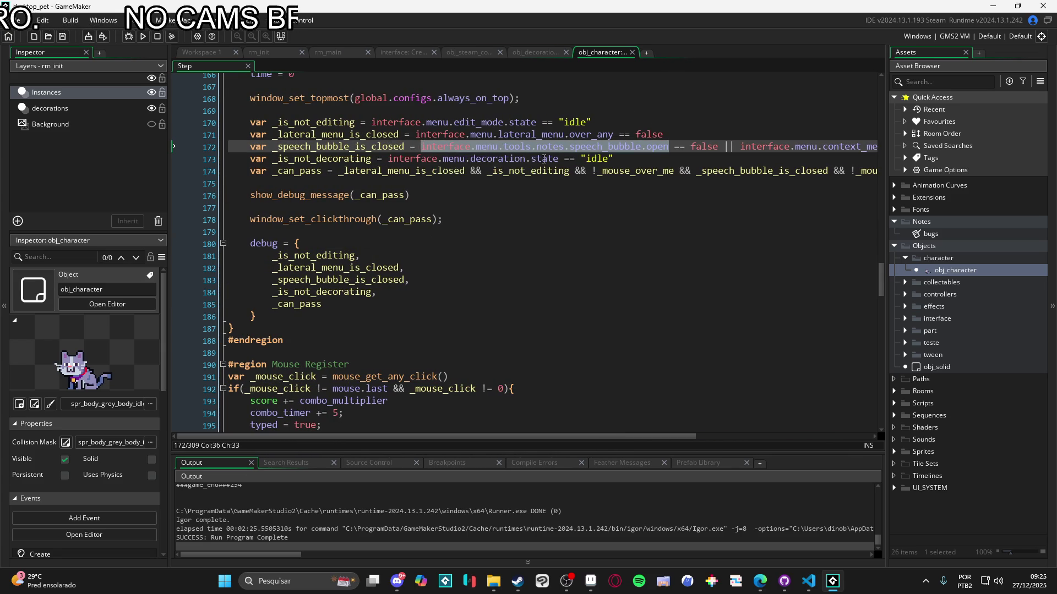
key(ctrl+shift+f)
click(287, 152)
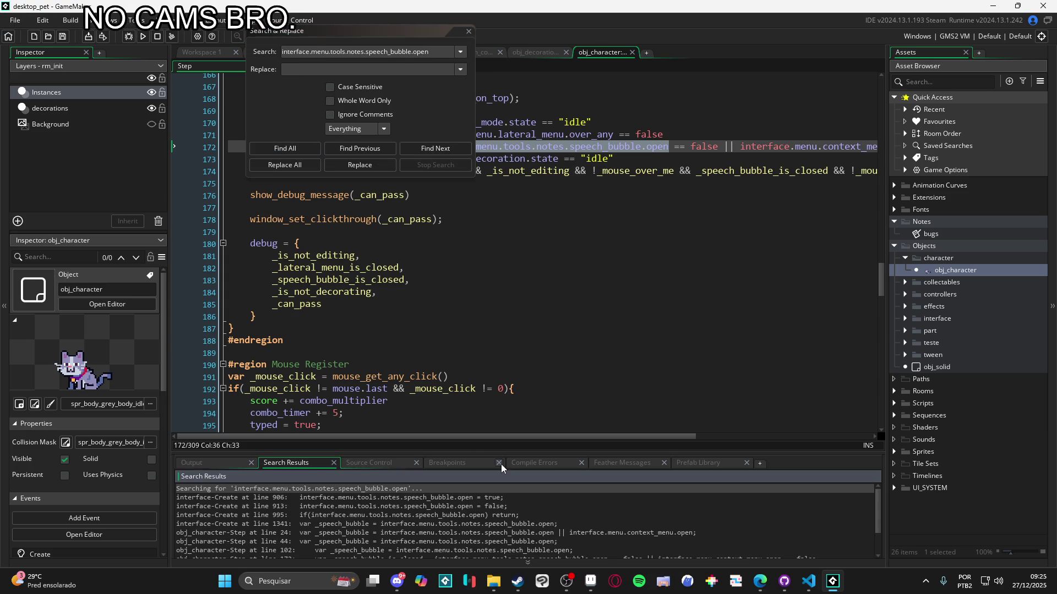
Jump to the interface Create match at line 906 and close the search dialog
drag(510, 452, 509, 358)
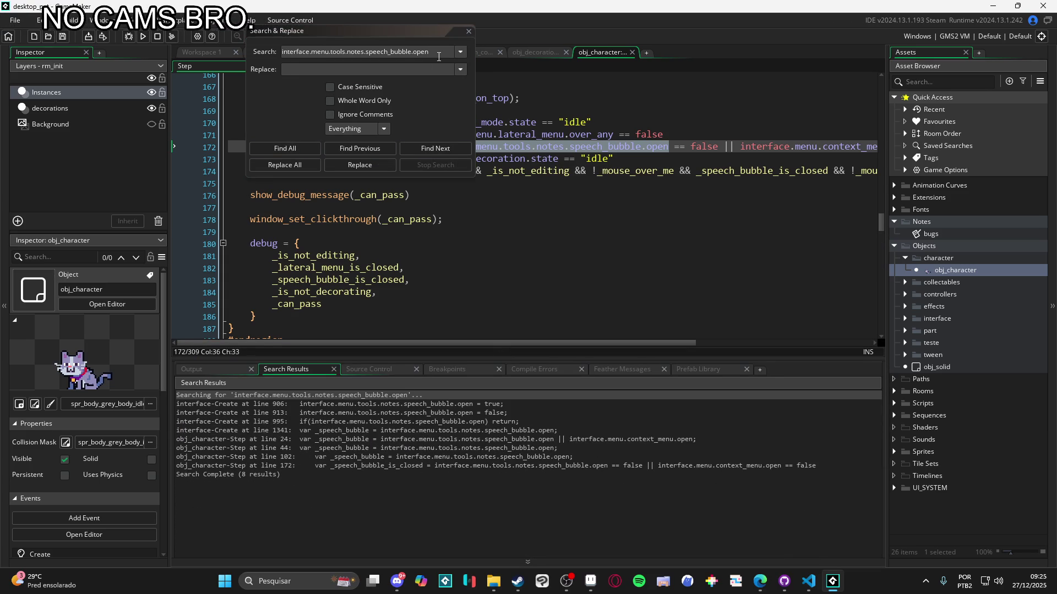
double_click(401, 404)
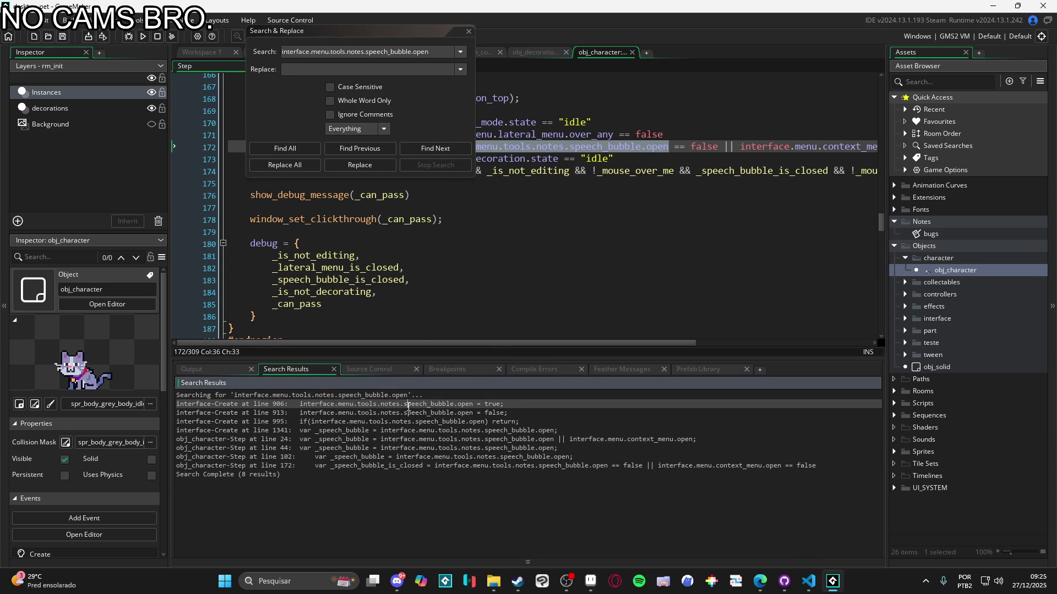
click(467, 41)
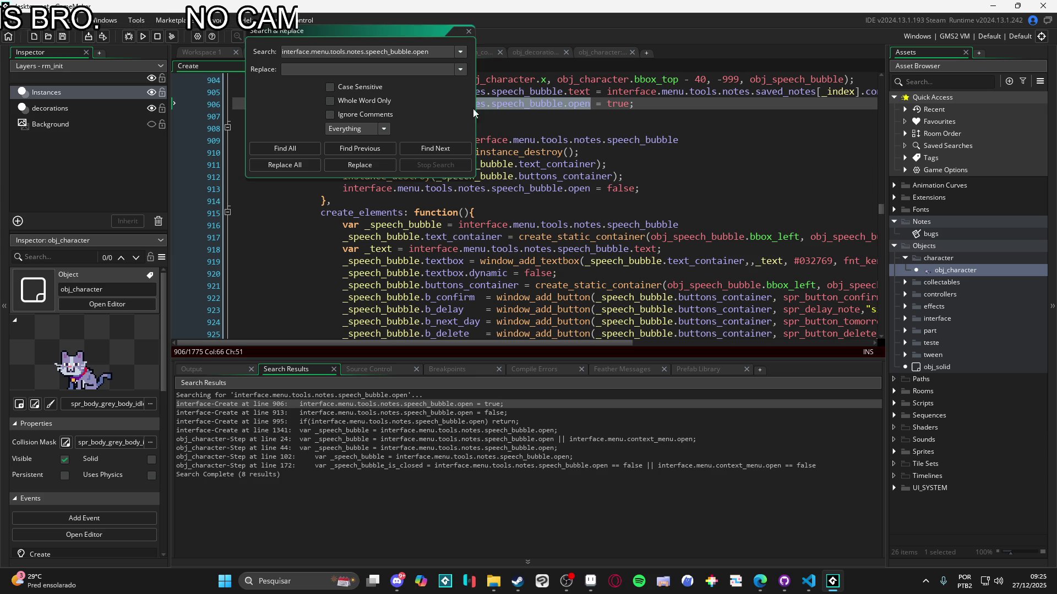
click(469, 33)
scroll(503, 255, up, 3)
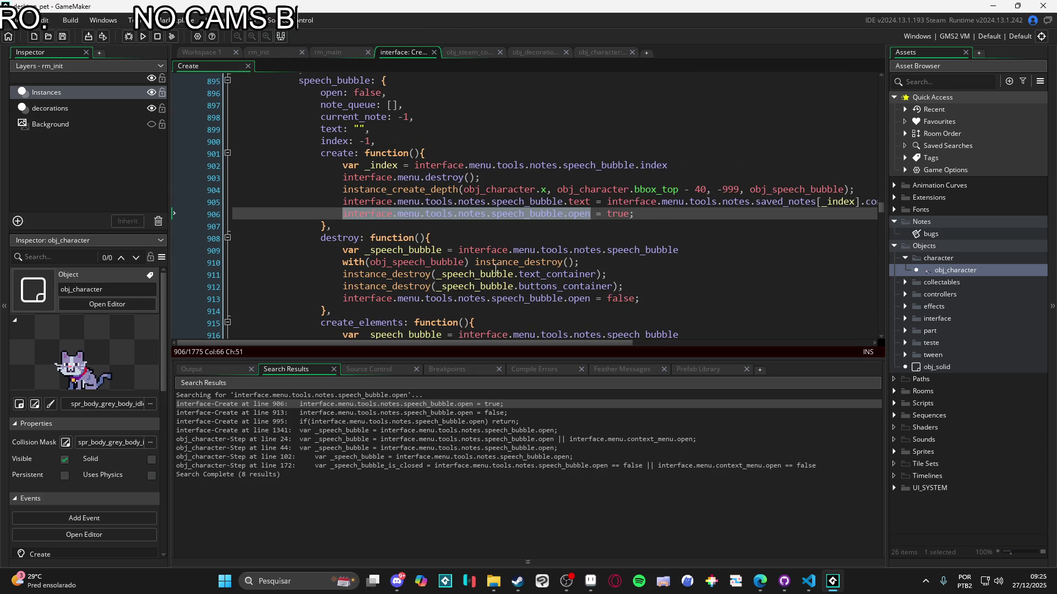
drag(520, 366, 521, 457)
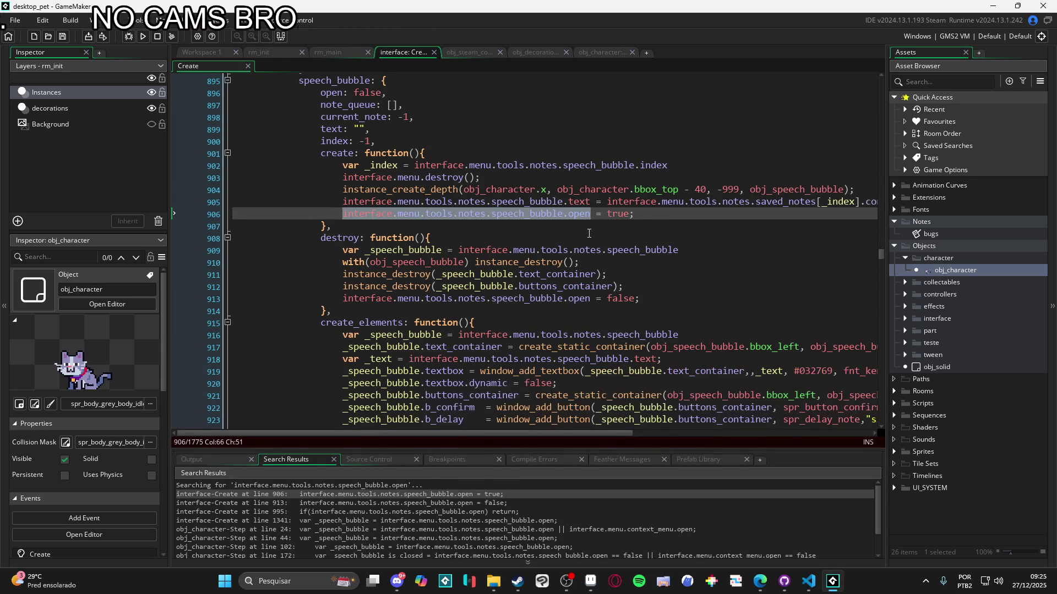
Inspect lines 903–906, selecting interface.menu.destroy() on line 903
click(568, 238)
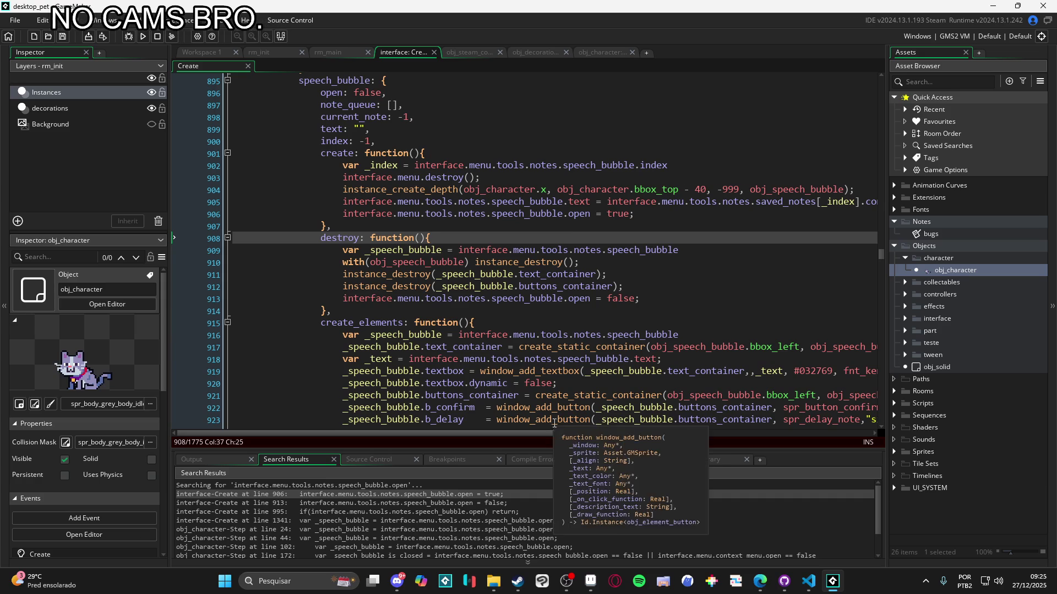
click(634, 214)
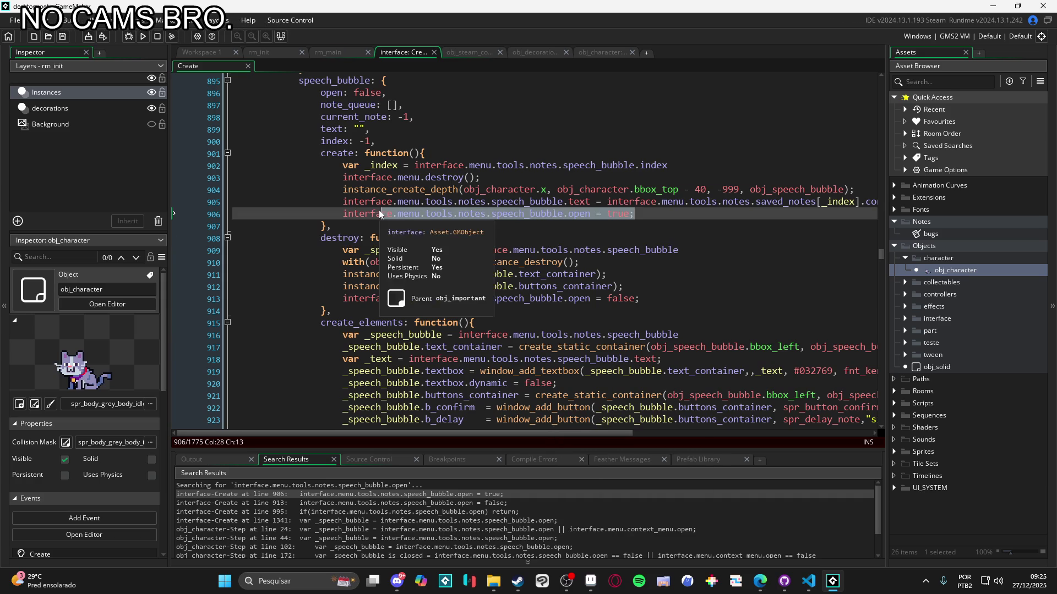
click(417, 178)
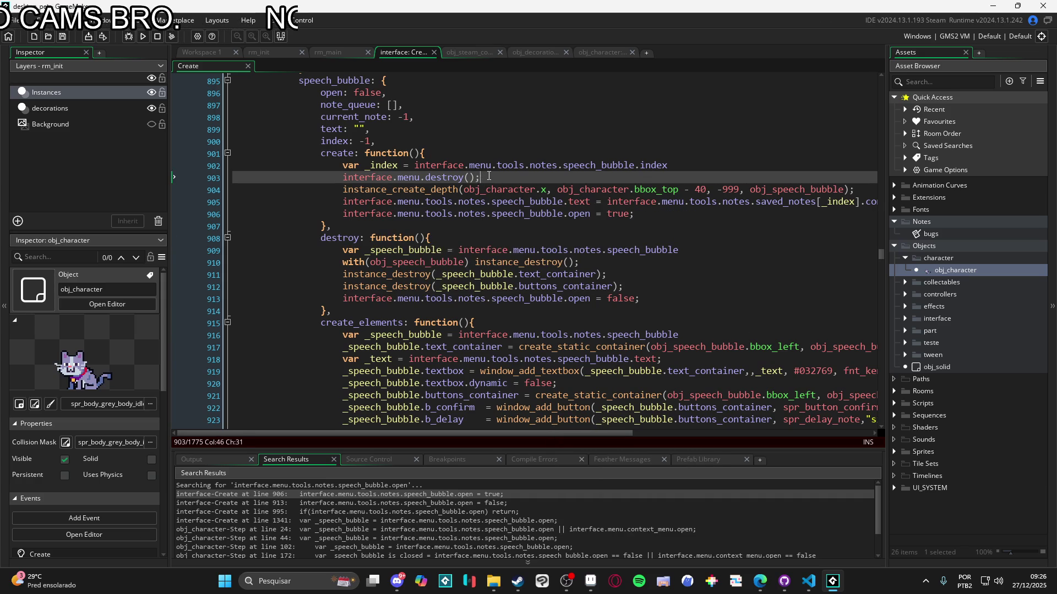
key(shift+Home)
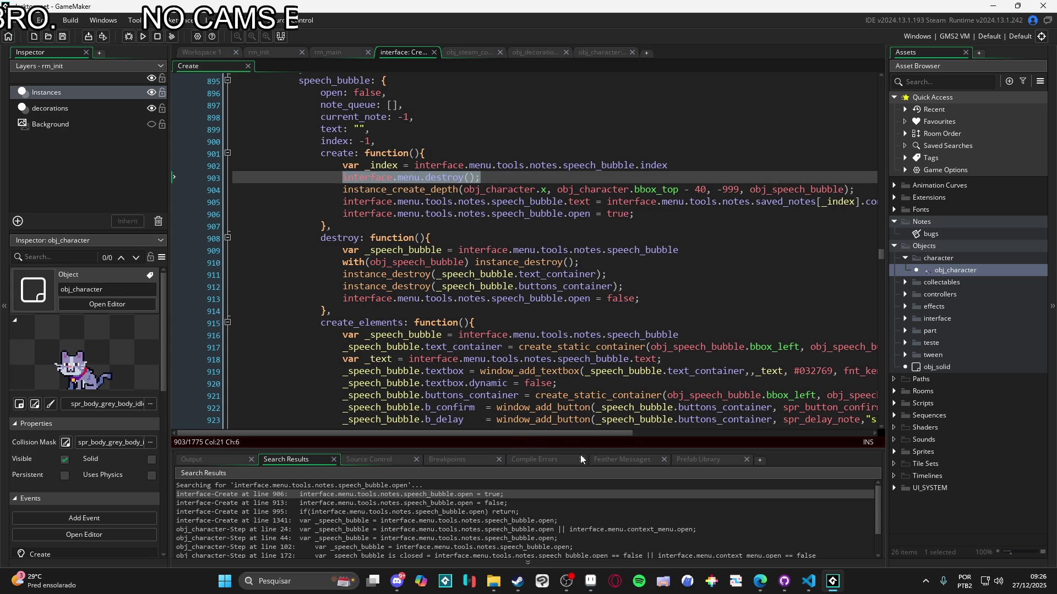
mouse_move(554, 434)
mouse_down()
mouse_move(620, 451)
mouse_move(560, 452)
mouse_move(615, 447)
mouse_move(592, 447)
mouse_up()
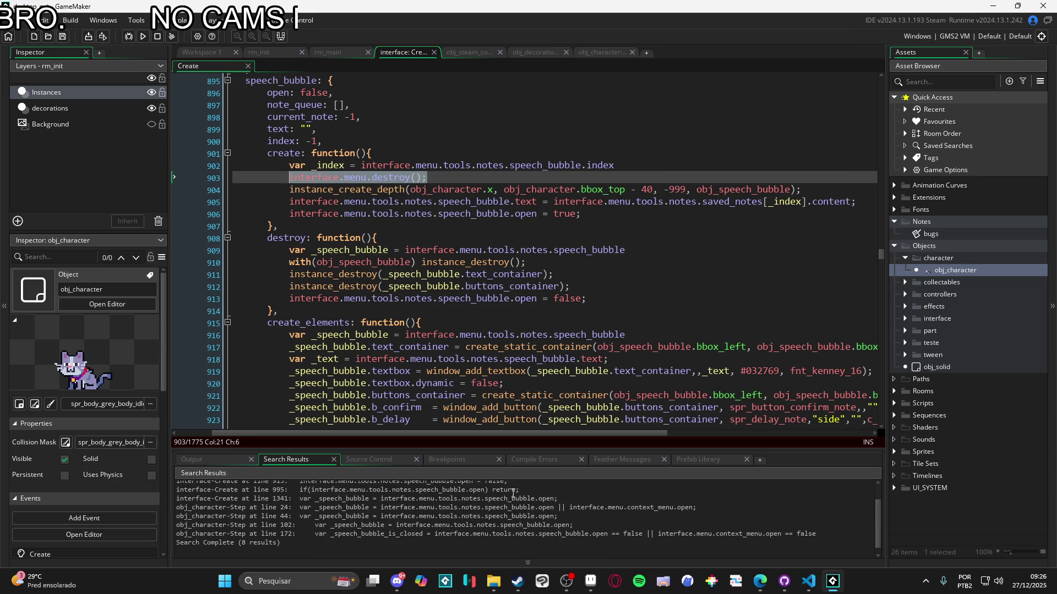
Jump to the line 913 match, then the obj_character Step match at line 102
double_click(496, 503)
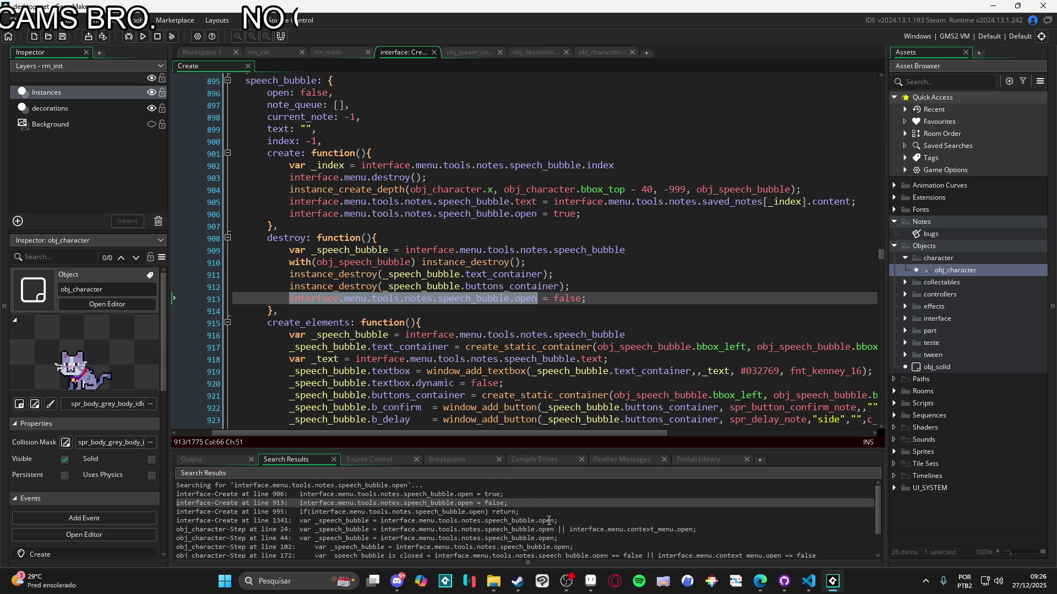
scroll(549, 520, down, 1)
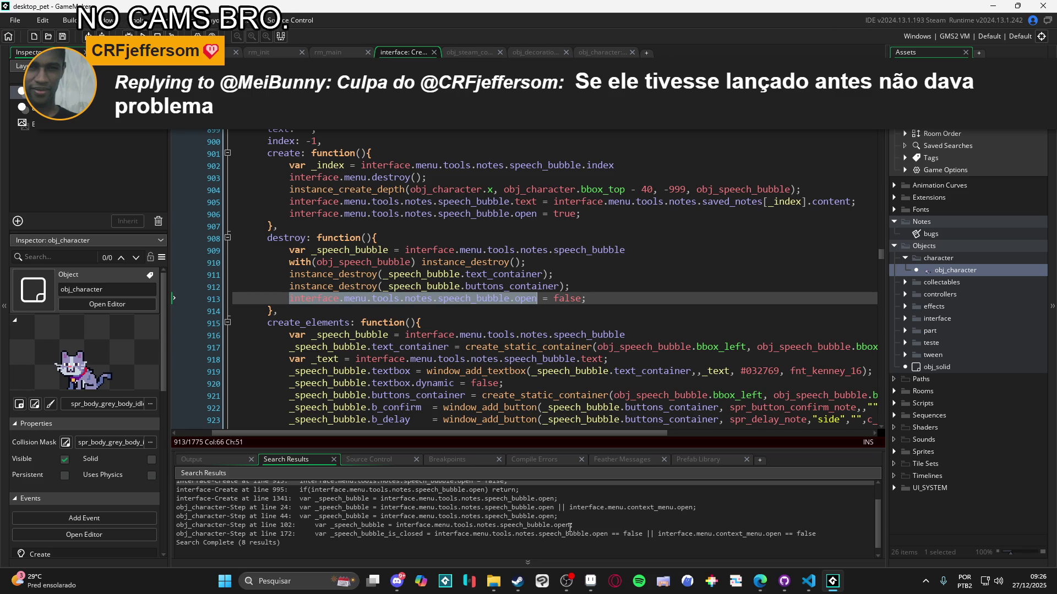
double_click(569, 527)
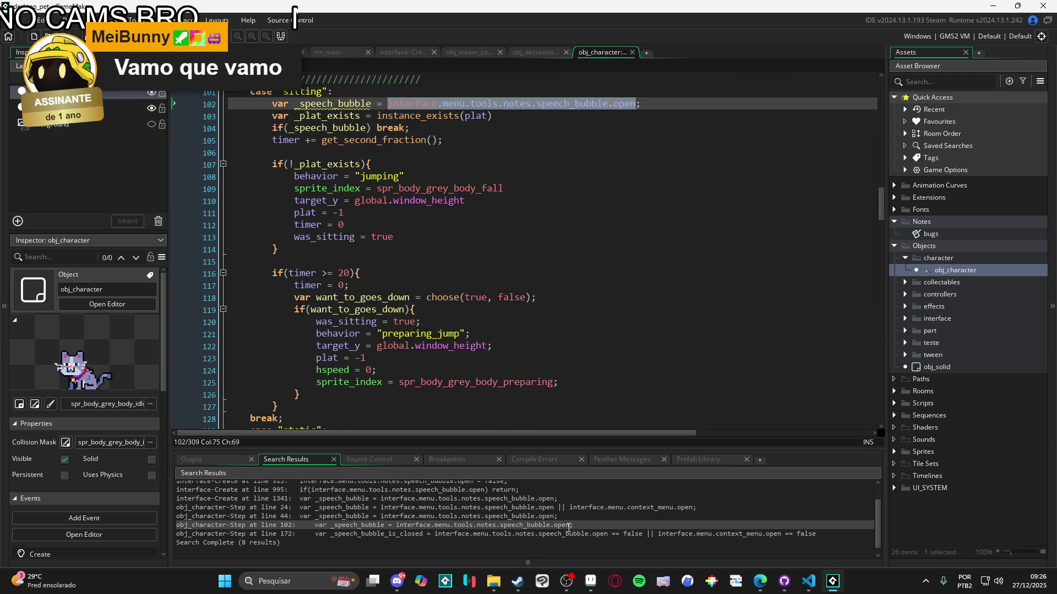
scroll(519, 518, up, 2)
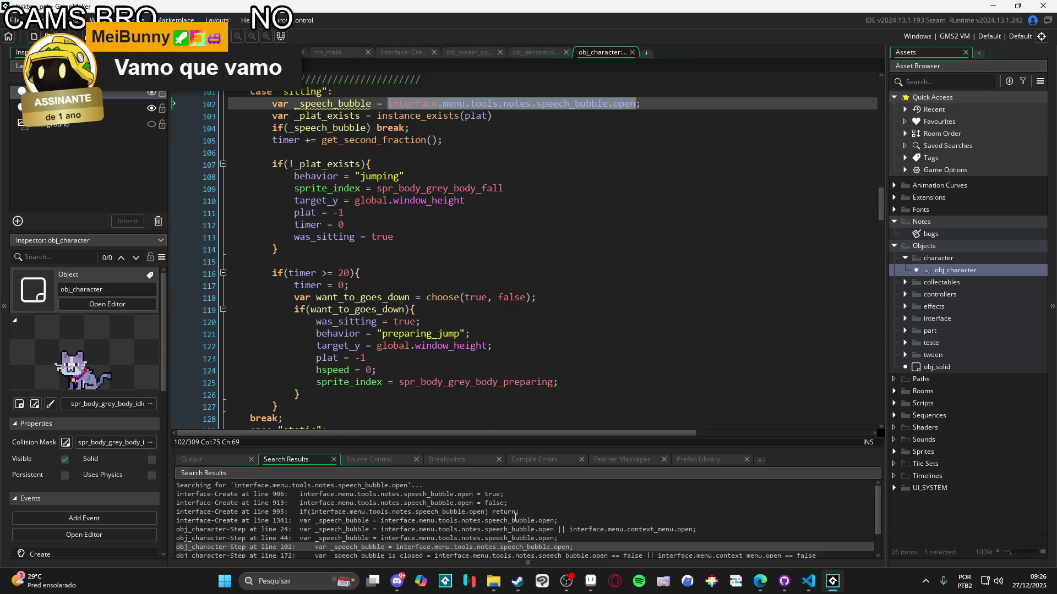
double_click(498, 495)
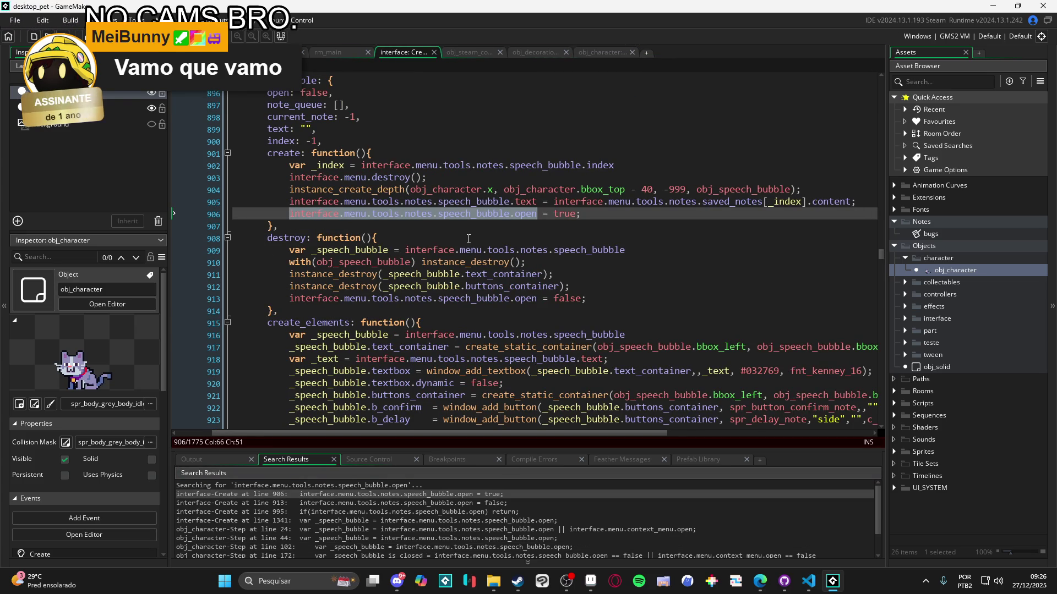
scroll(466, 238, up, 1)
Fold the save through edit_time function blocks in the interface Create code
mouse_move(466, 238)
scroll(466, 238, up, 10)
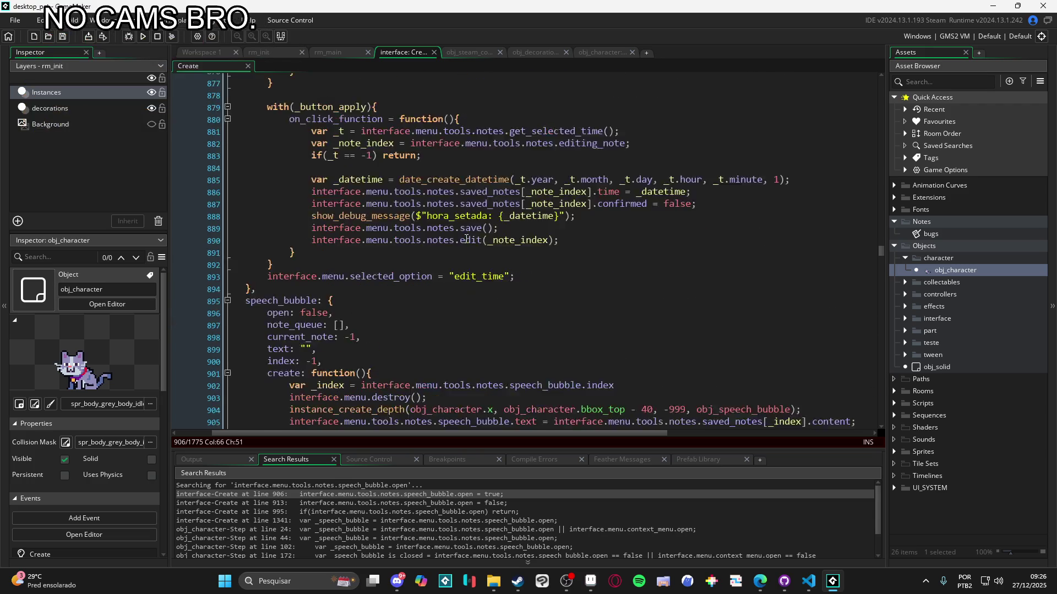
scroll(395, 253, up, 13)
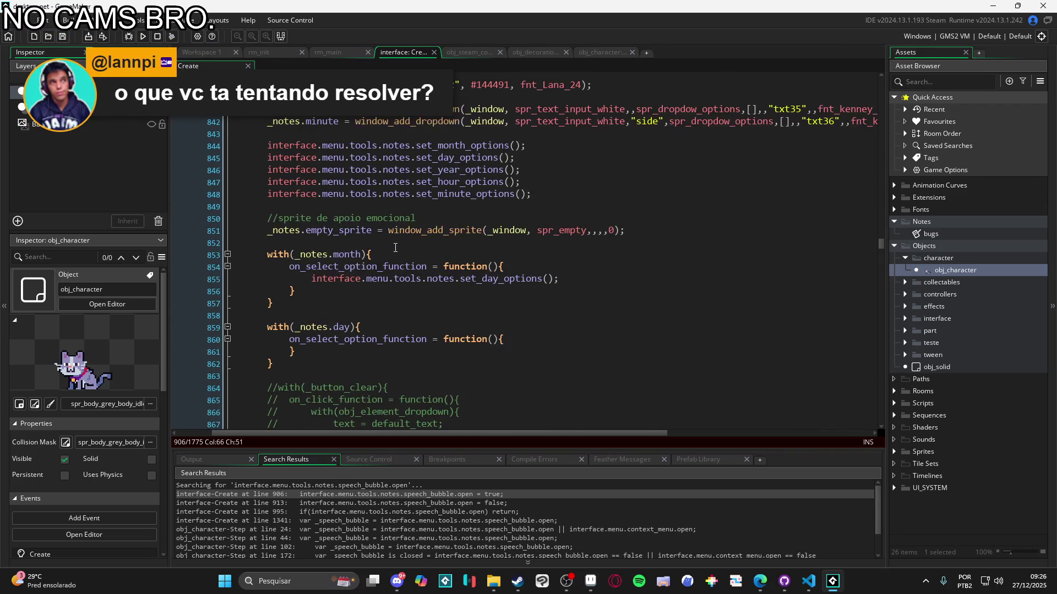
scroll(395, 247, up, 18)
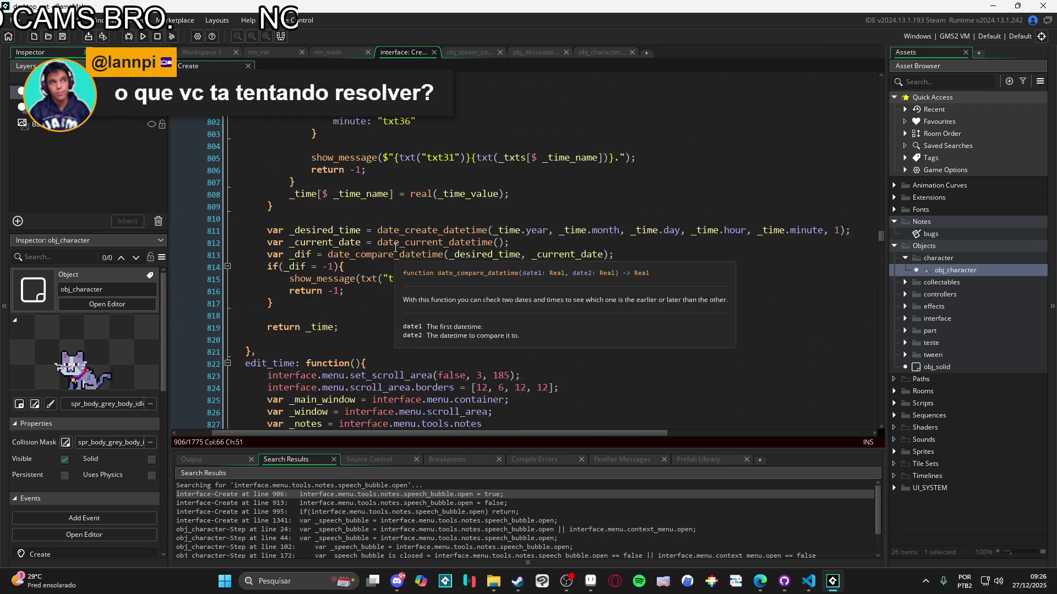
scroll(395, 248, up, 9)
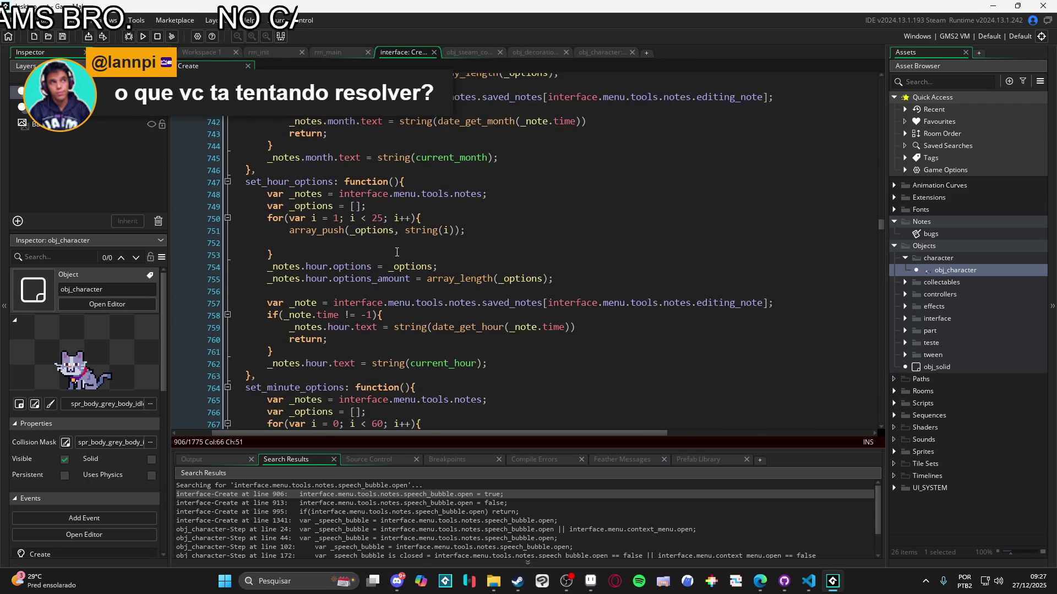
scroll(398, 252, up, 18)
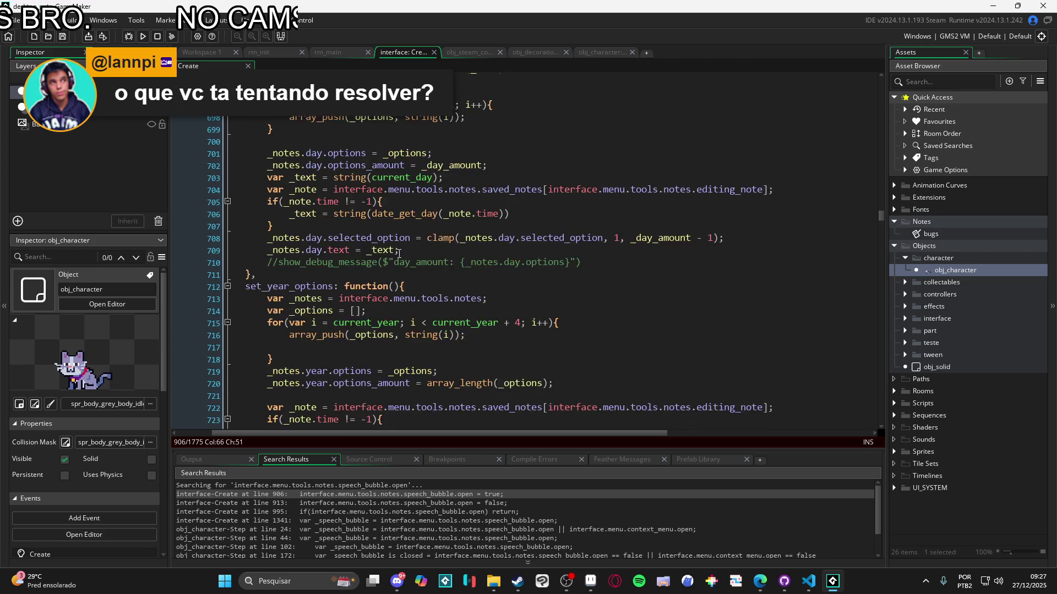
scroll(399, 252, up, 18)
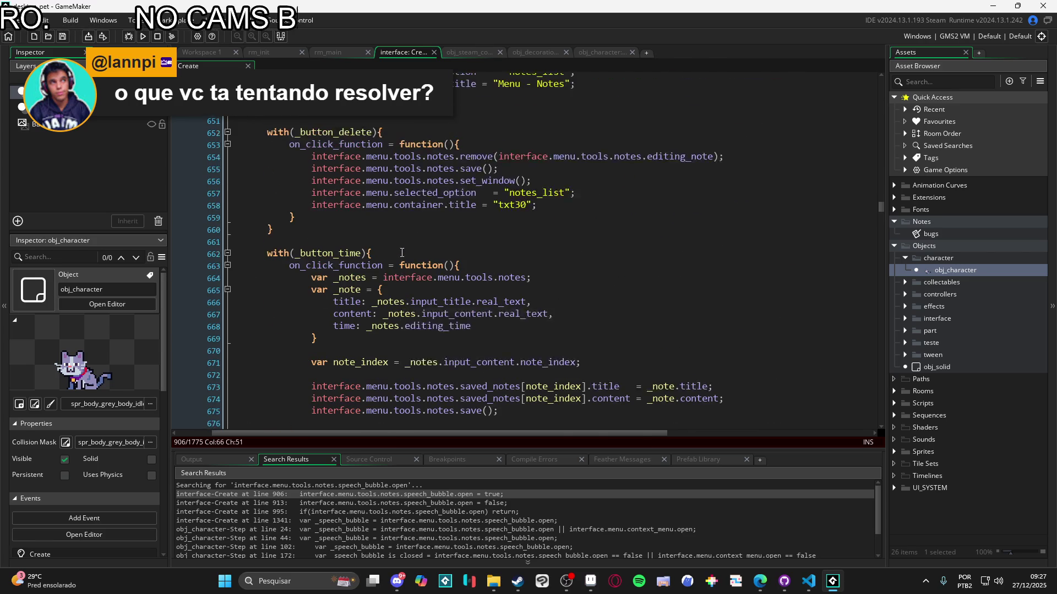
scroll(405, 254, up, 7)
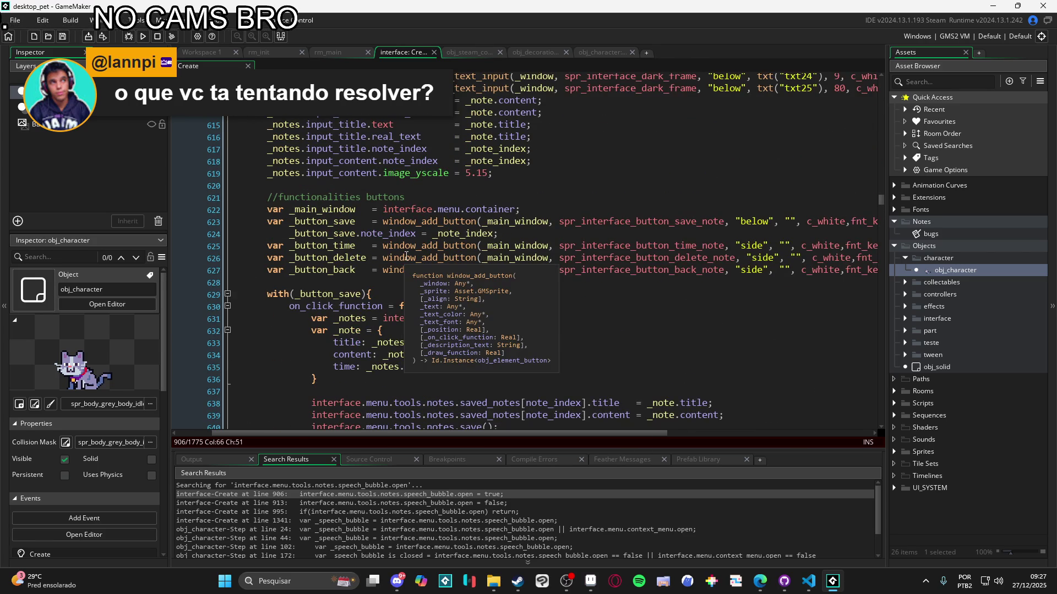
scroll(405, 256, up, 13)
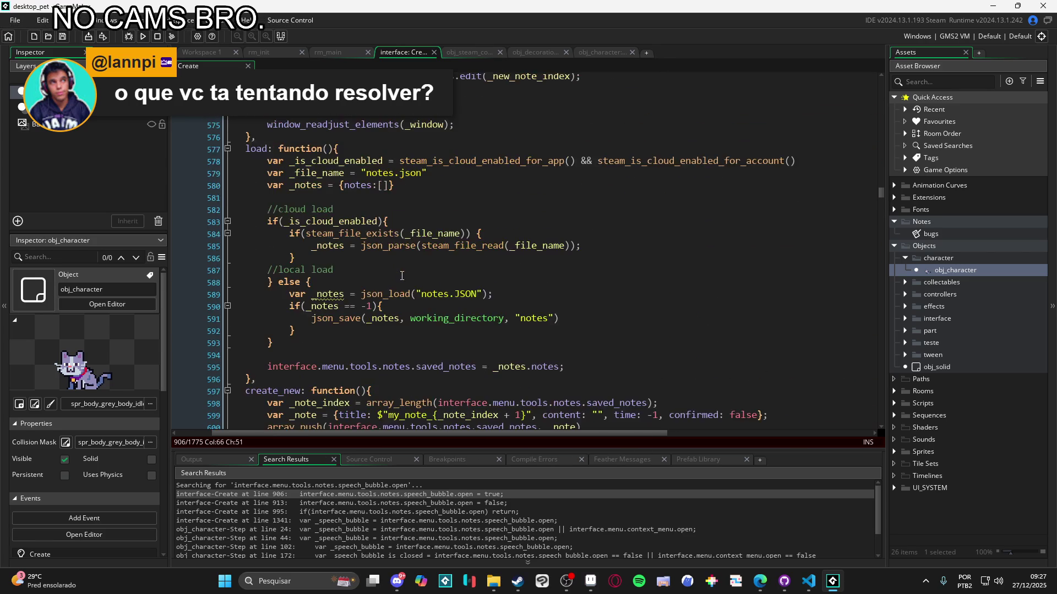
scroll(401, 276, up, 17)
scroll(406, 278, up, 9)
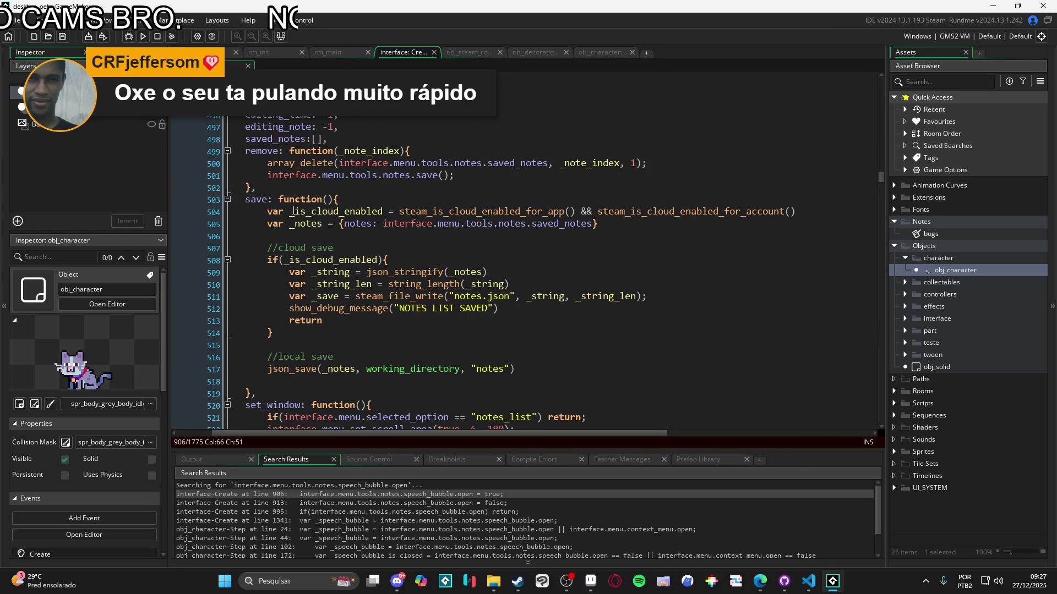
click(227, 199)
click(227, 212)
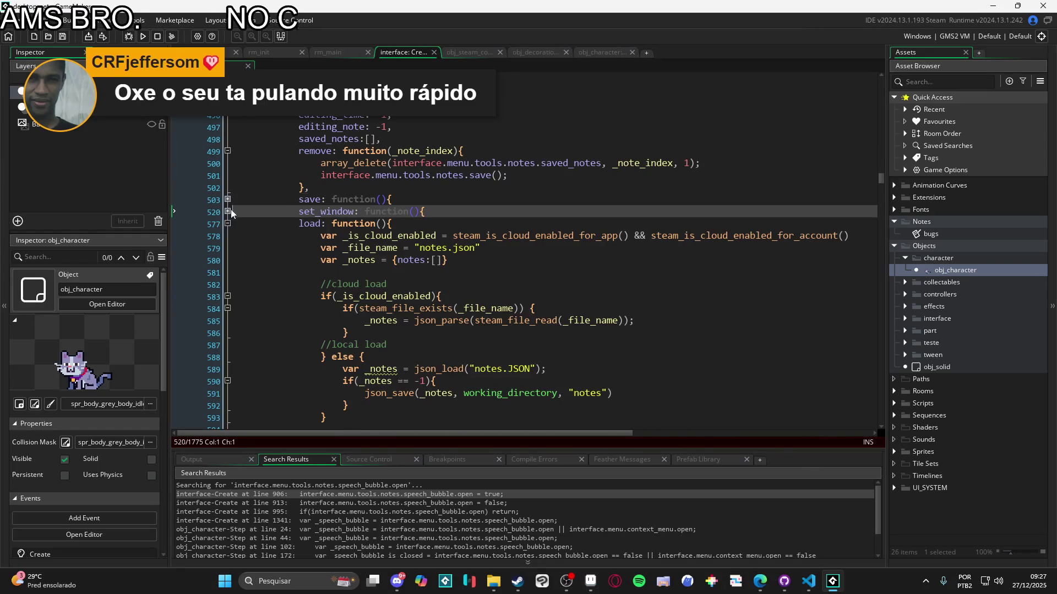
click(227, 224)
click(227, 236)
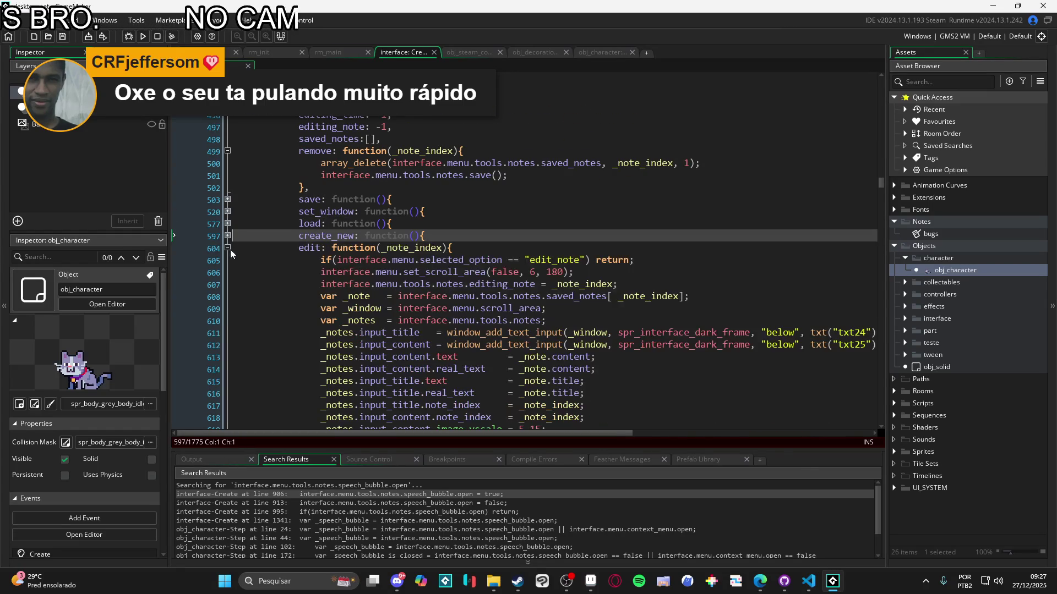
click(227, 248)
click(227, 260)
click(227, 272)
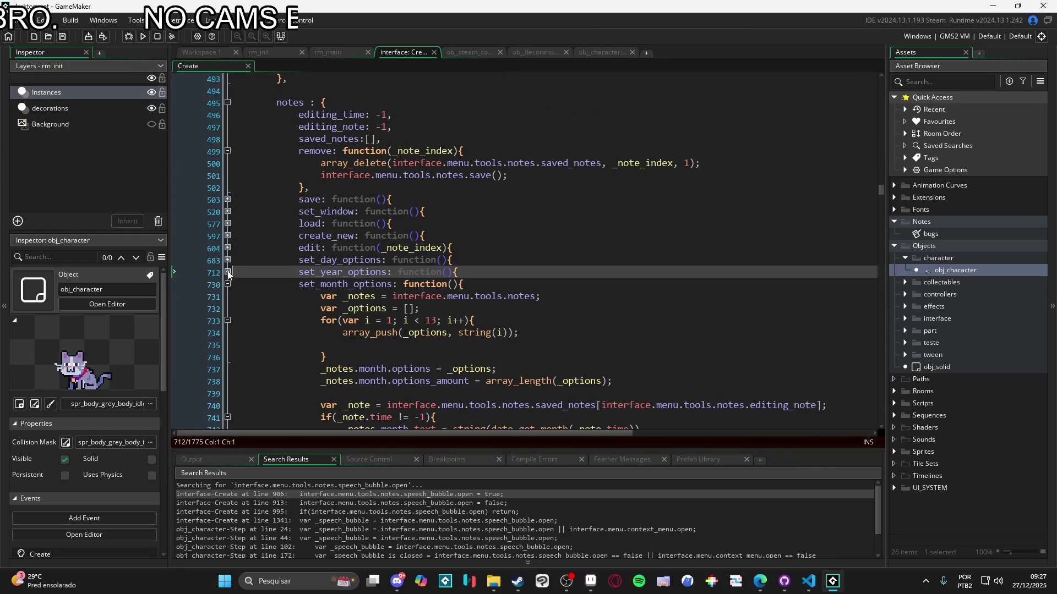
click(227, 285)
click(228, 296)
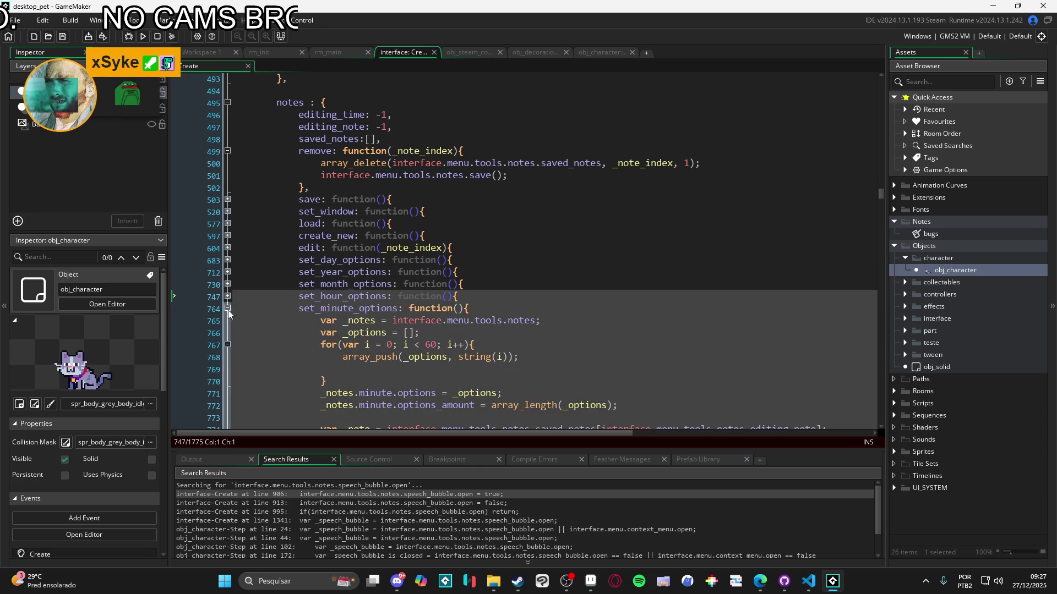
click(227, 309)
click(228, 321)
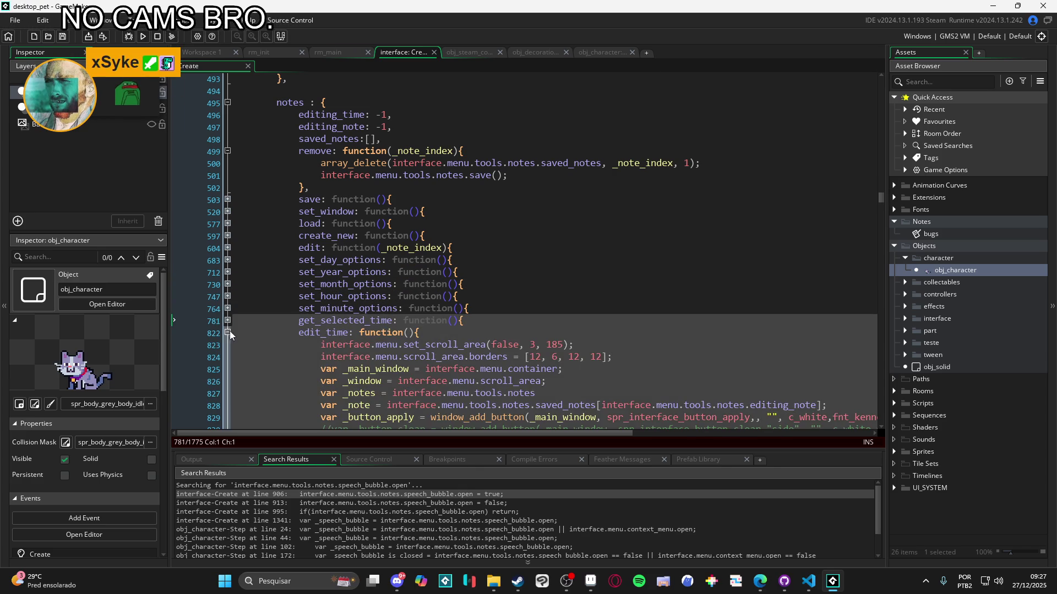
click(228, 333)
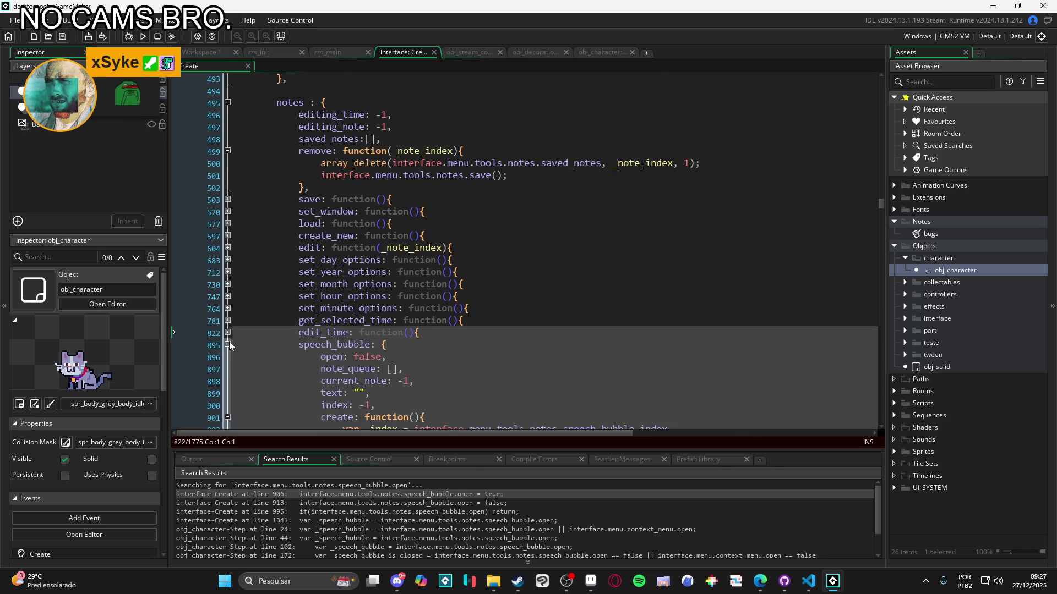
Fold speech_bubble, check_notes and show_notes, then unfold check_notes to read it
scroll(259, 345, down, 2)
scroll(251, 275, down, 1)
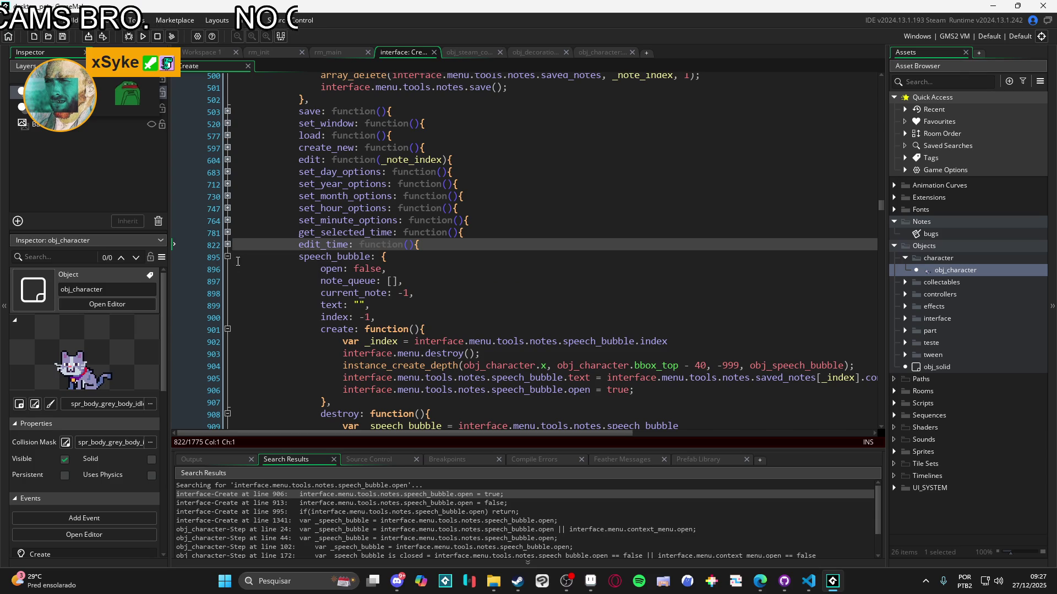
click(227, 257)
scroll(263, 292, down, 3)
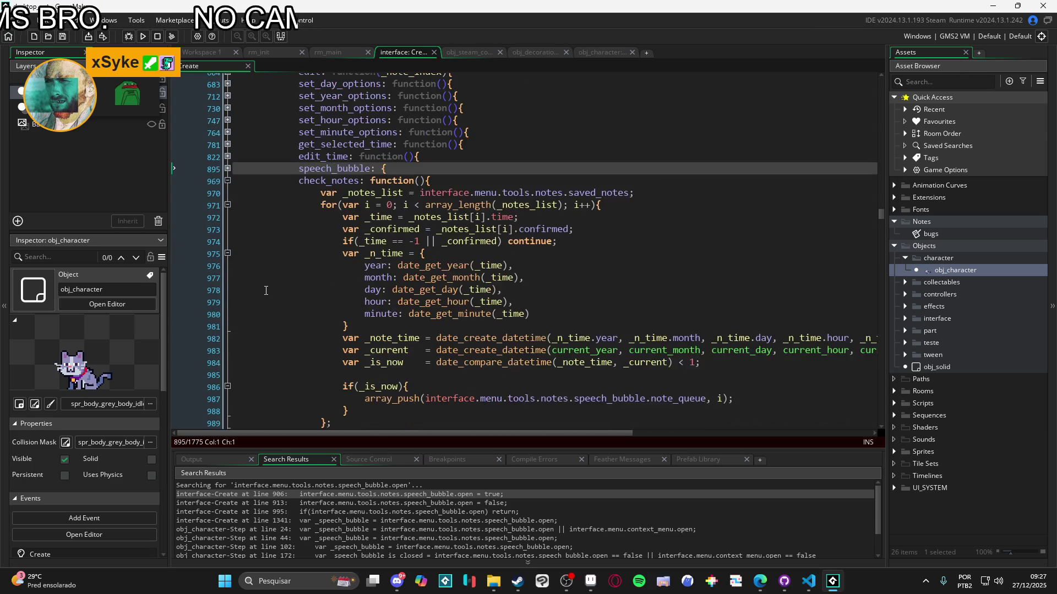
scroll(277, 288, down, 2)
scroll(230, 227, up, 4)
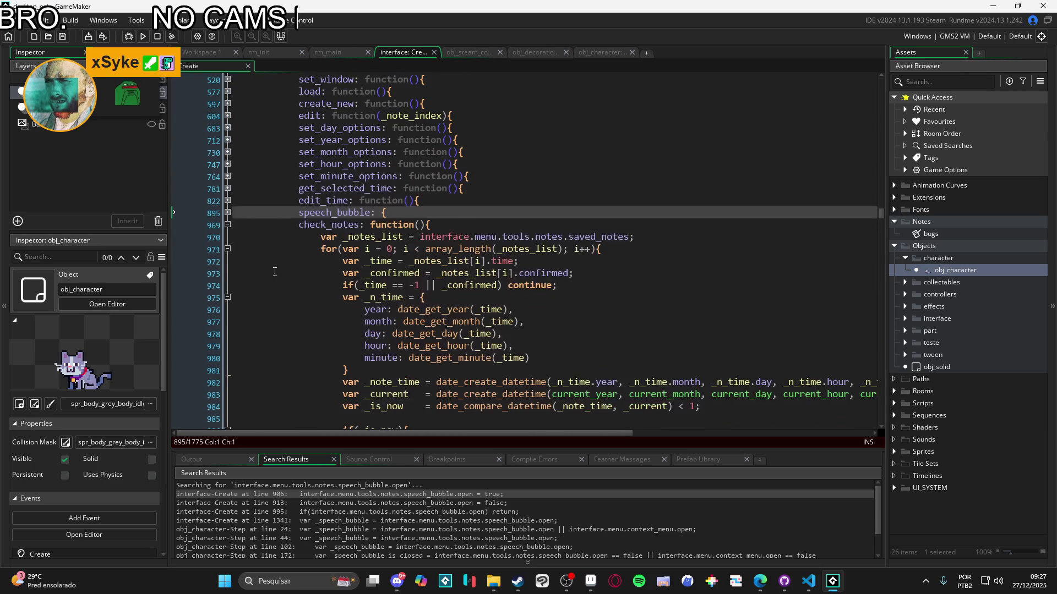
click(227, 225)
click(227, 237)
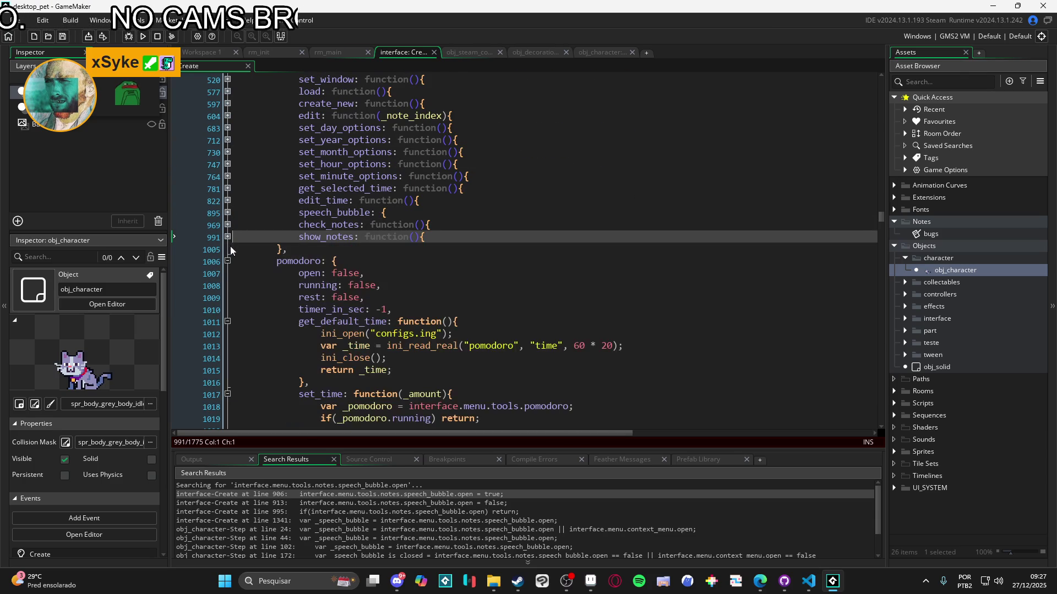
scroll(257, 269, down, 3)
scroll(258, 268, down, 3)
scroll(256, 283, up, 8)
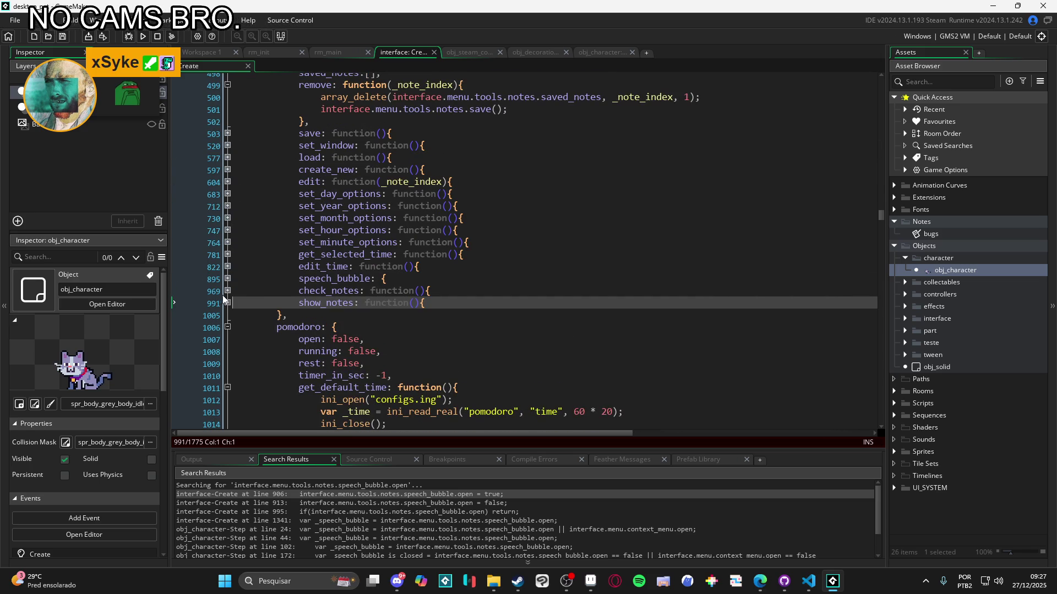
click(228, 291)
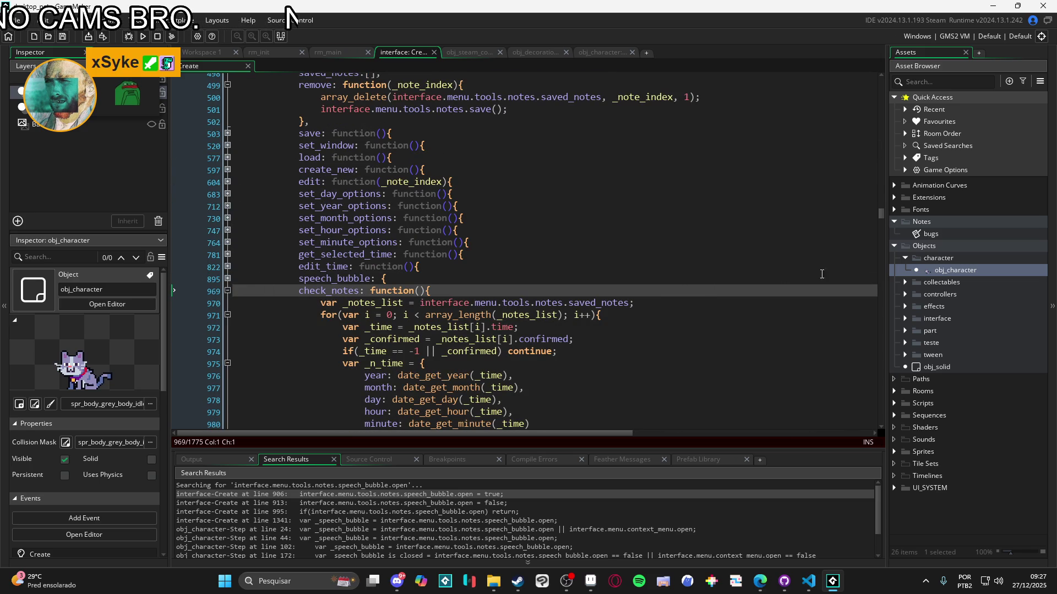
scroll(442, 319, down, 5)
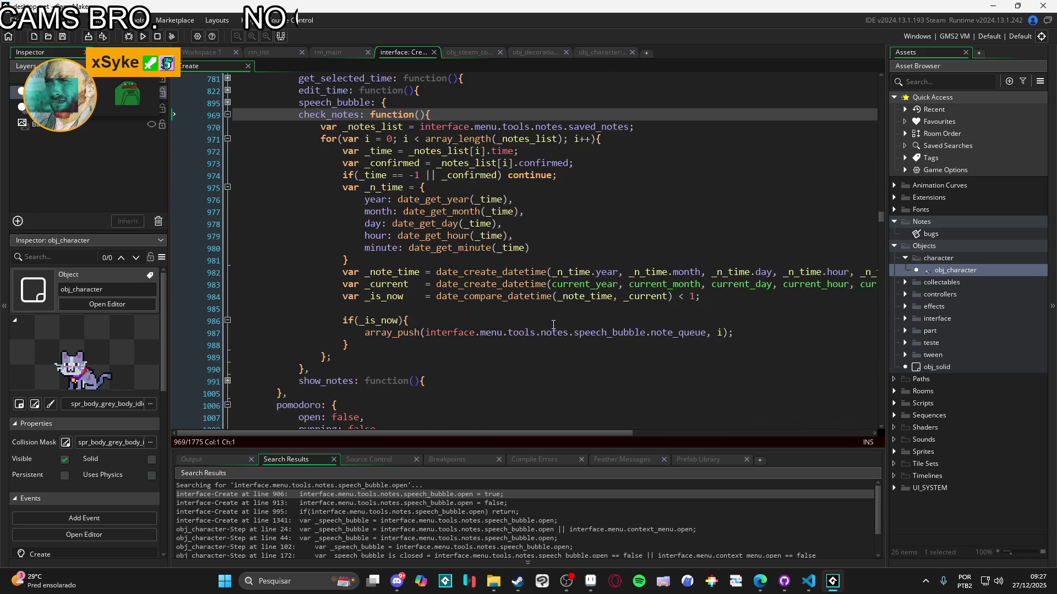
scroll(462, 329, up, 3)
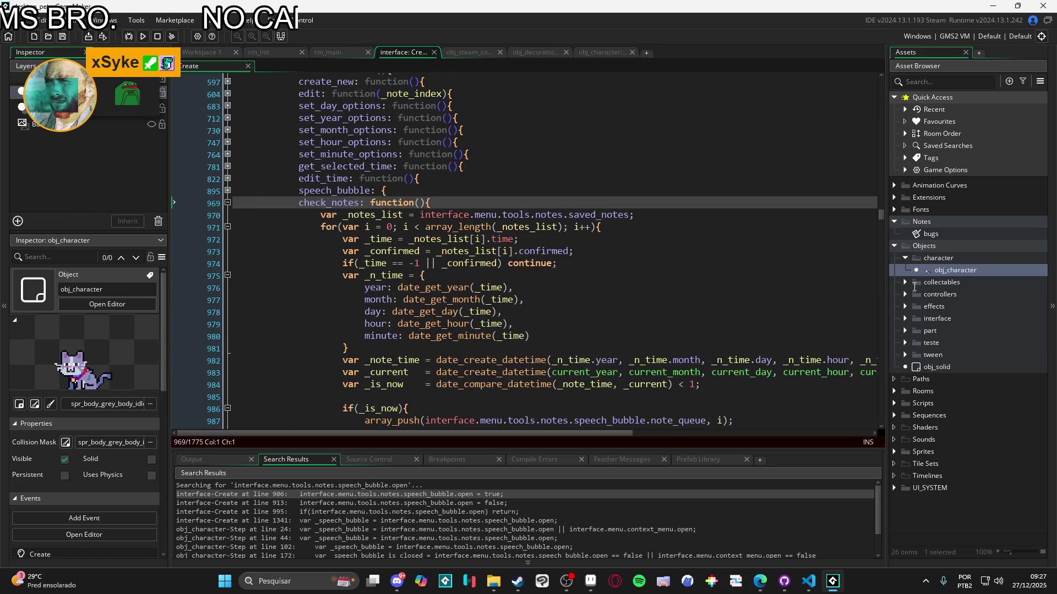
scroll(679, 267, up, 1)
Filter the Asset Browser by 'interface' and open the interface object's editor
click(934, 83)
text(interface)
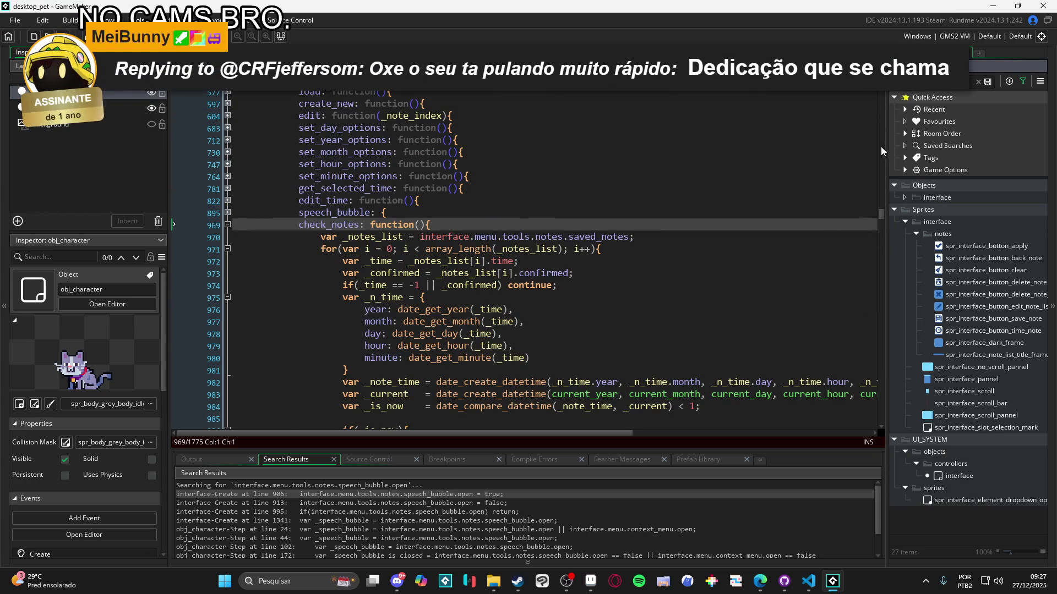
double_click(963, 474)
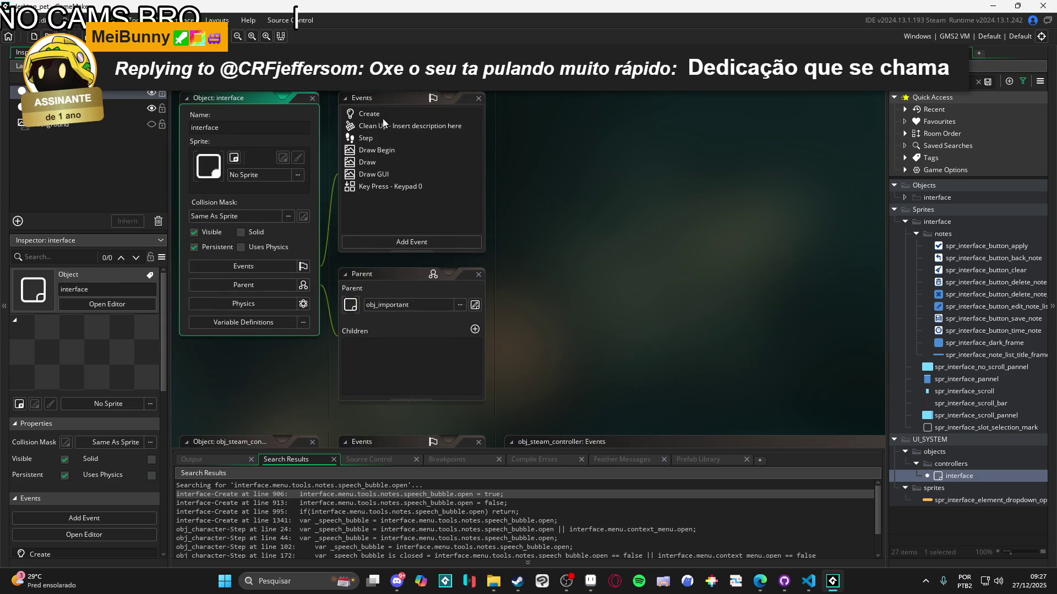
double_click(382, 116)
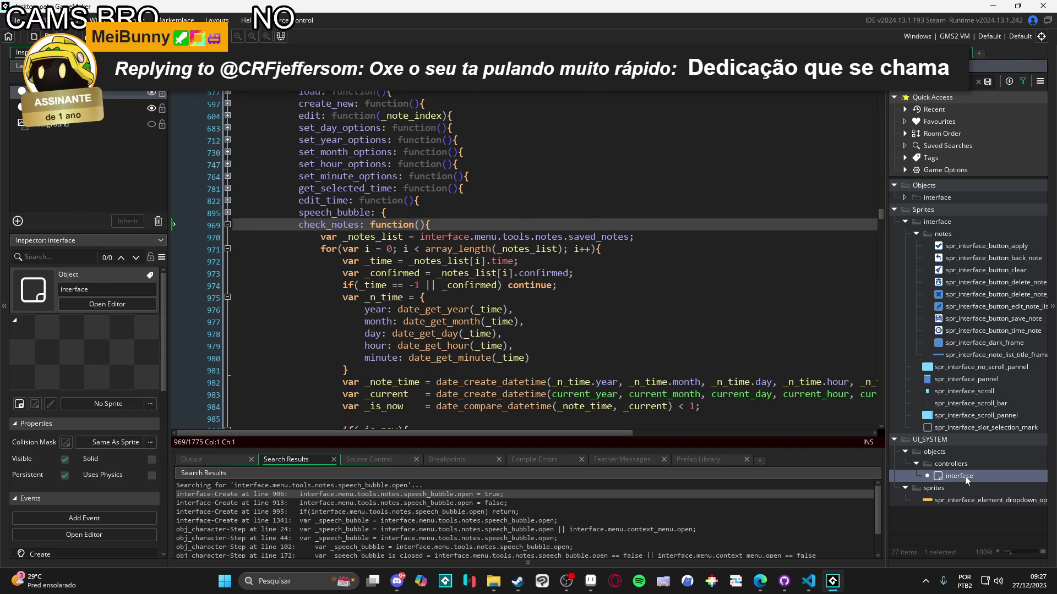
double_click(965, 476)
Open the interface Step code and inspect its show_notes call on line 5
double_click(384, 137)
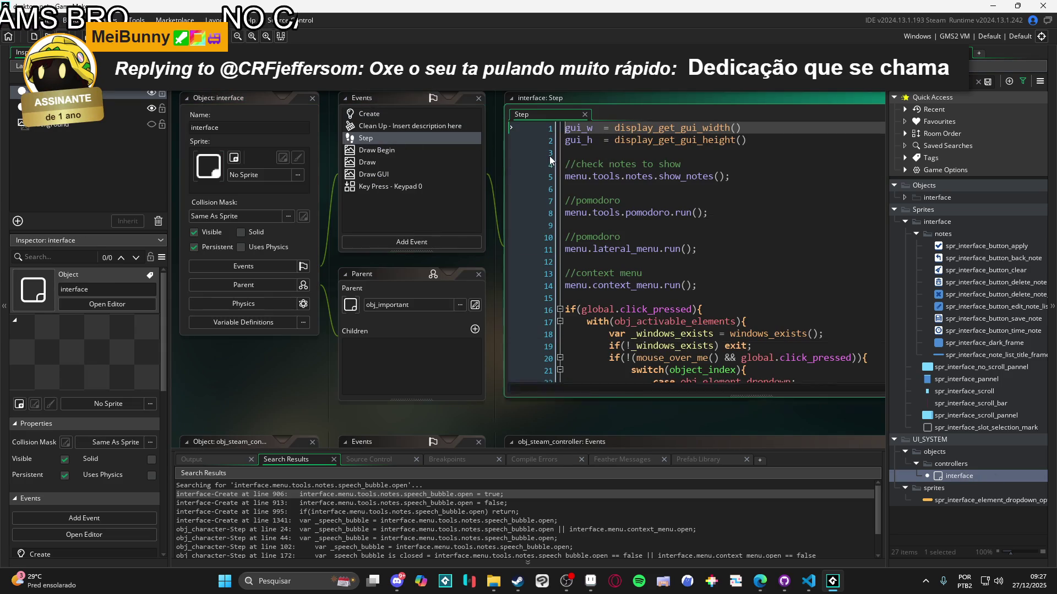
click(729, 101)
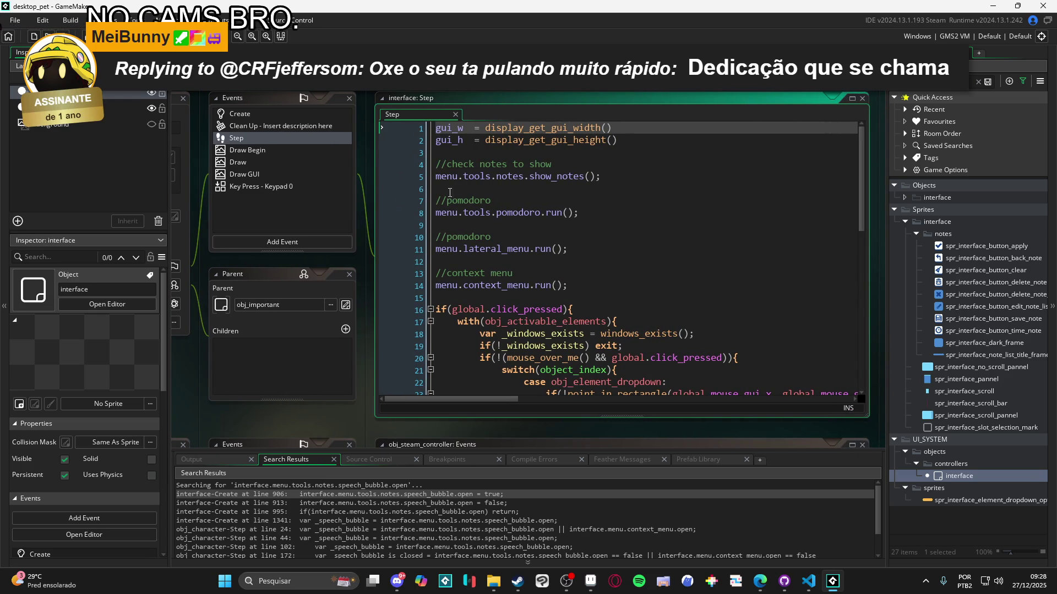
click(491, 176)
key(End)
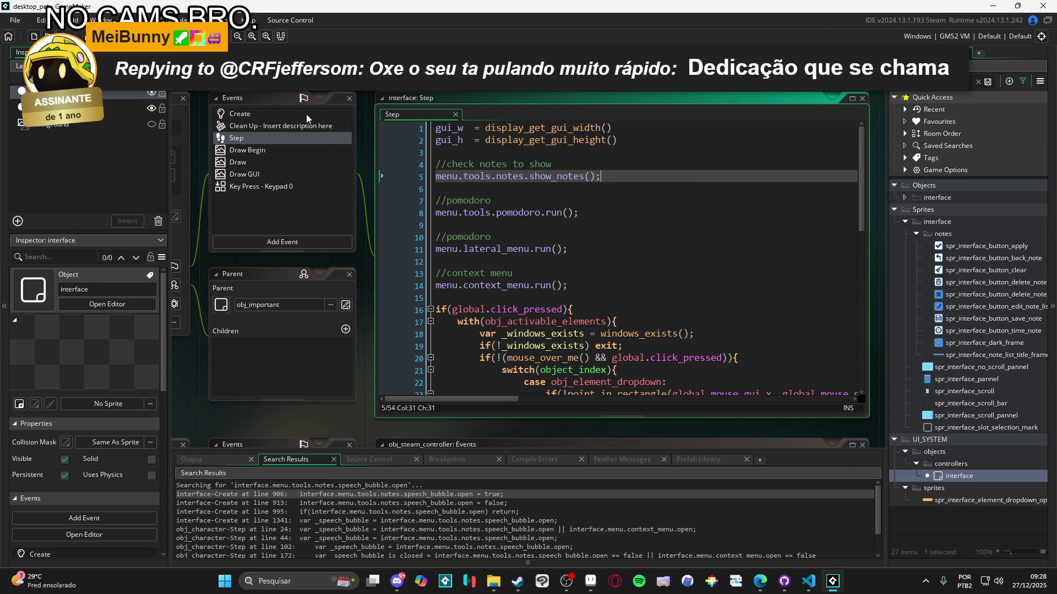
Reopen the interface object's Create event code
click(264, 137)
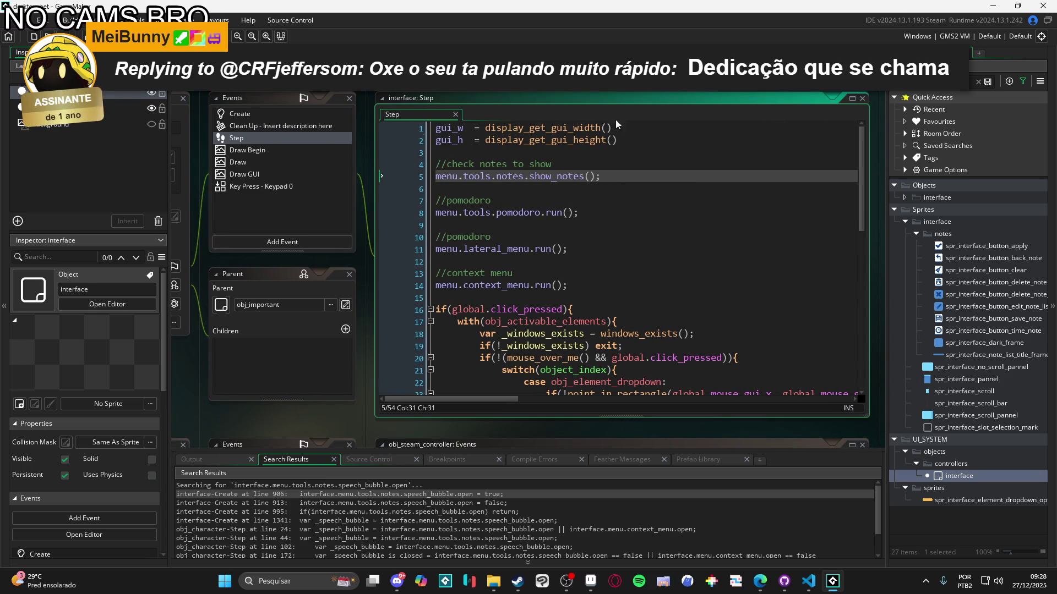
click(263, 115)
double_click(263, 117)
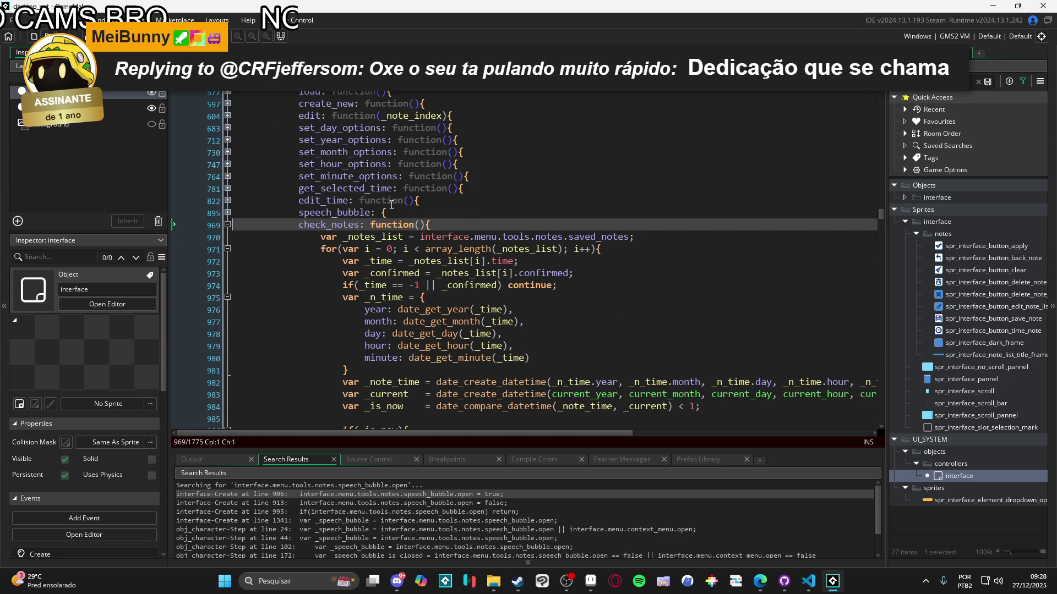
Fold check_notes and expand the show_notes function body at line 991
scroll(391, 206, up, 7)
scroll(390, 220, down, 7)
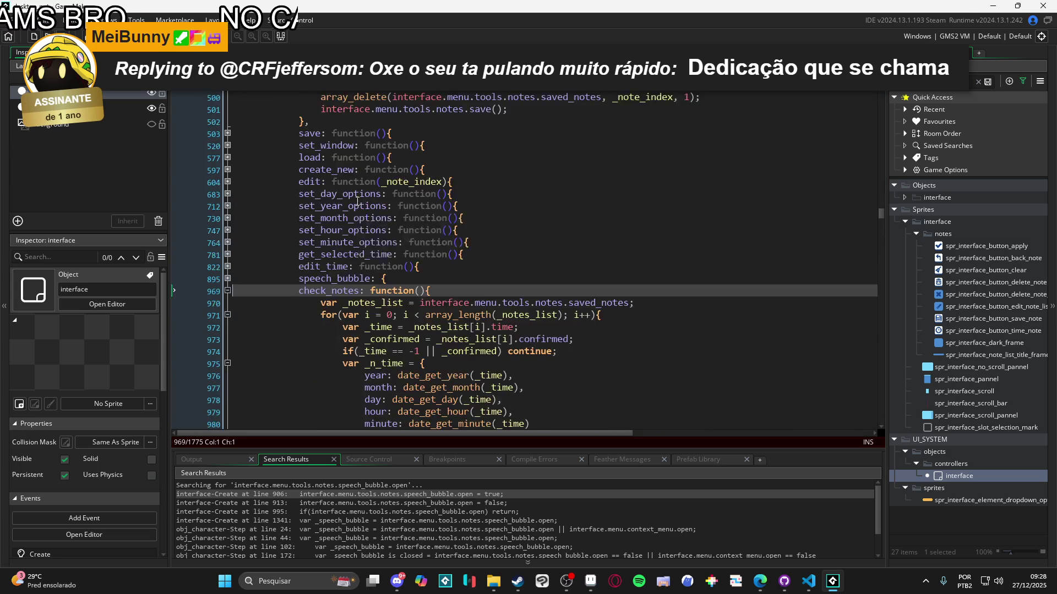
scroll(353, 220, up, 10)
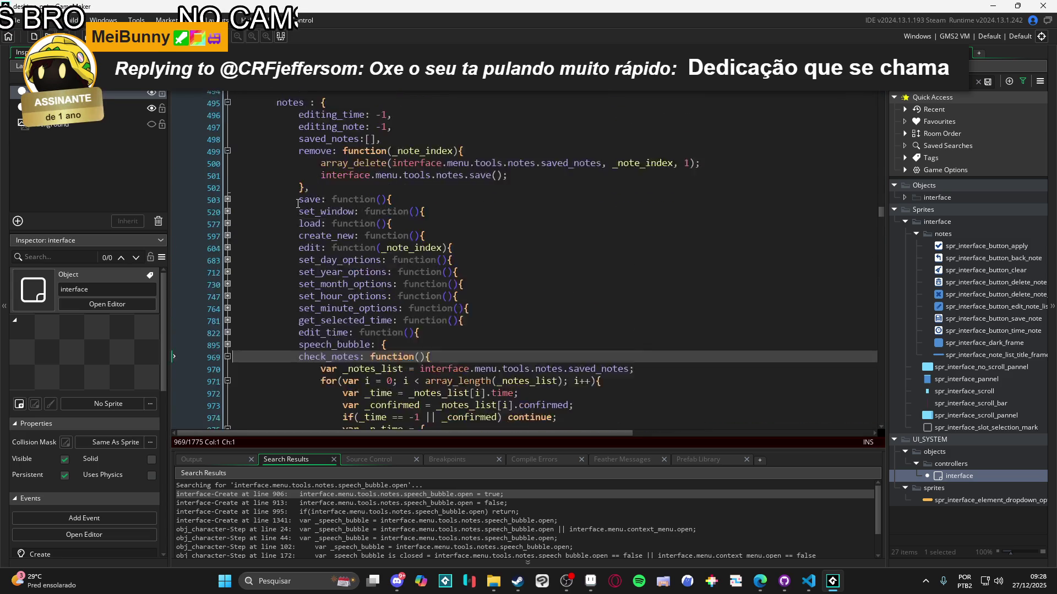
scroll(330, 232, down, 4)
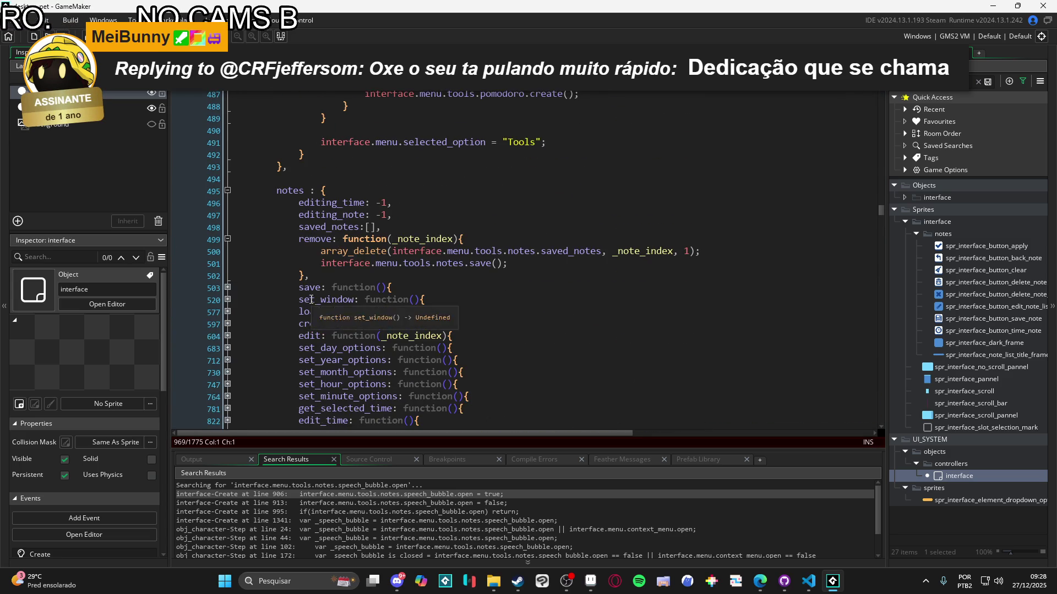
scroll(372, 273, down, 1)
click(227, 379)
click(228, 391)
scroll(231, 375, down, 2)
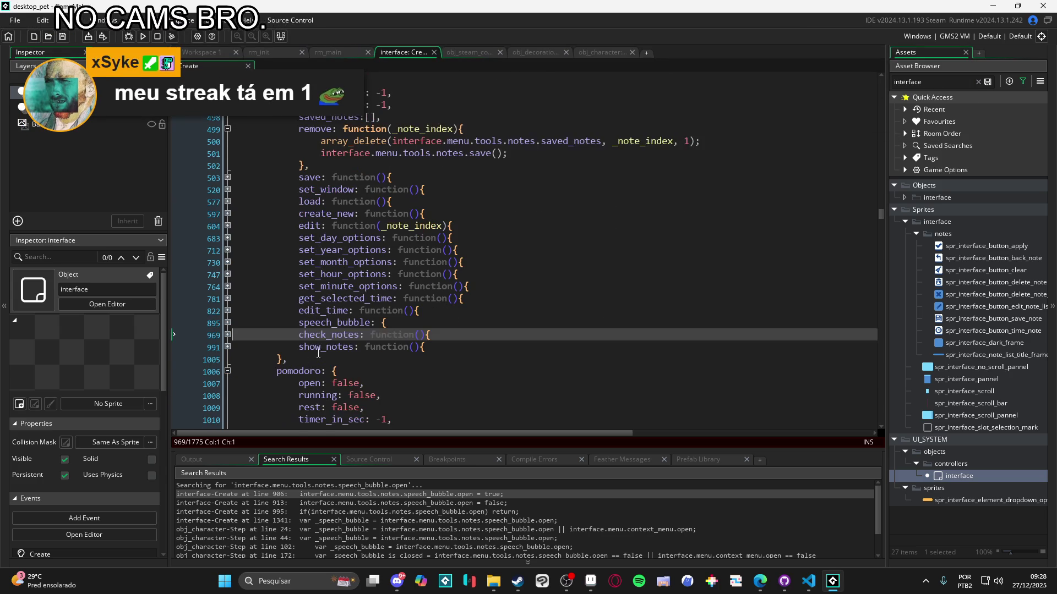
click(233, 347)
click(229, 347)
scroll(445, 266, down, 4)
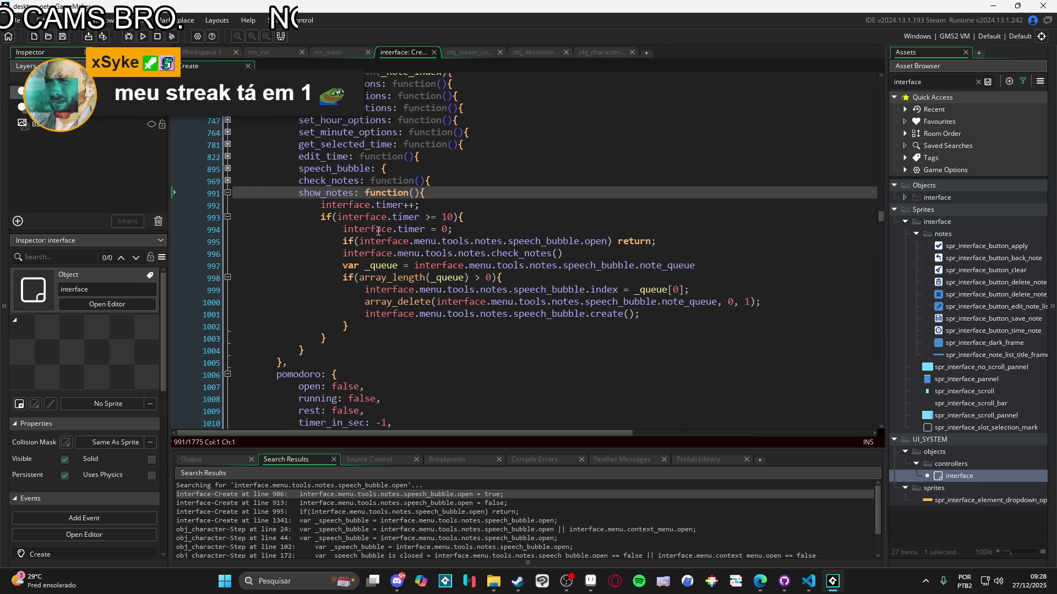
Review show_notes lines 995–1001: open check, check_notes call, note queue, and bubble creation
click(456, 241)
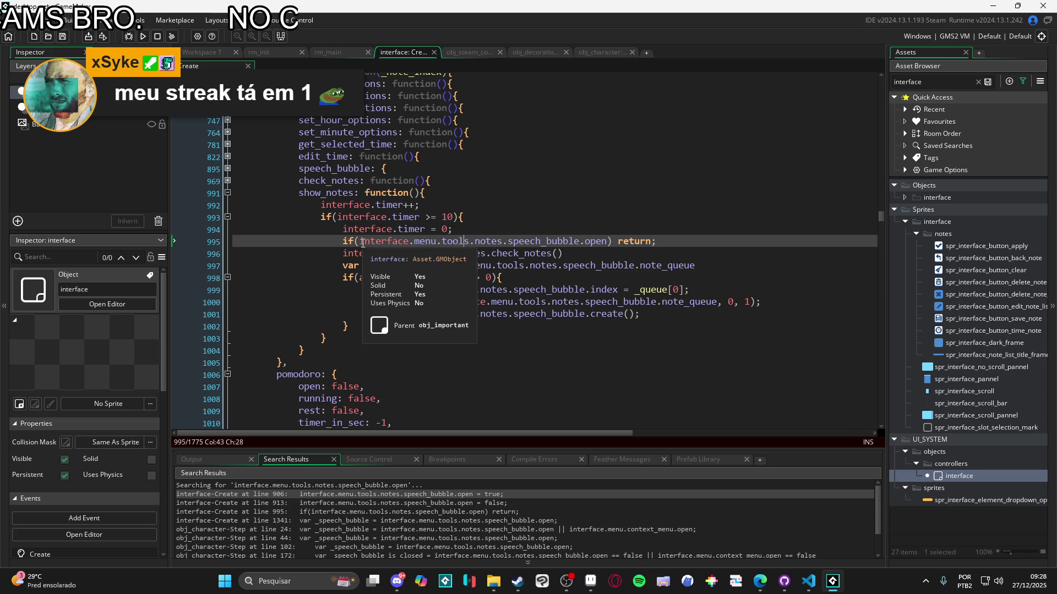
key(Home)
drag(669, 246, 513, 246)
click(513, 246)
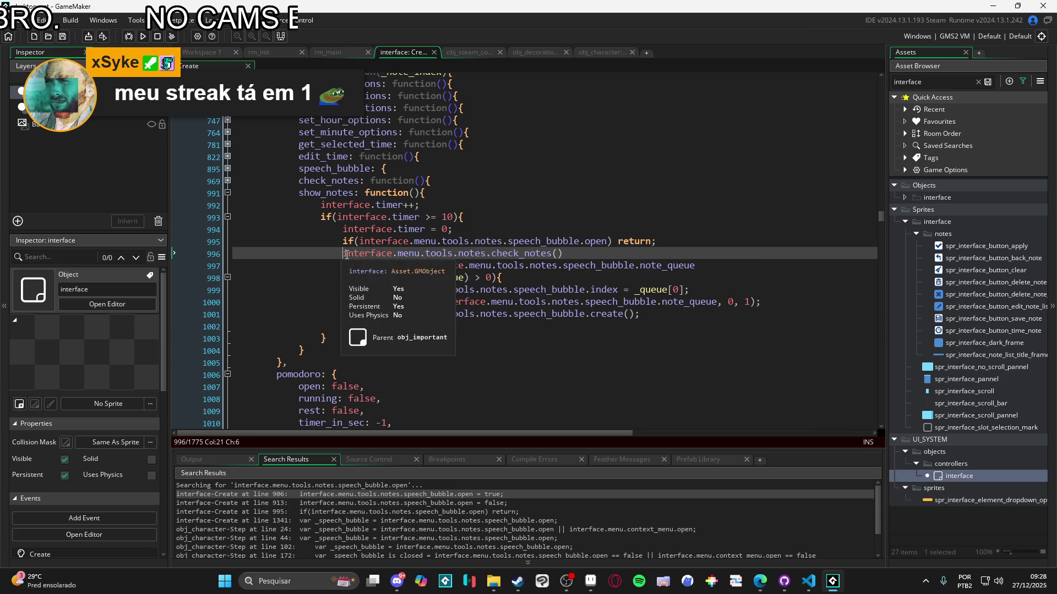
drag(343, 253, 581, 255)
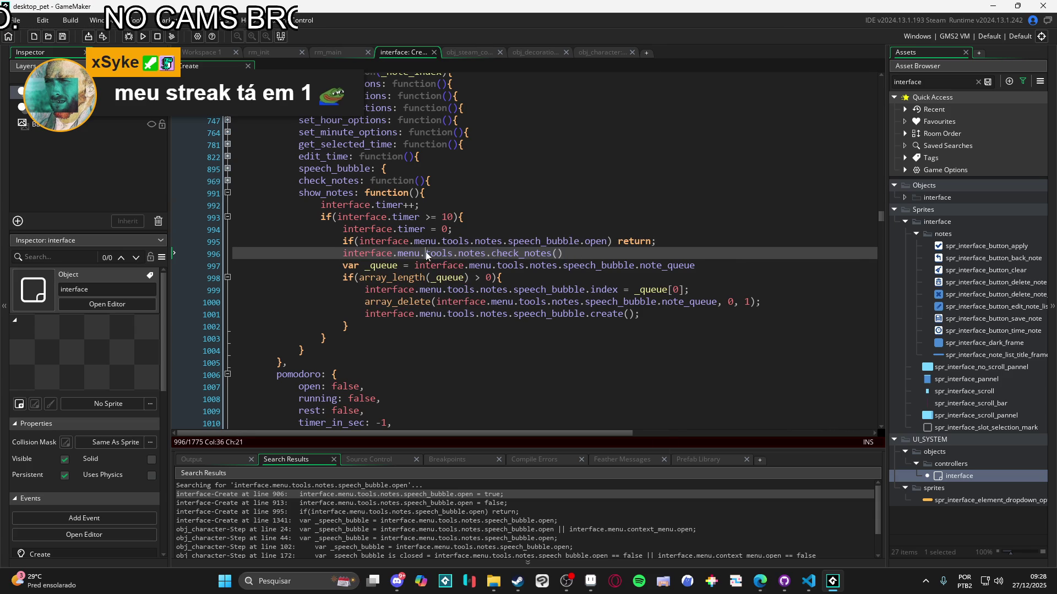
click(578, 266)
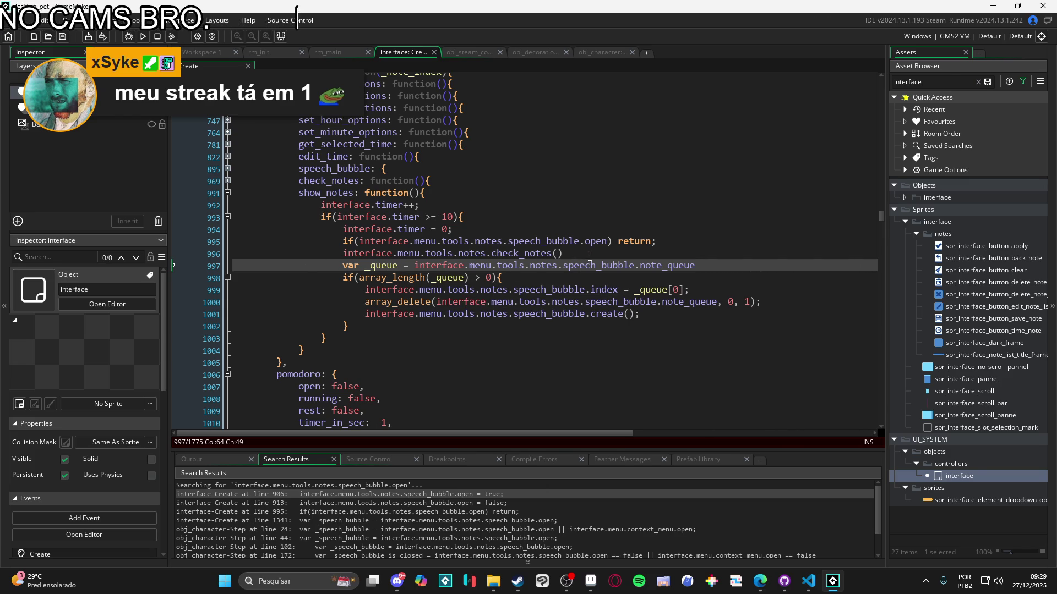
click(524, 314)
scroll(293, 261, up, 1)
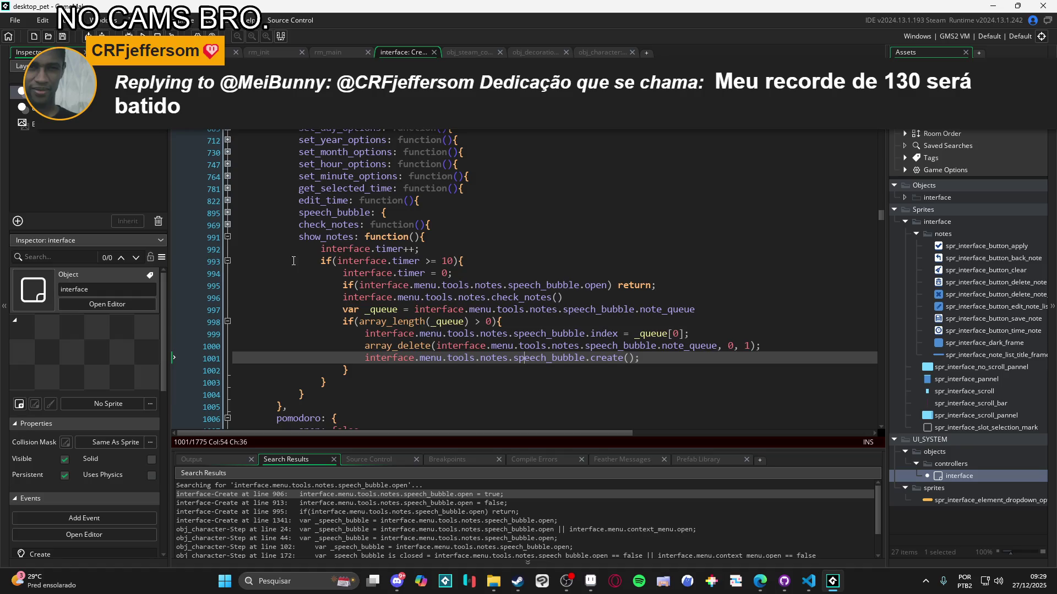
Expand the folded speech_bubble struct to show its functions
scroll(294, 260, up, 2)
click(227, 279)
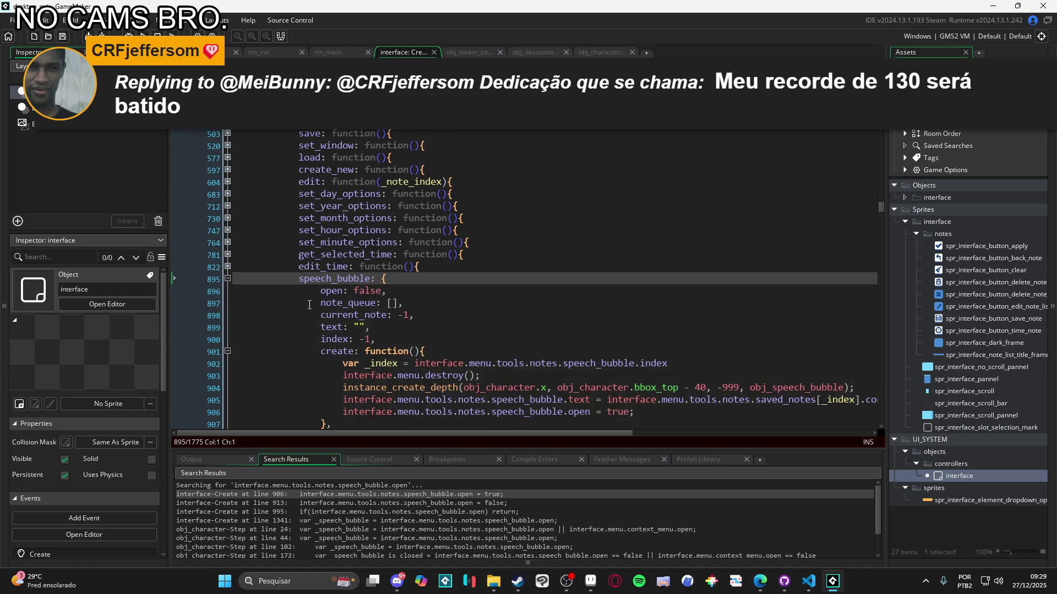
scroll(472, 329, down, 2)
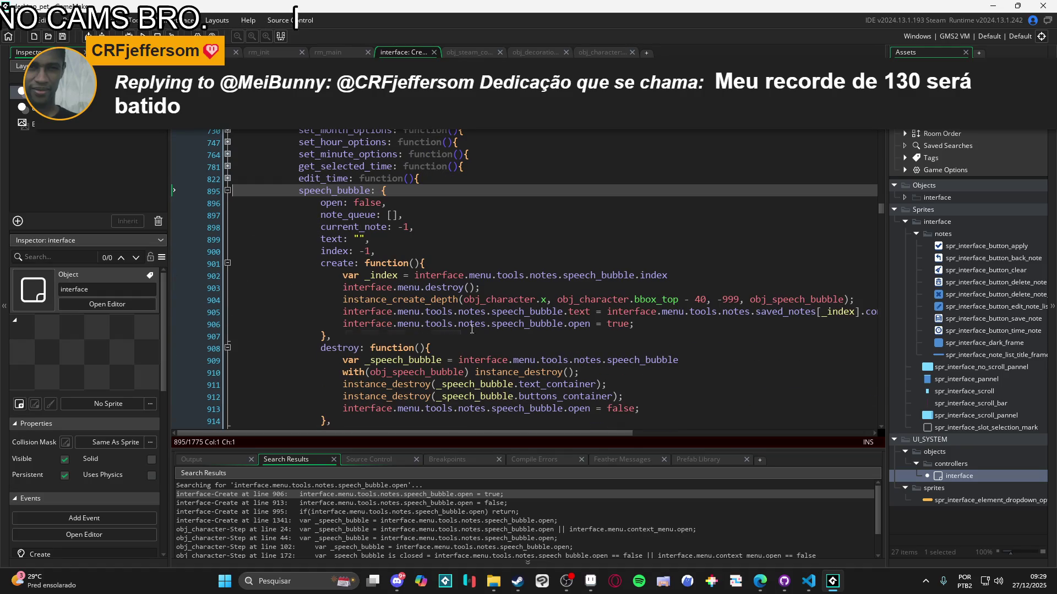
Add a test line 'interface.menu.tools.notes.speech_bubble.open' below line 906, then undo it
click(643, 325)
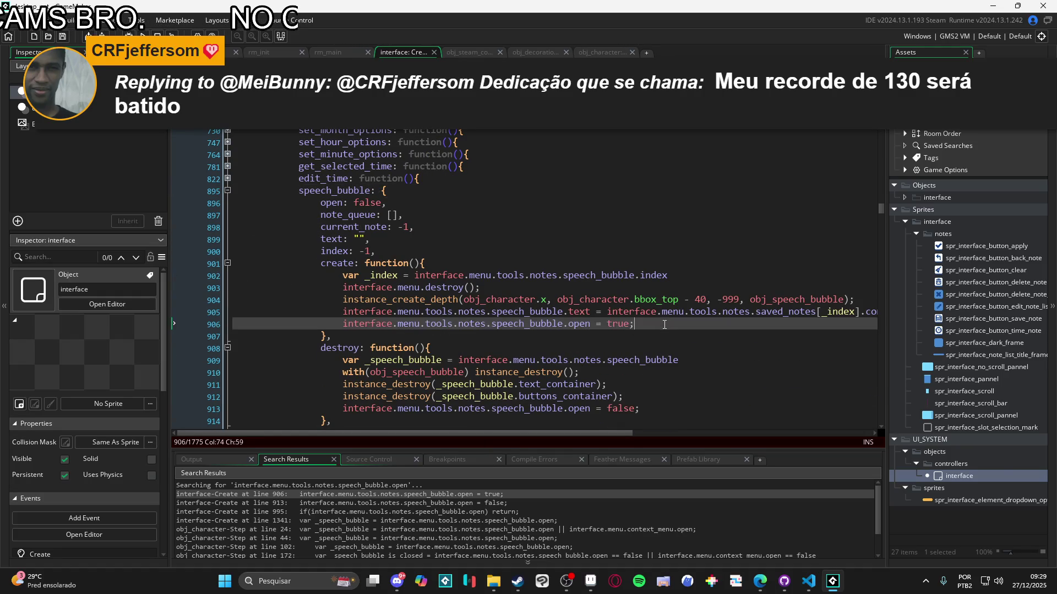
key(Return)
text(interface.menu.tools.notes.speech_bubble.open)
key(ctrl+z)
key(ctrl+z)
mouse_move(654, 359)
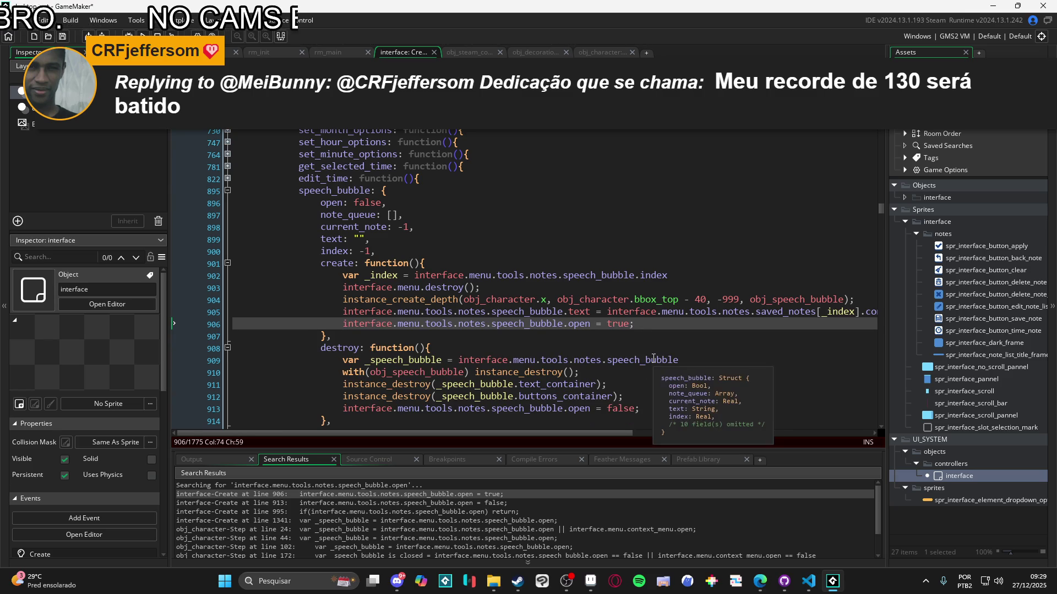
scroll(585, 344, down, 2)
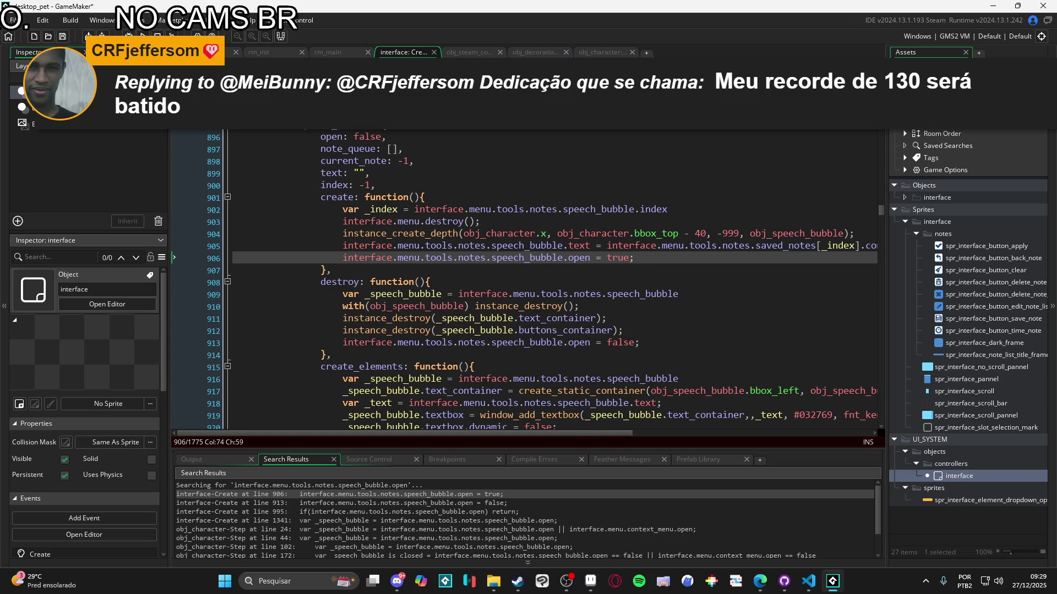
scroll(947, 330, up, 4)
Open obj_character's Step code and place the caret in its Window Management region
double_click(943, 135)
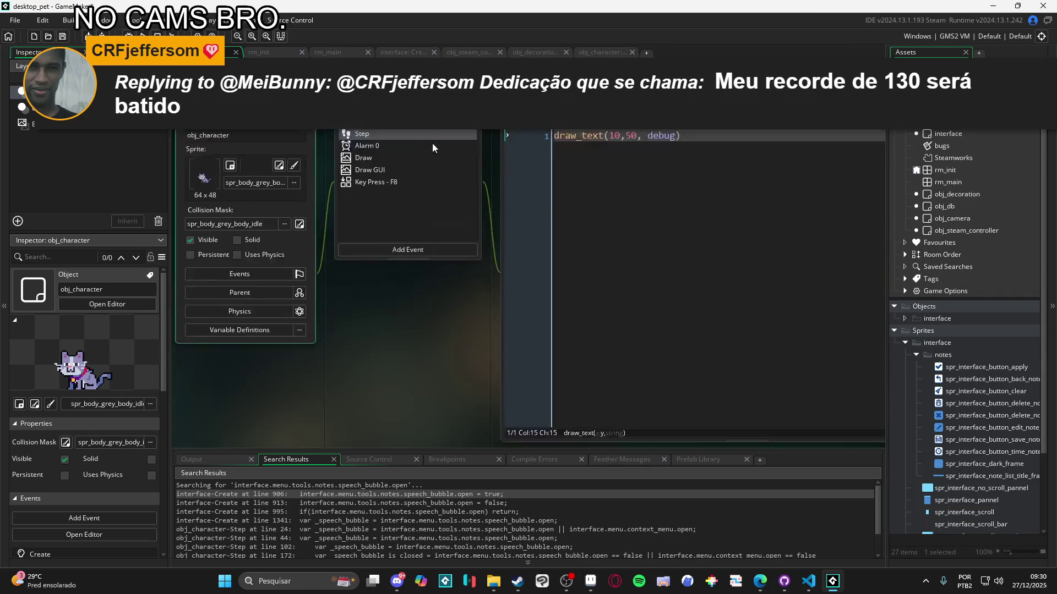
scroll(878, 163, up, 10)
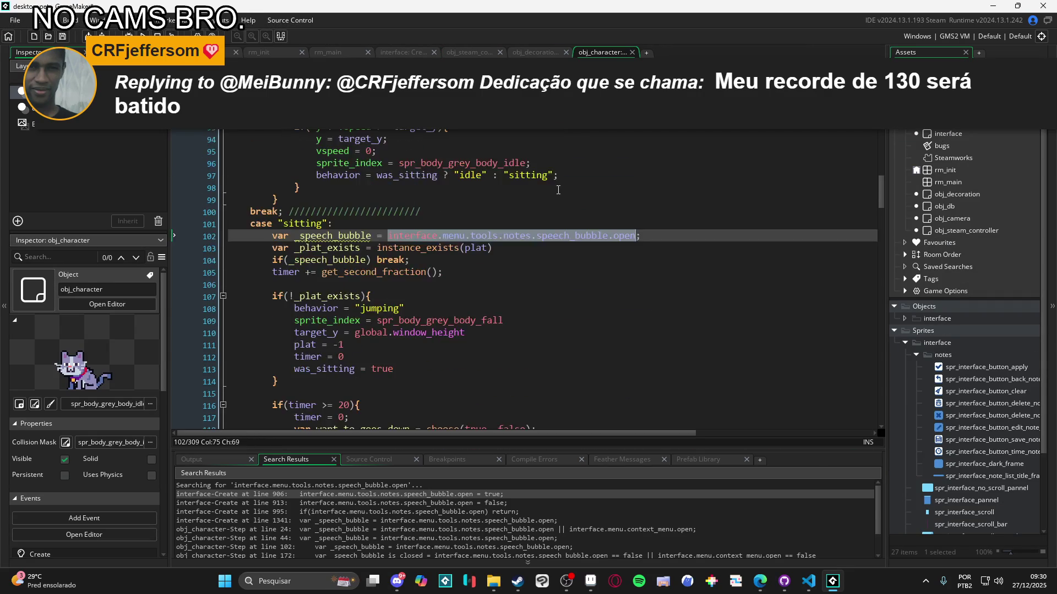
drag(879, 164, 881, 97)
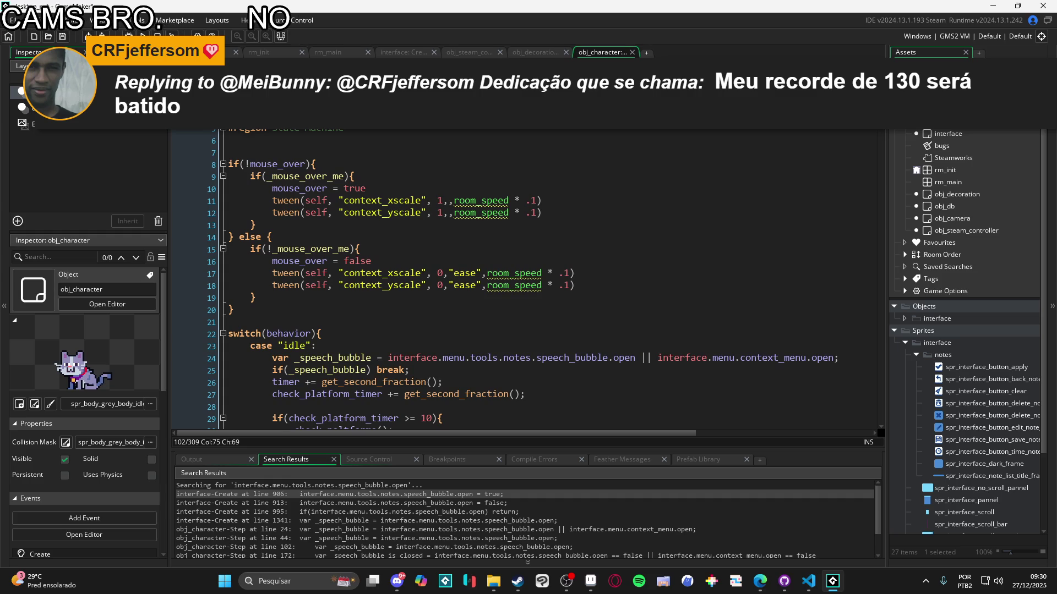
scroll(611, 230, down, 10)
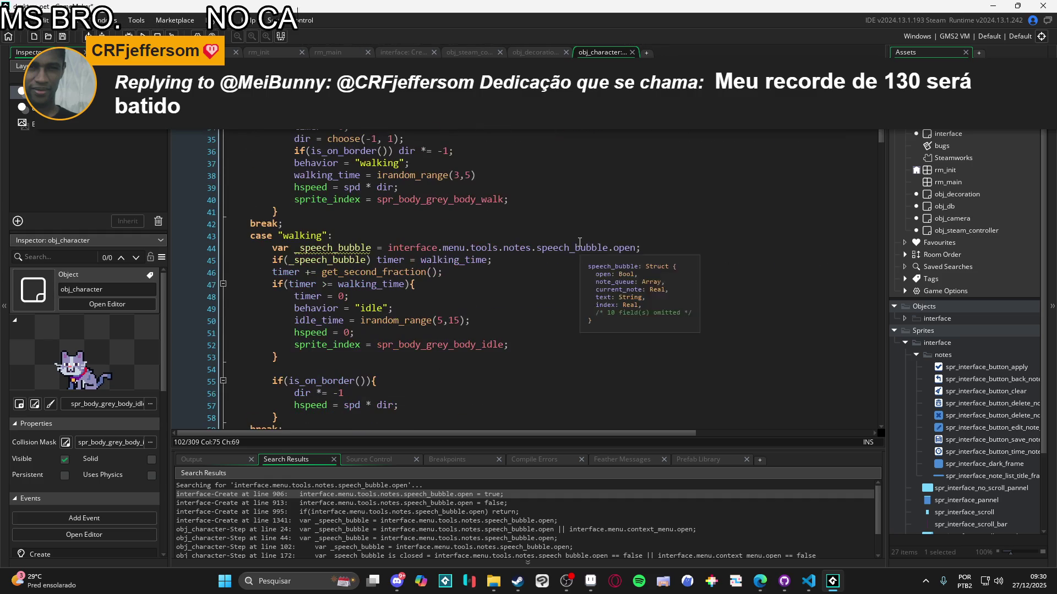
scroll(551, 237, up, 8)
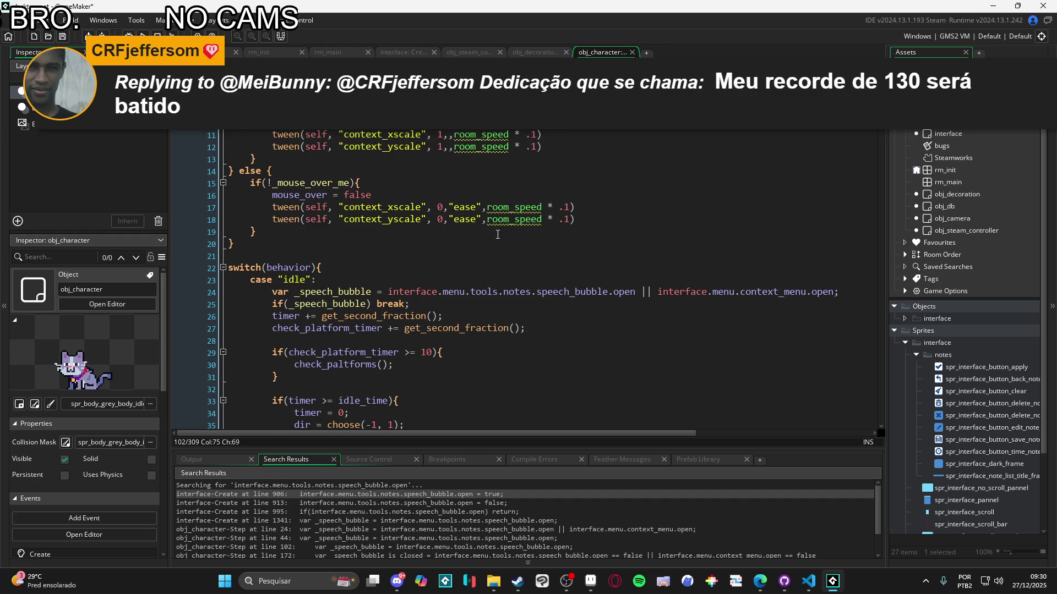
scroll(498, 235, up, 2)
scroll(497, 234, down, 20)
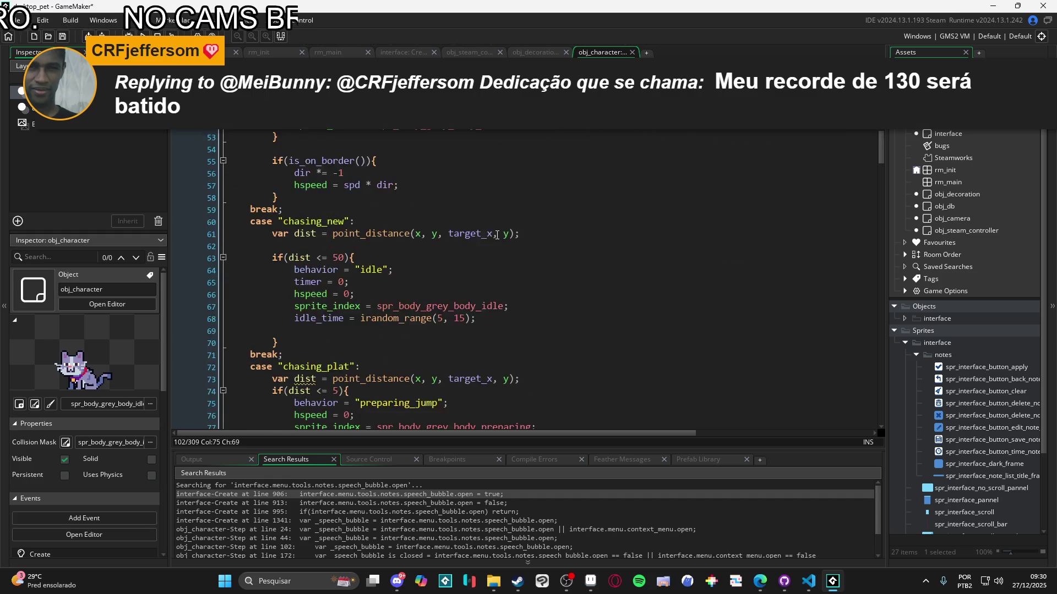
scroll(499, 234, down, 20)
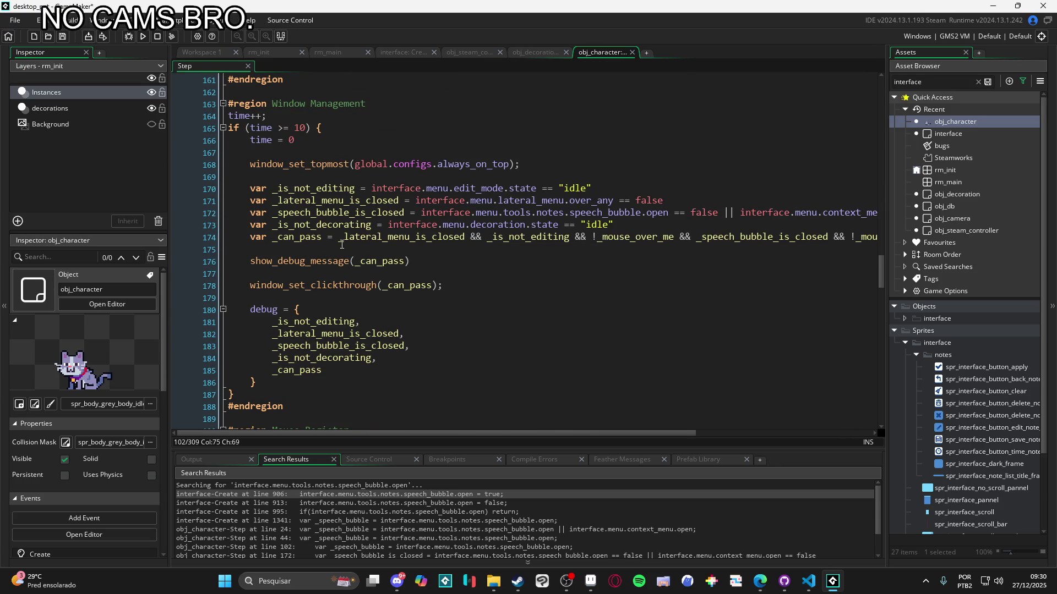
click(381, 250)
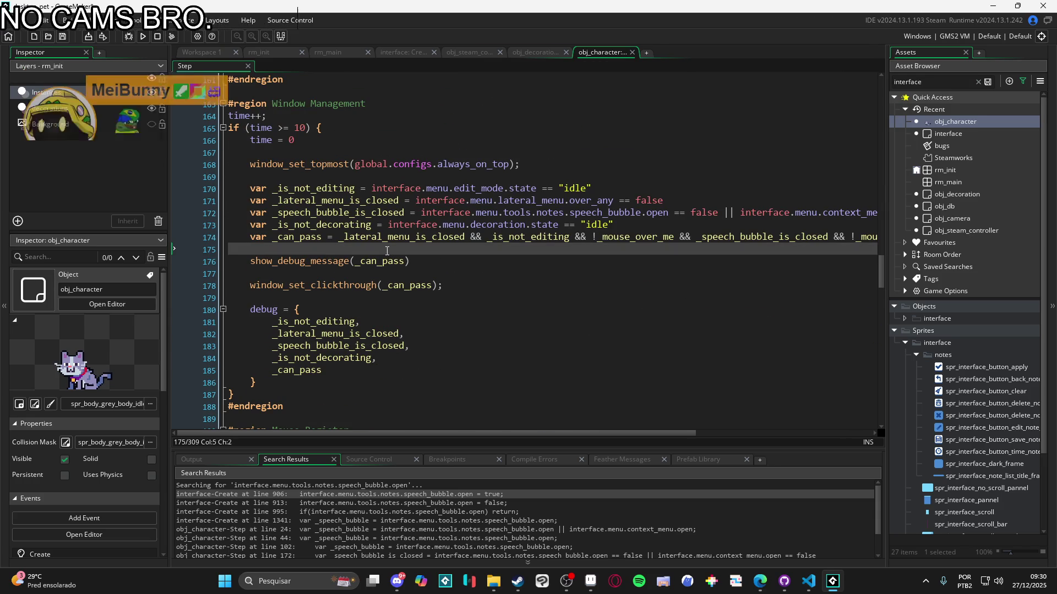
Insert an empty line 172 after line 171 and save the Step code
click(686, 200)
key(Return)
text(interface.menu.tools.notes.speech_bubble.open)
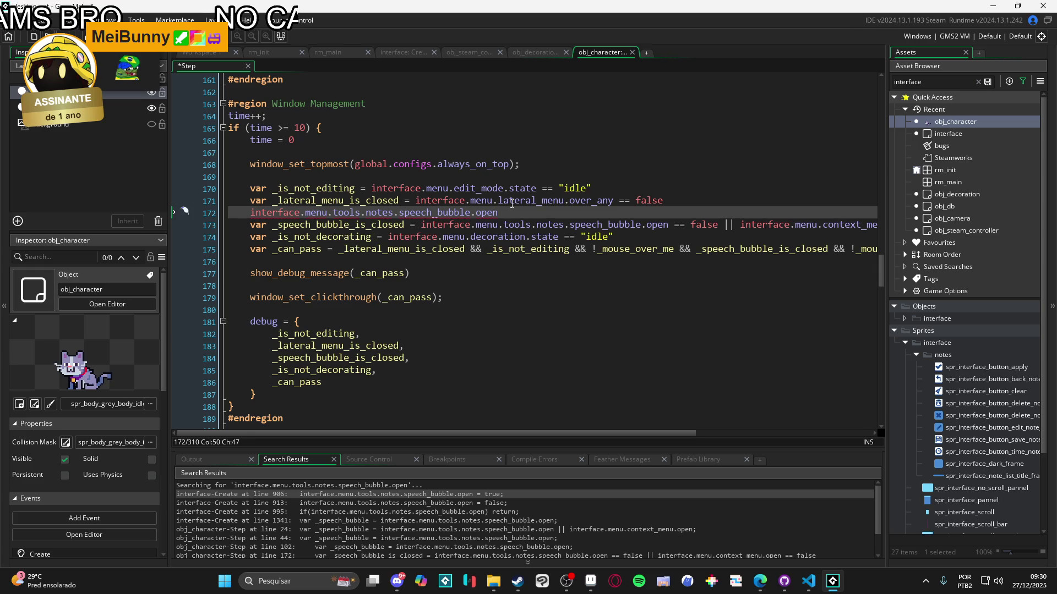
key(shift+Home)
key(ctrl+c)
key(BackSpace)
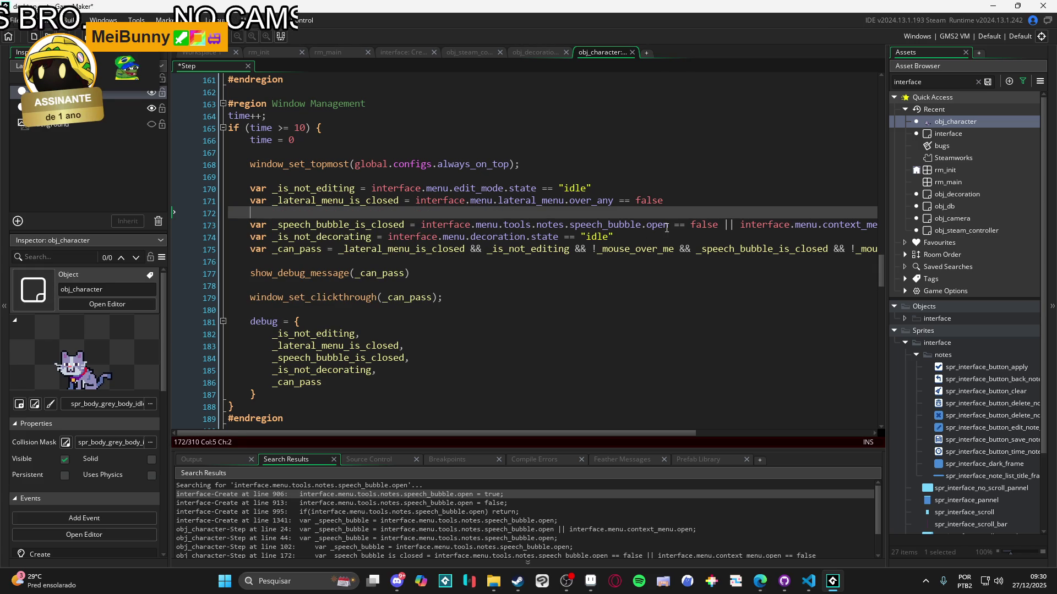
click(667, 230)
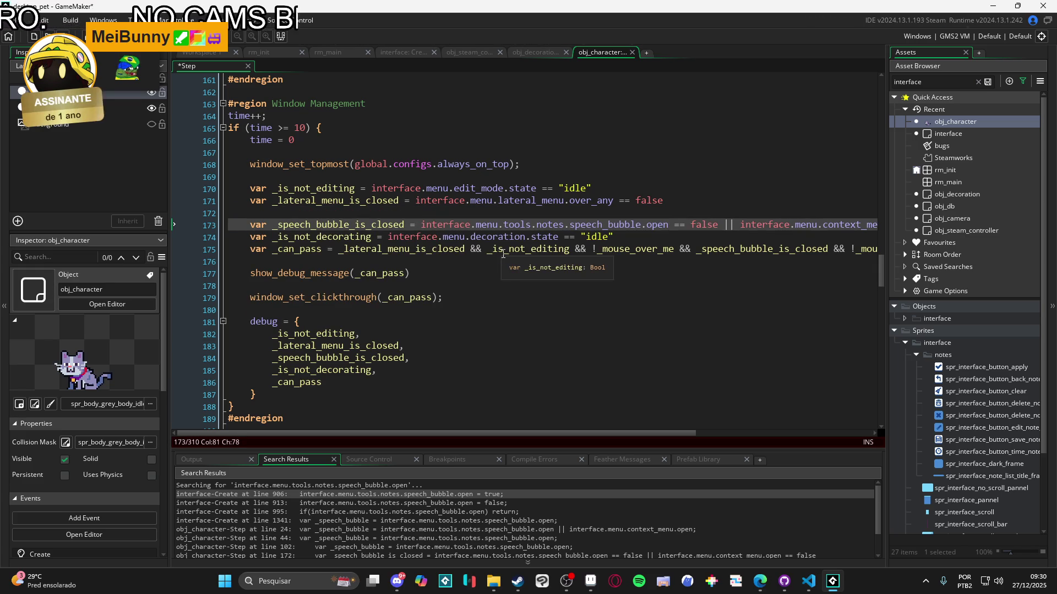
key(ctrl+s)
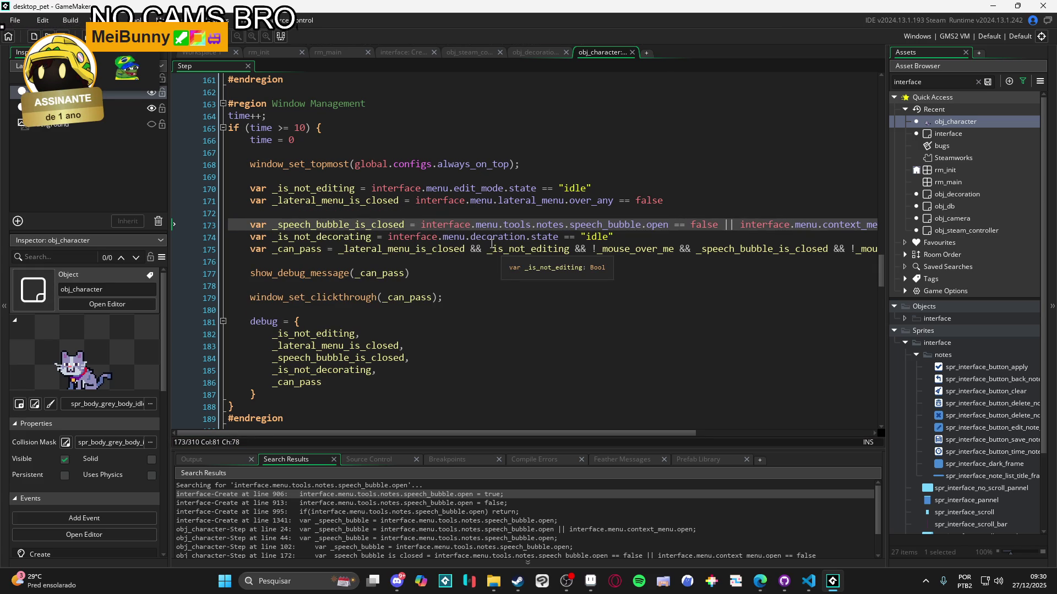
Write var _note_bubble is open = the notes speech_bubble.open expression on line 172
click(379, 212)
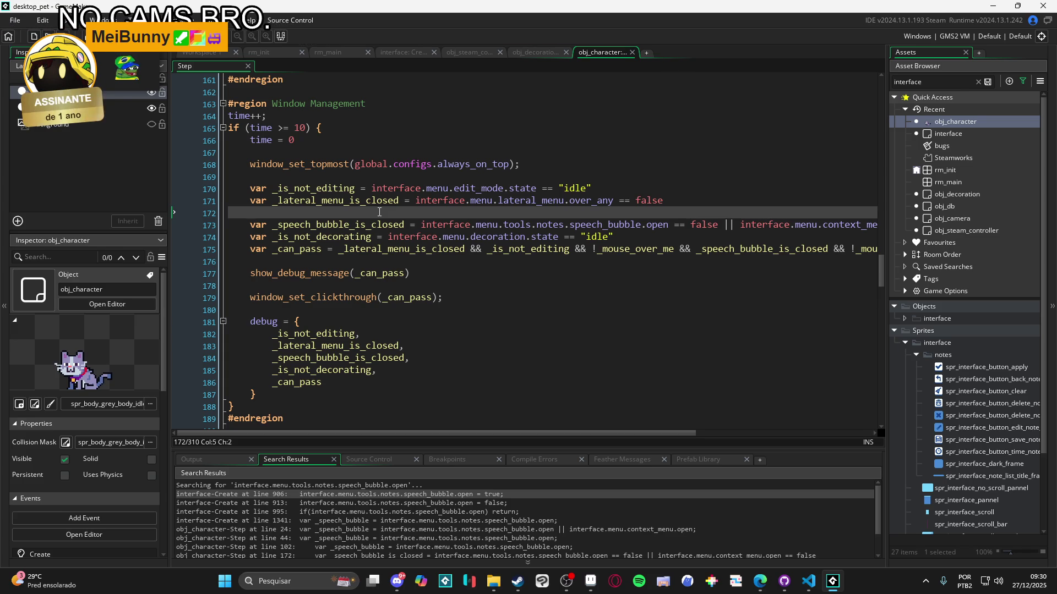
text(var _)
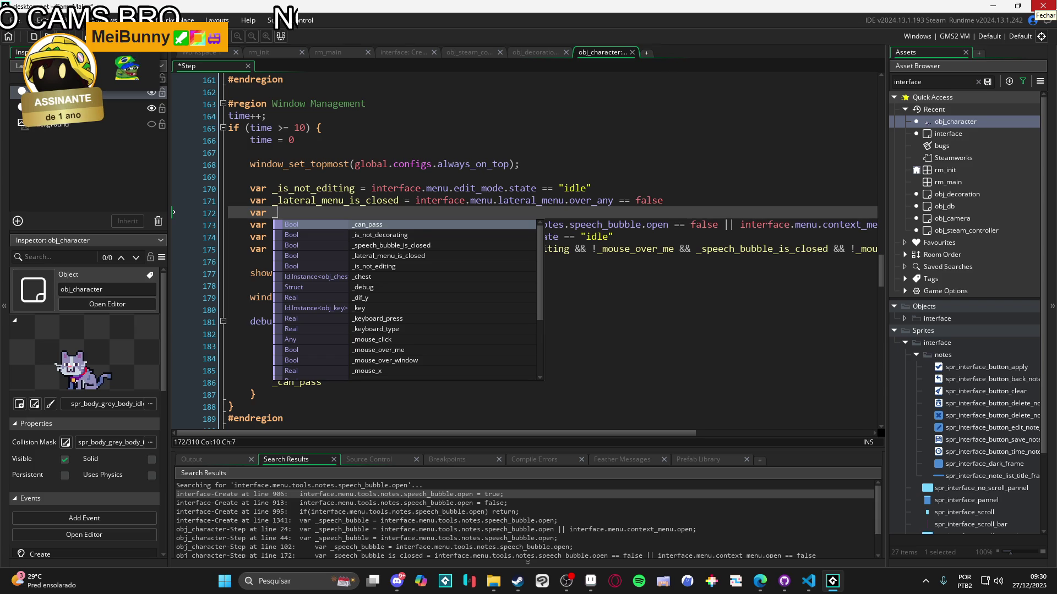
text(note_bubble )
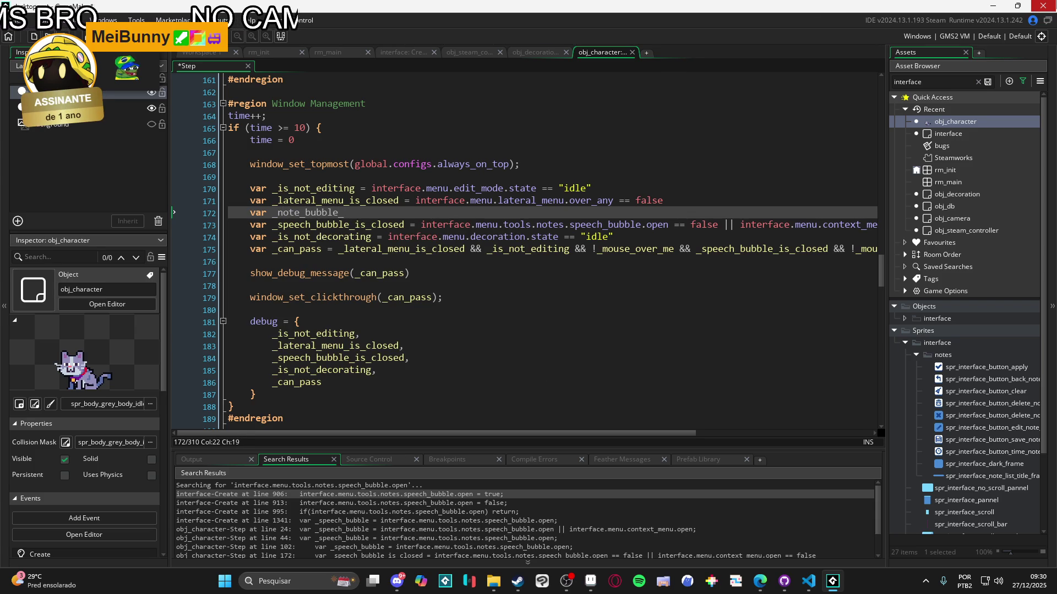
text(is )
text(open =)
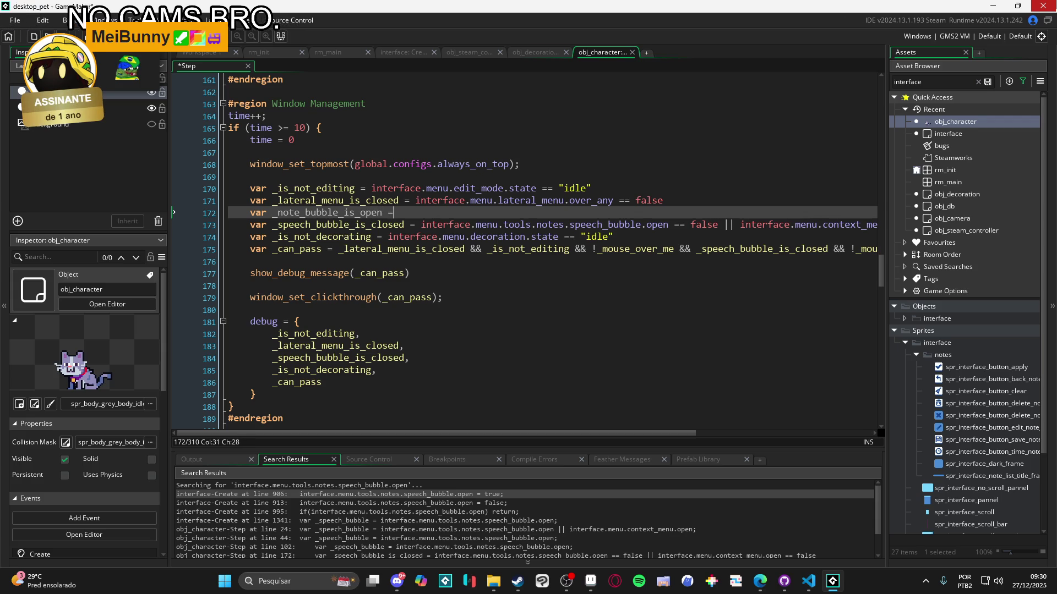
key(ctrl+v)
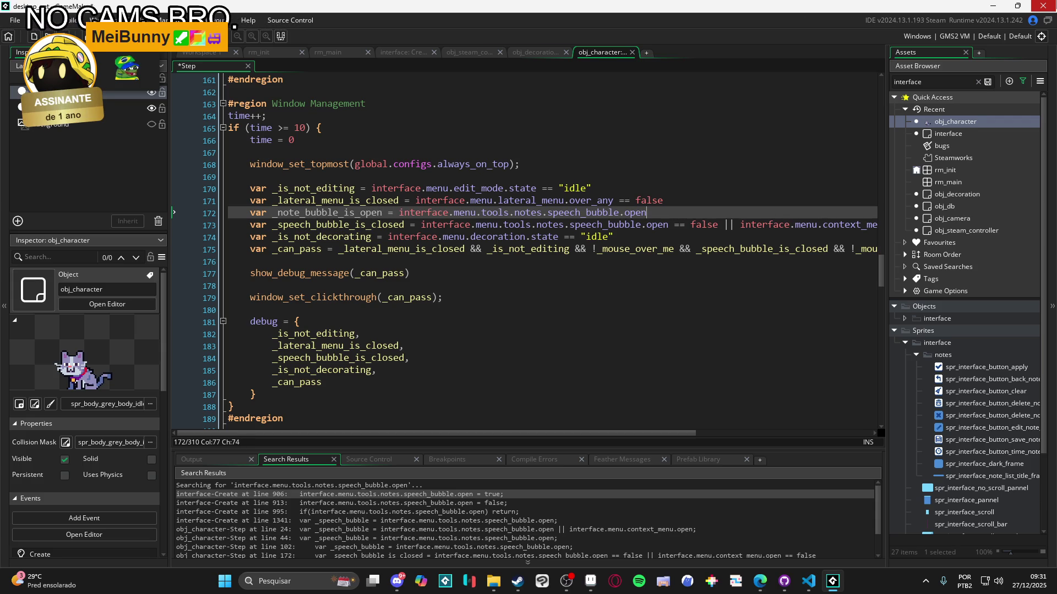
drag(735, 226, 422, 227)
Remove the speech bubble check from line 173 and make line 172 _note_bubble_is_closed ending in == false
key(BackSpace)
key(BackSpace)
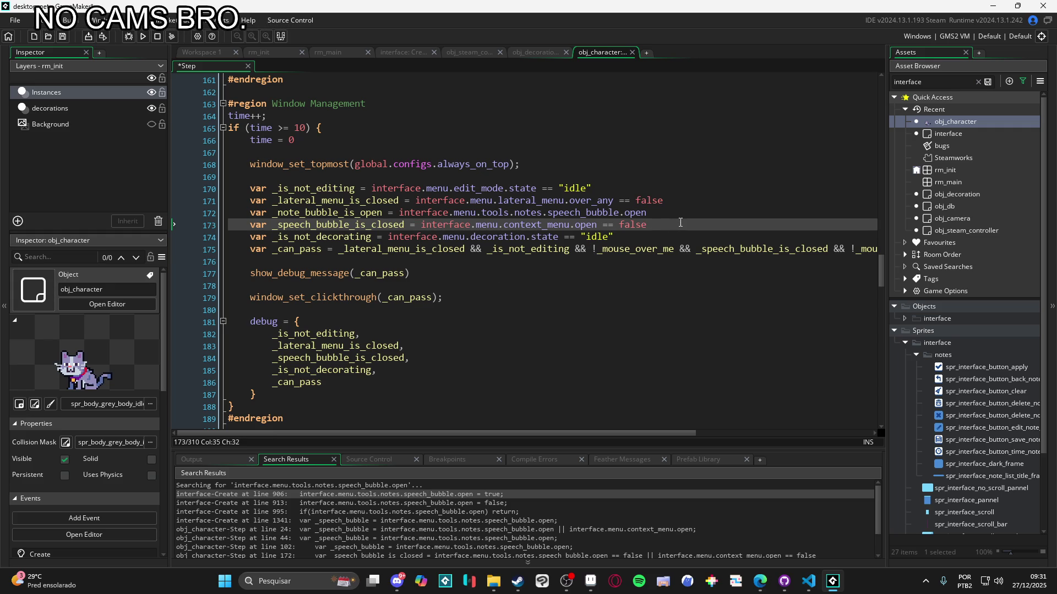
double_click(361, 213)
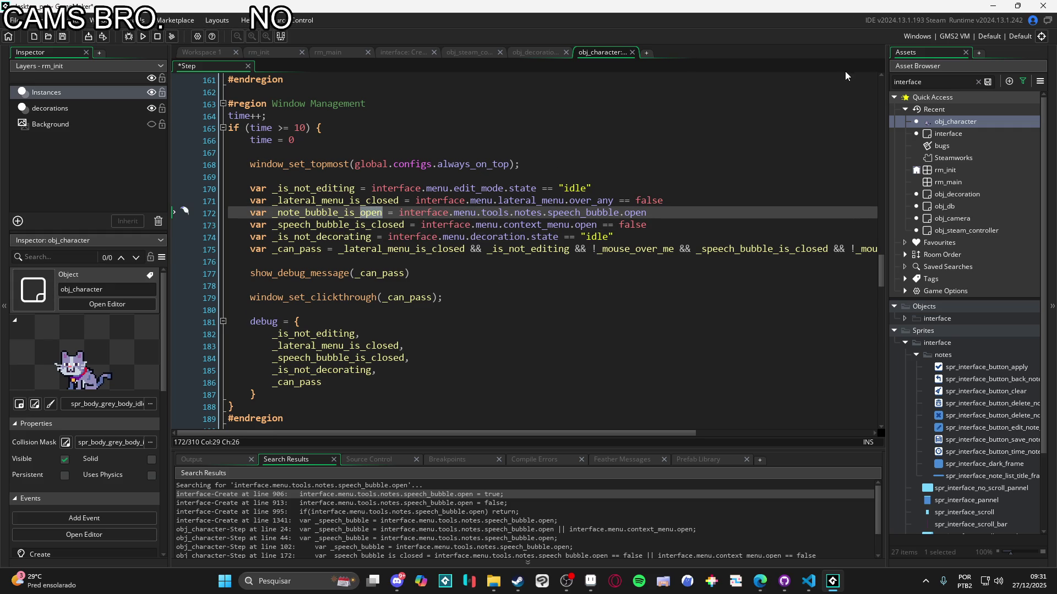
text(closed)
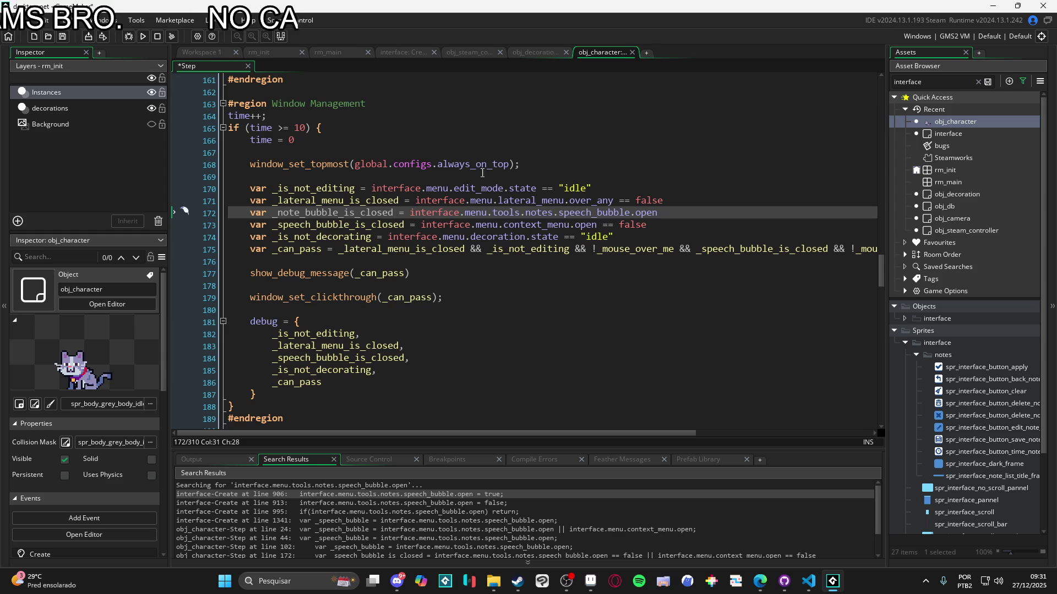
key(Right)
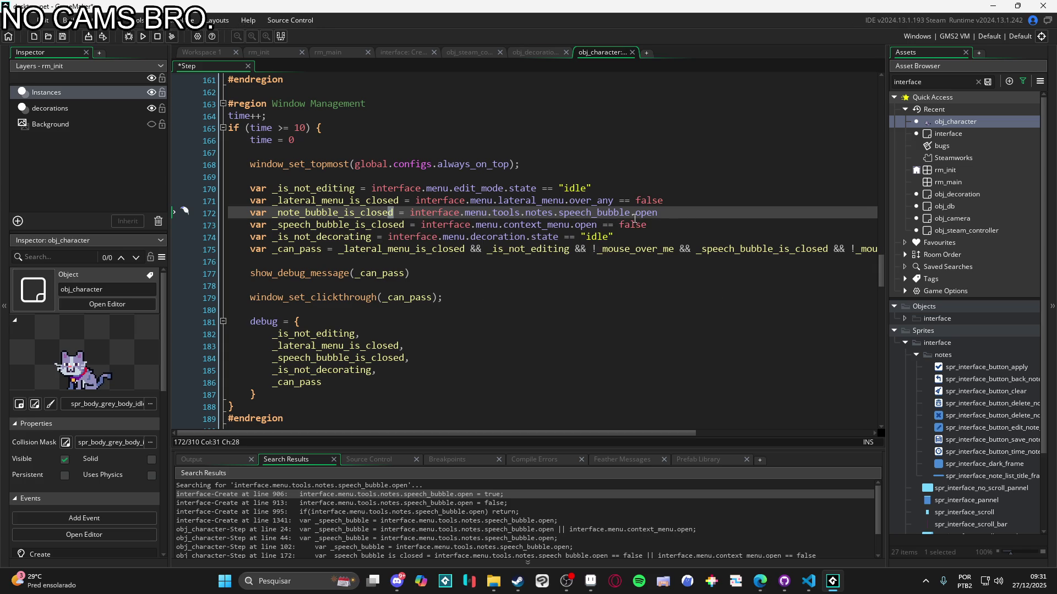
click(667, 212)
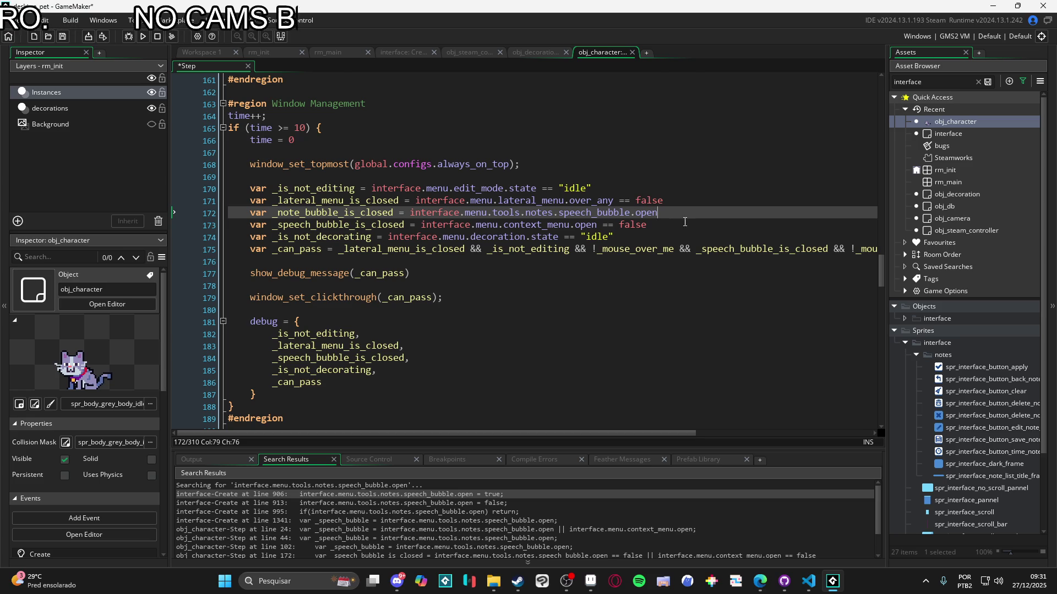
text(== )
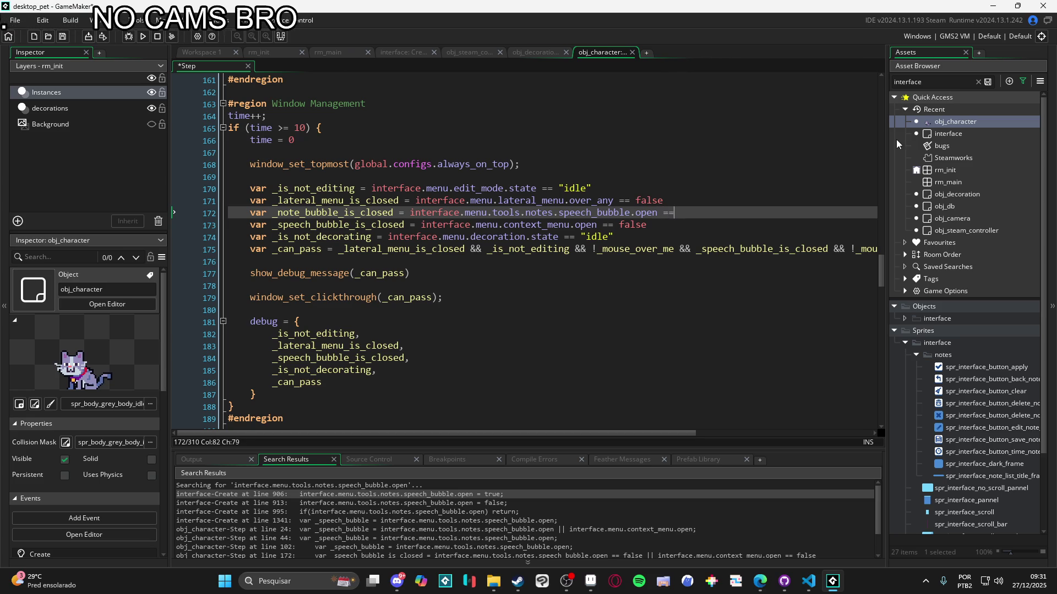
text(false)
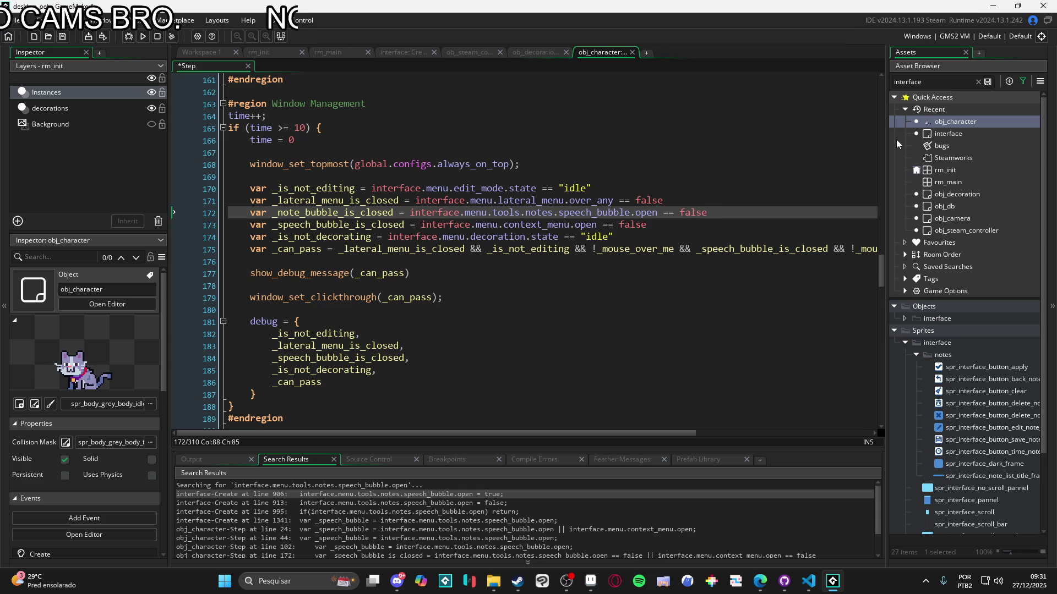
Put _note_bubble_is_closed && at the start of the _can_pass condition
double_click(349, 214)
key(ctrl+c)
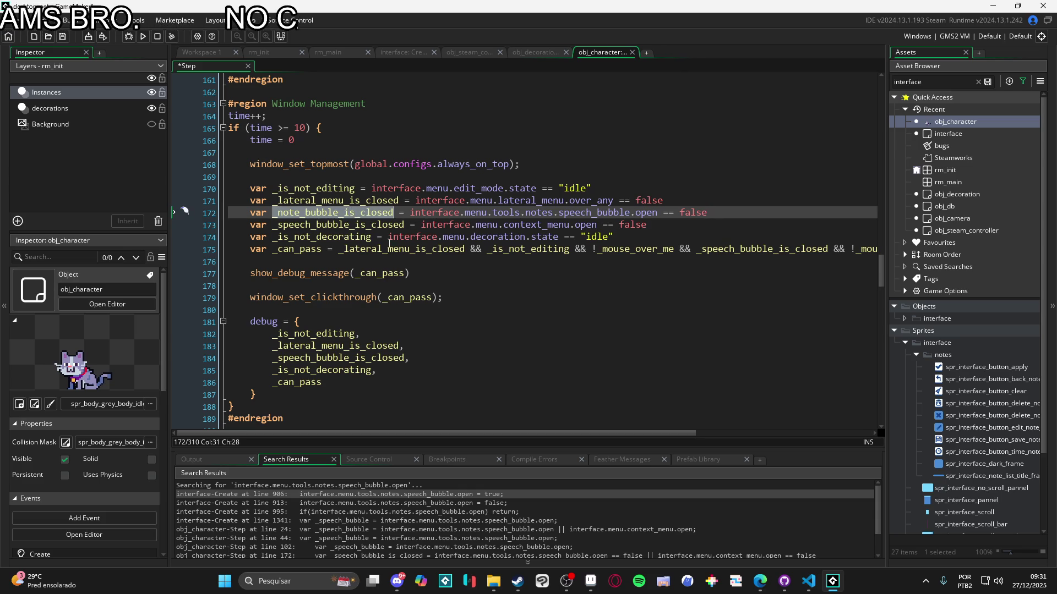
click(338, 250)
key(ctrl+v)
text(&&)
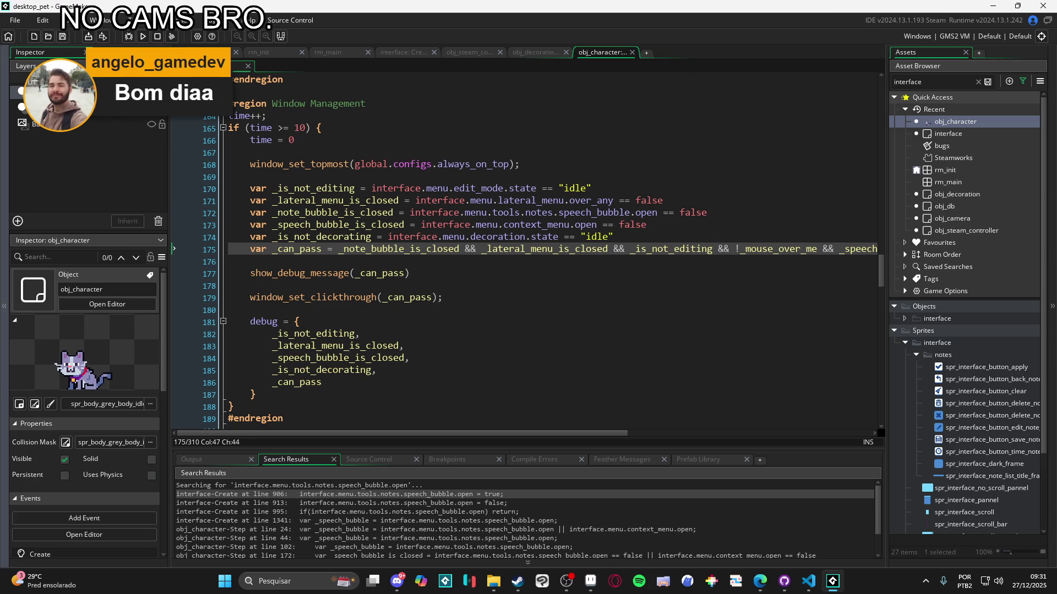
Recheck the new lines 172 and 175, then run desktop_pet with F5
key(alt+Tab)
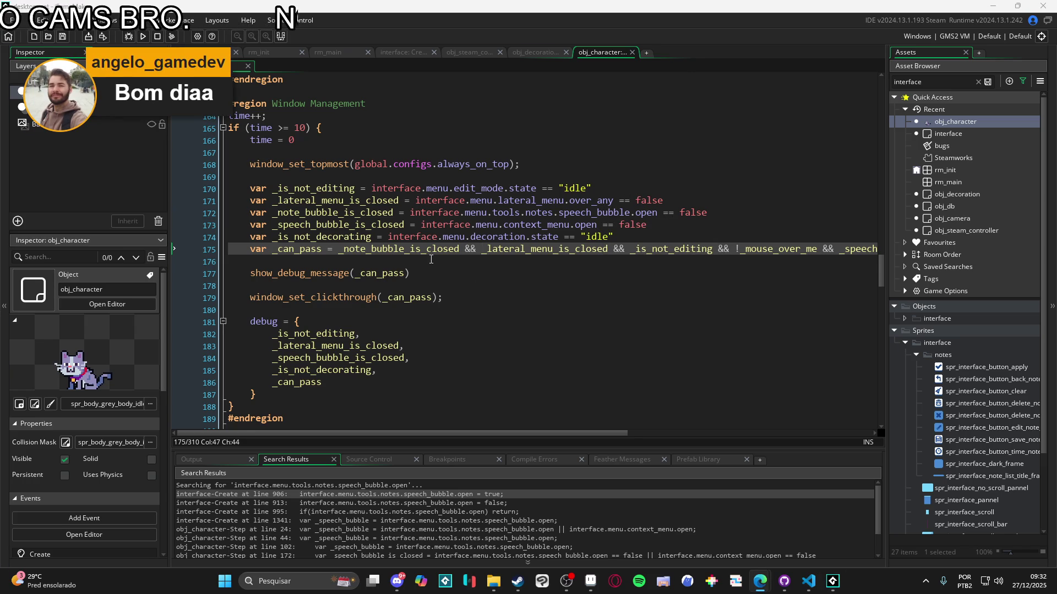
click(523, 262)
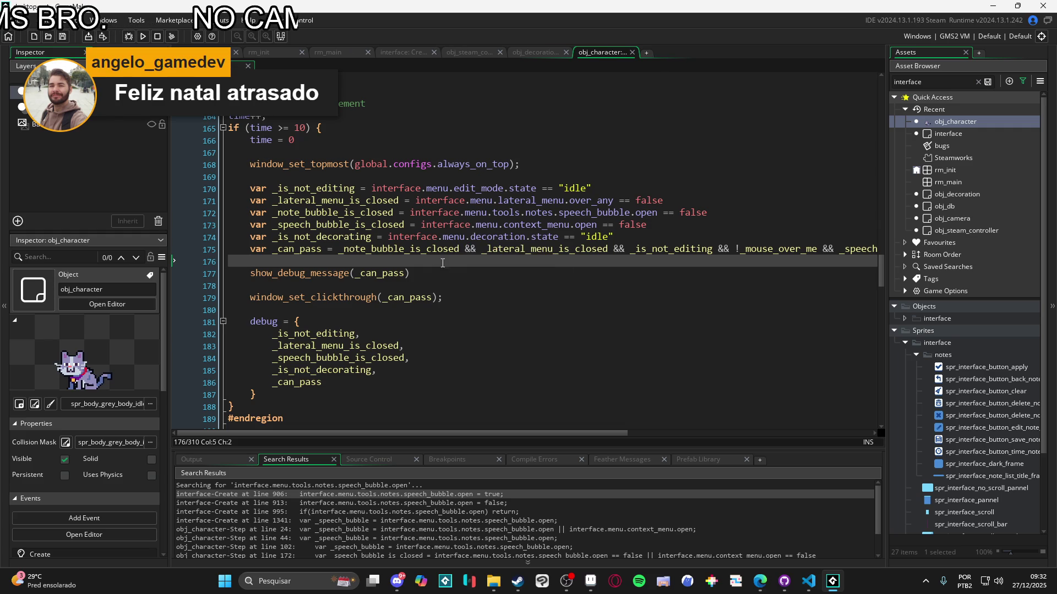
click(378, 248)
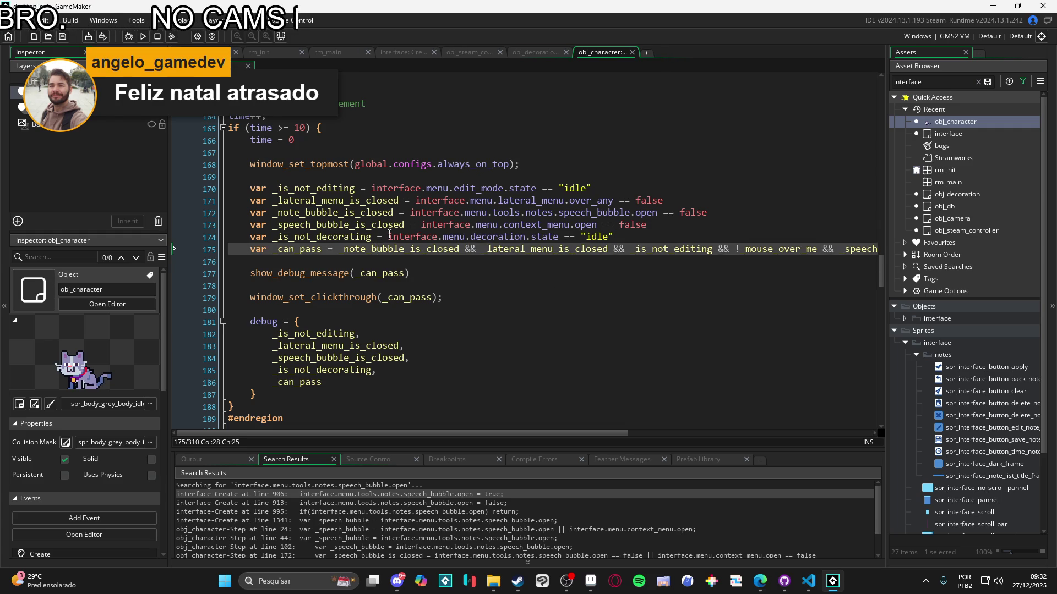
click(339, 212)
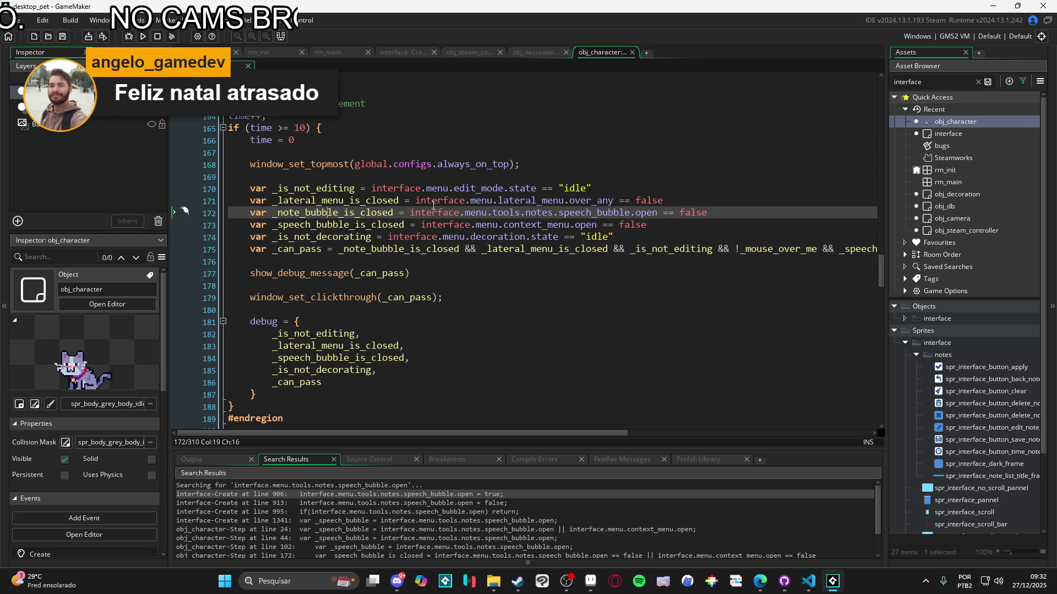
click(663, 212)
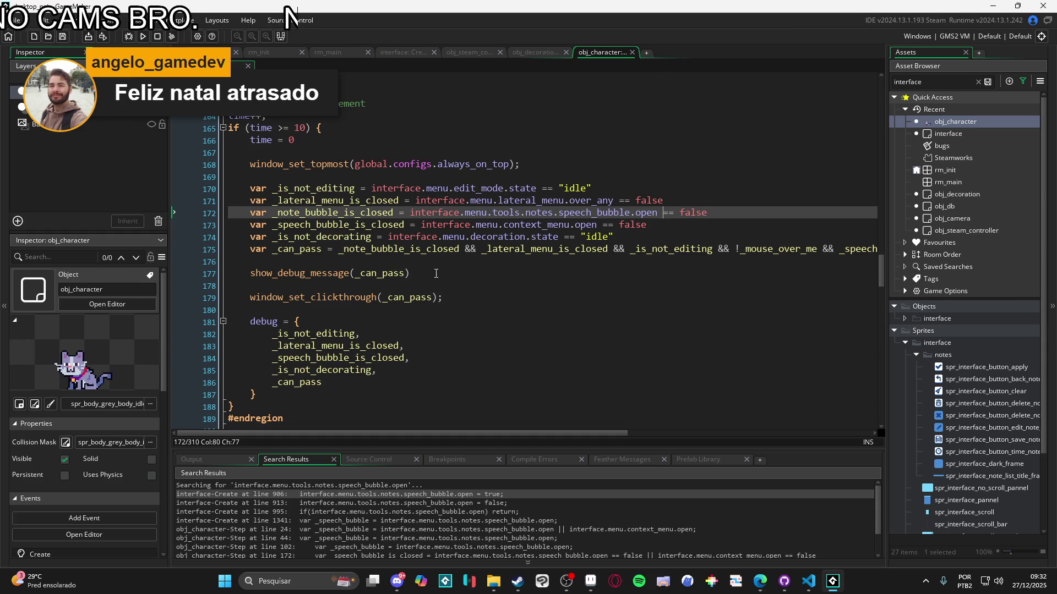
key(F5)
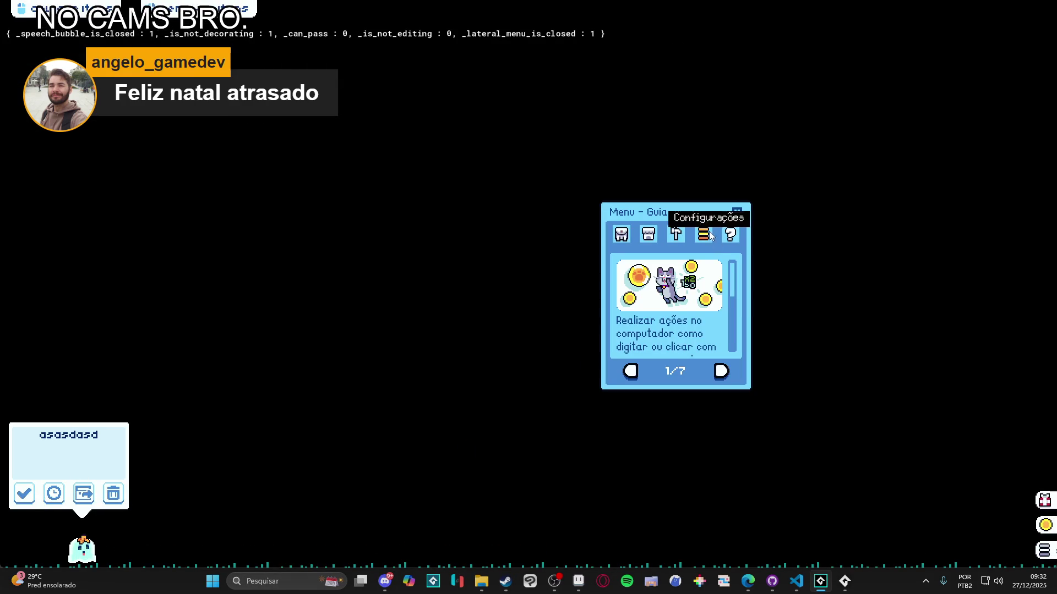
Close the Guia menu in the running pet, then close the game window from the taskbar
click(736, 213)
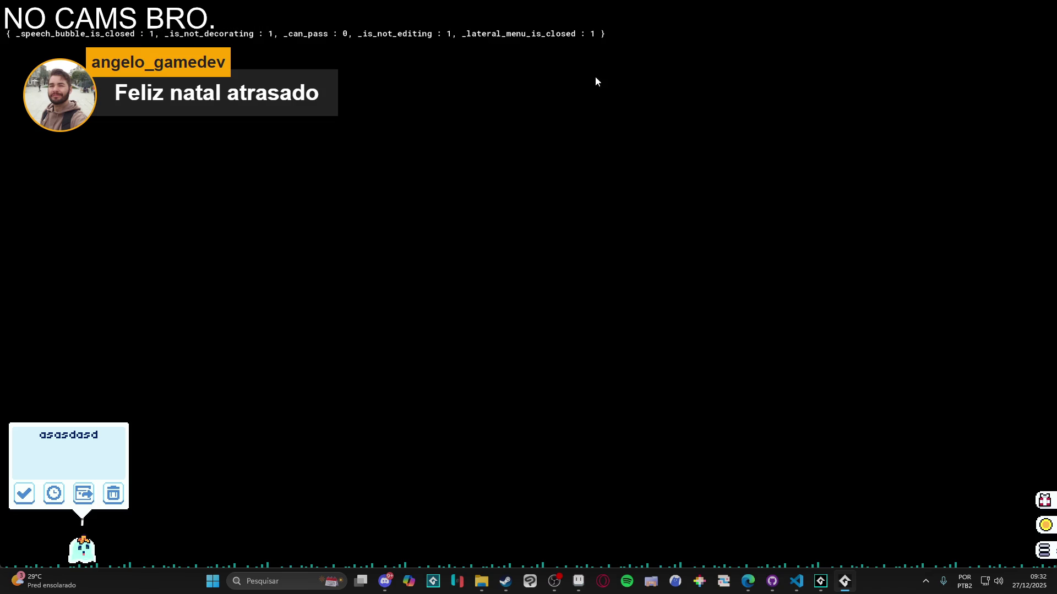
right_click(848, 575)
click(843, 556)
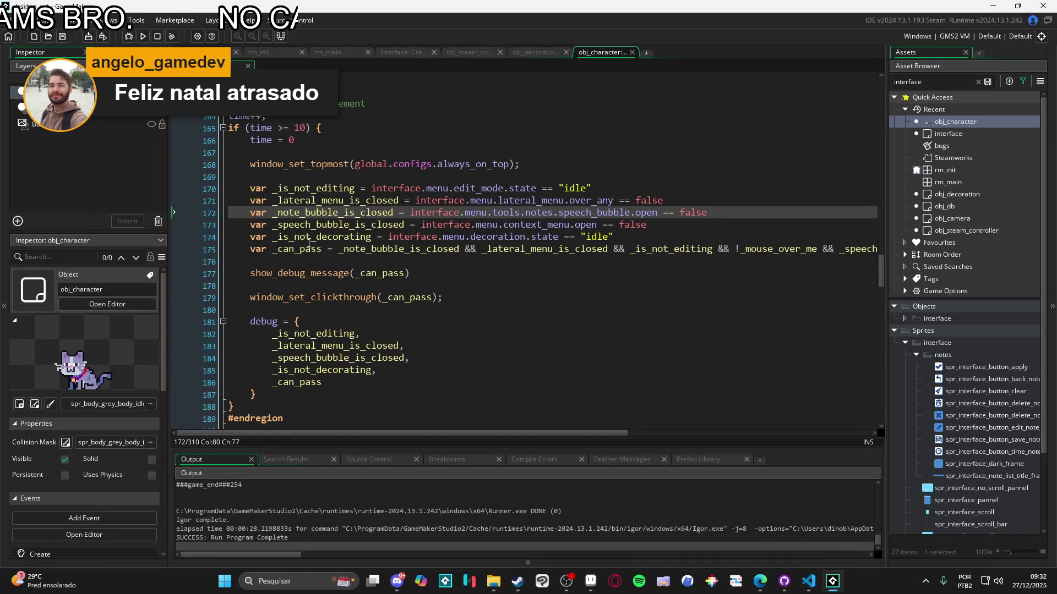
Add a _note_bubble_is_closed entry to the debug struct and rerun the game with F5
click(393, 212)
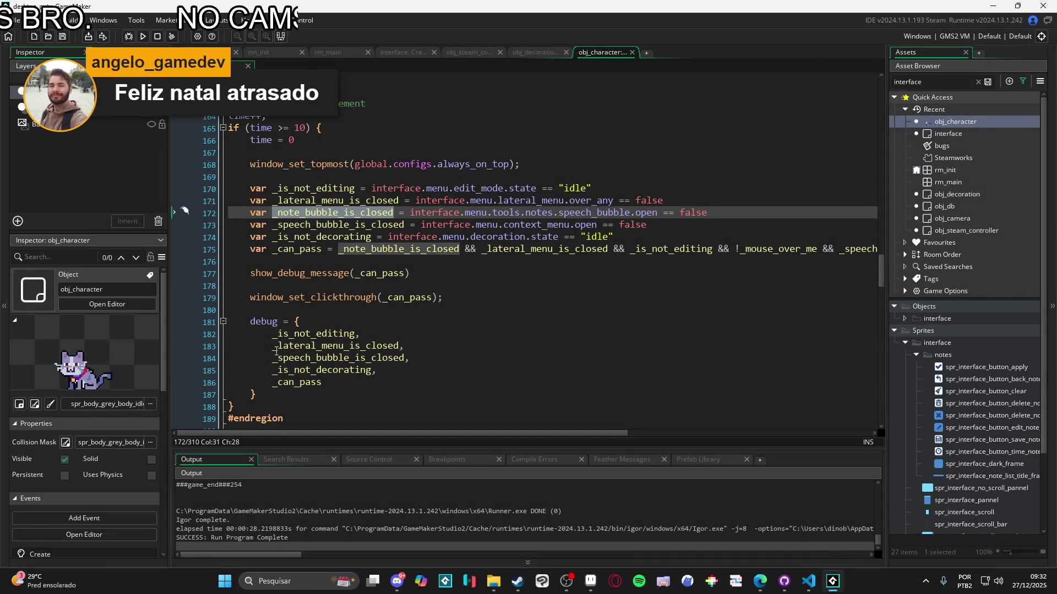
click(274, 348)
key(Return)
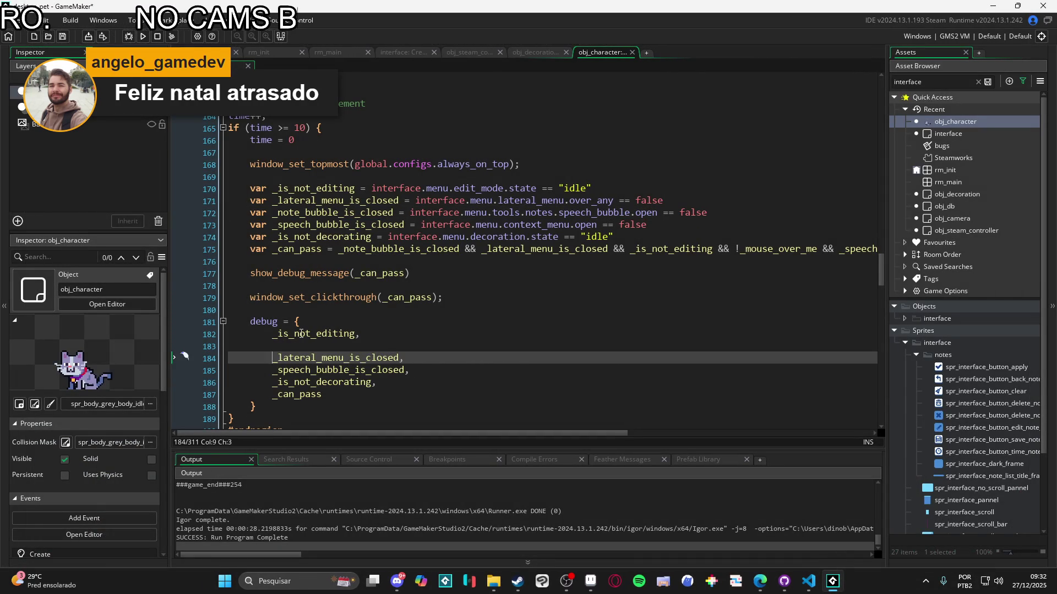
key(Up)
key(ctrl+v)
key(F5)
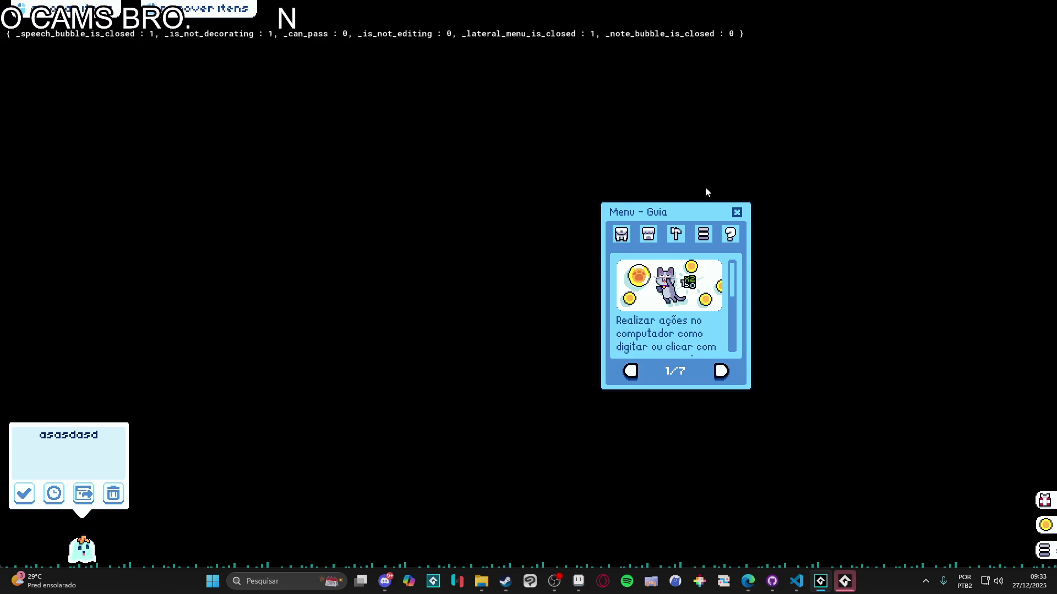
Close the Guia menu and confirm the asasdasd note bubble to dismiss it
click(737, 212)
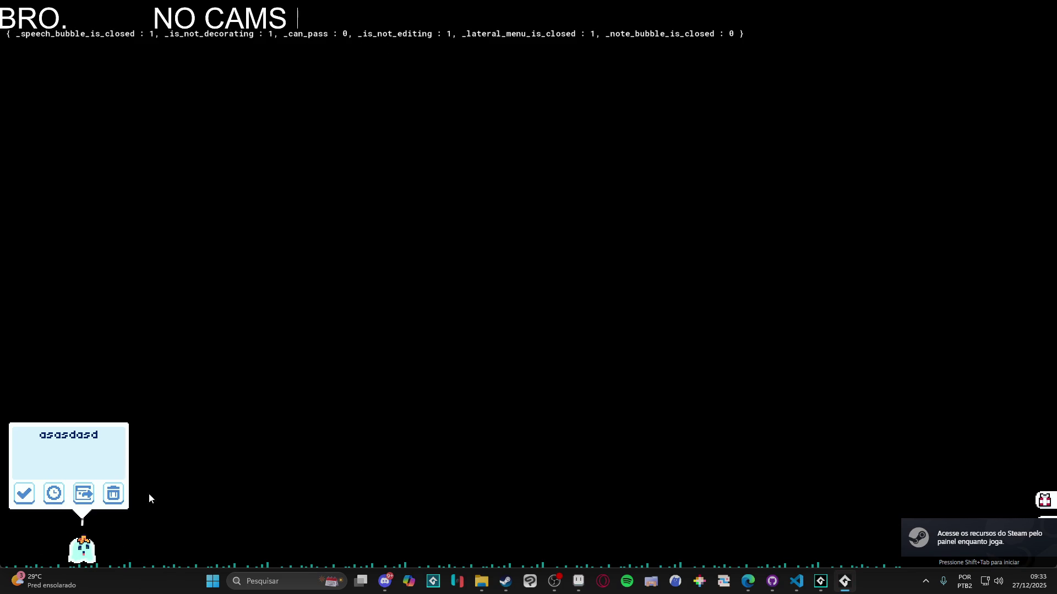
click(24, 497)
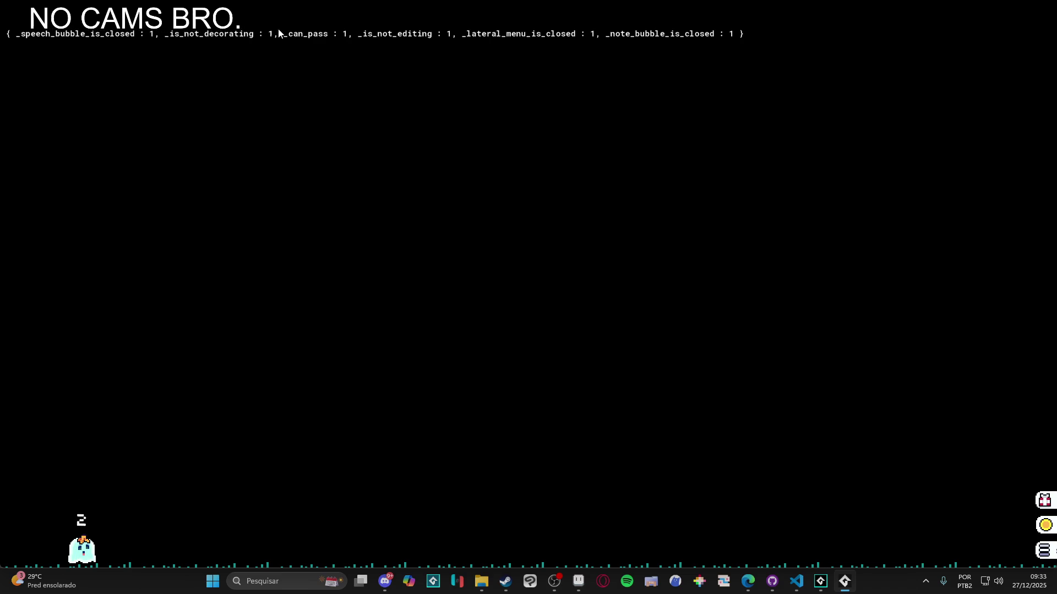
Create a new note under Tools > Notas with the text 'asdasd'
click(1044, 551)
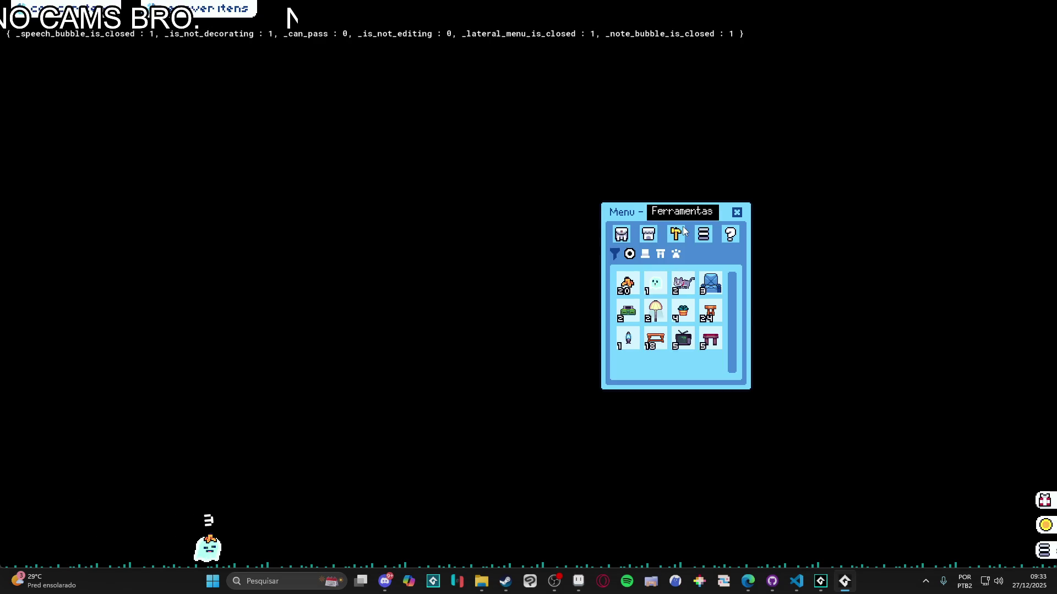
click(675, 234)
click(655, 270)
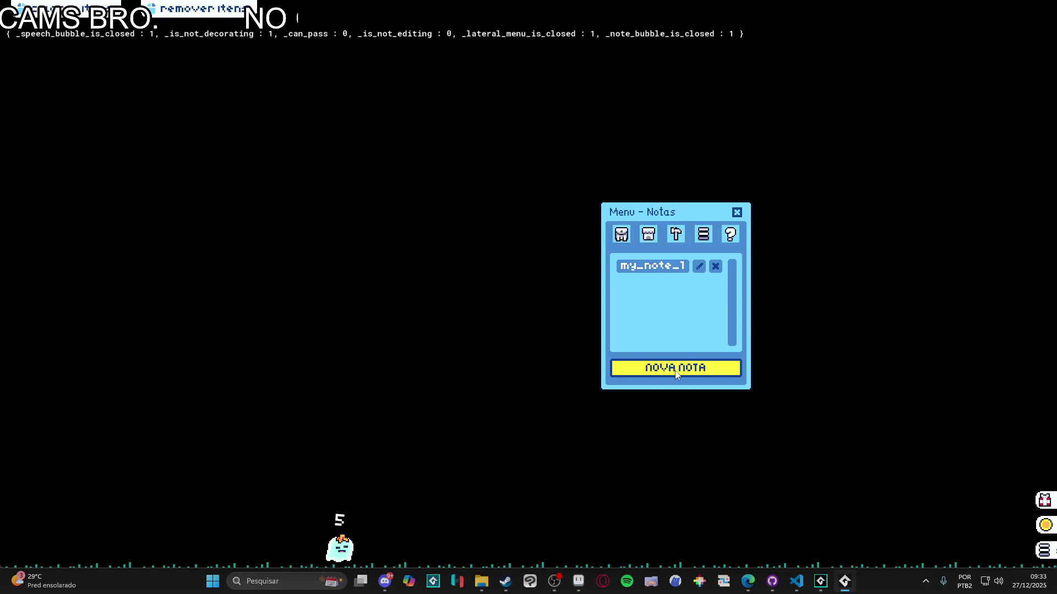
click(660, 368)
click(679, 316)
text(asdasd)
Set the note's alarm minutes to 34, apply it, and close the notes menu
click(659, 366)
click(713, 307)
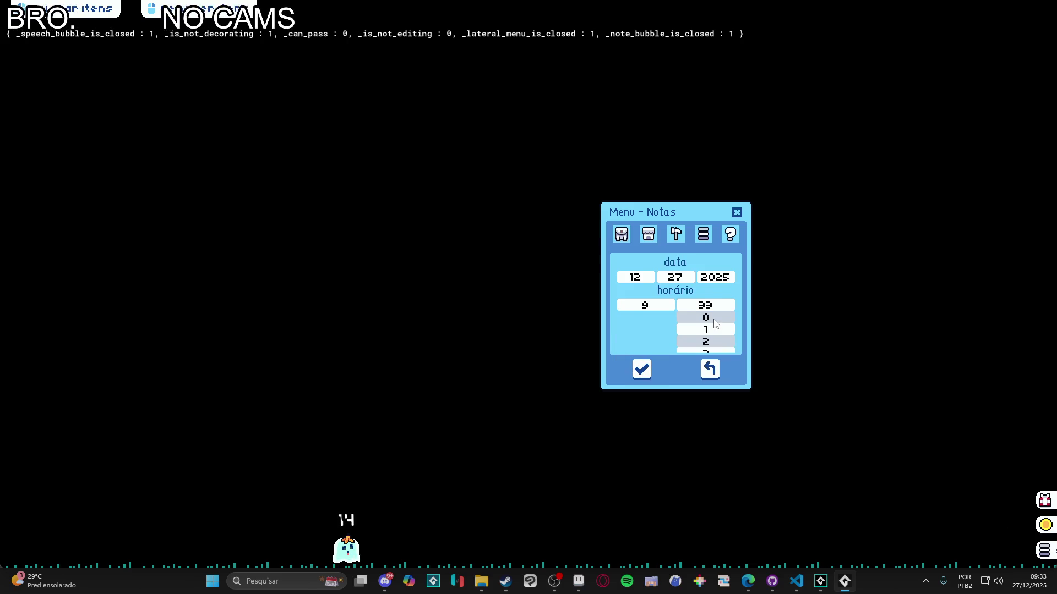
scroll(714, 319, down, 9)
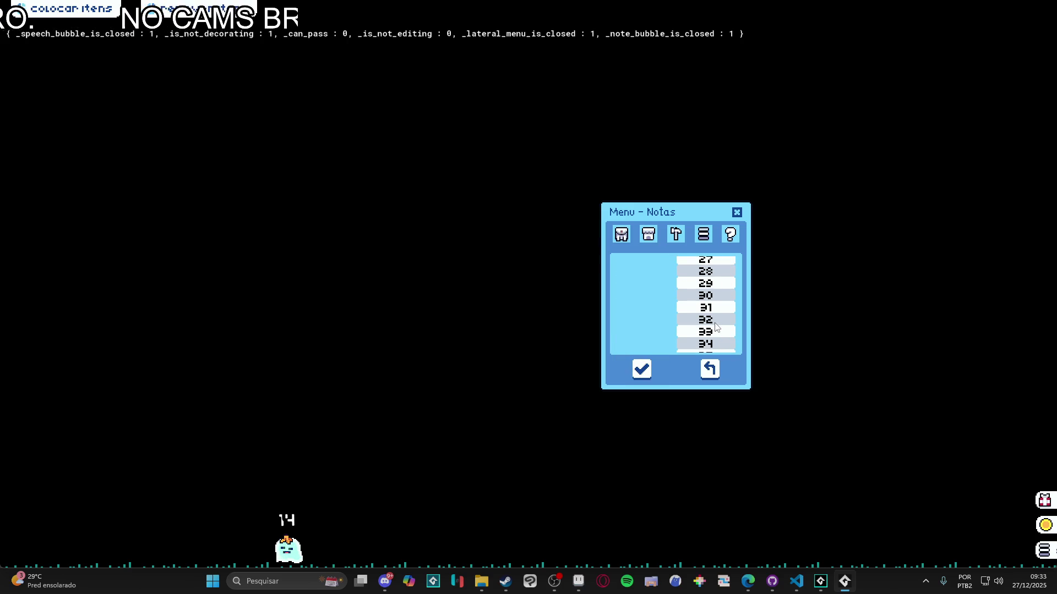
click(710, 343)
click(639, 370)
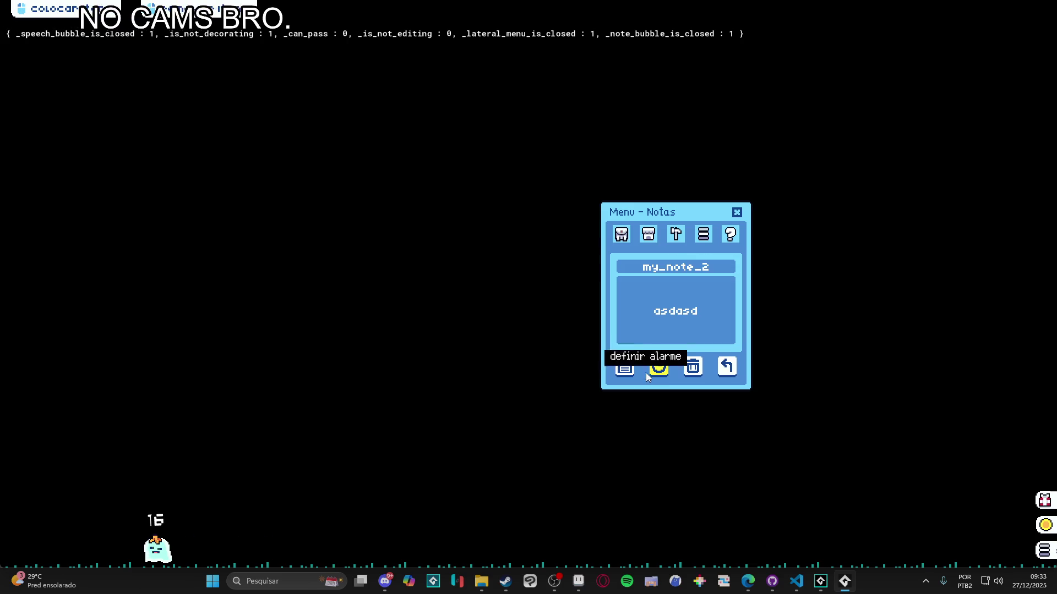
click(737, 213)
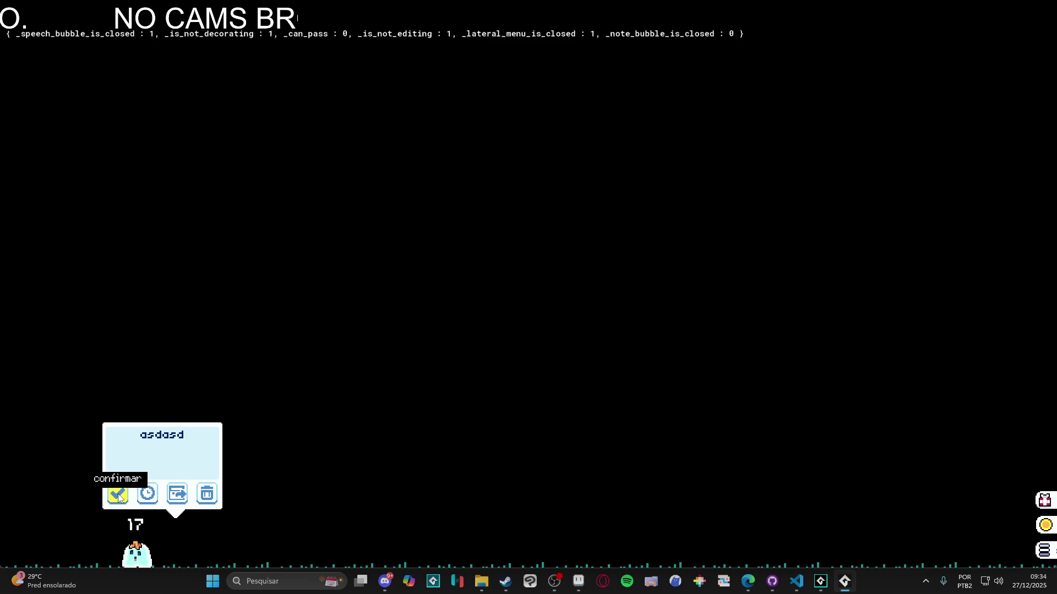
Dismiss the note reminder bubble and close the game window from the taskbar
click(207, 495)
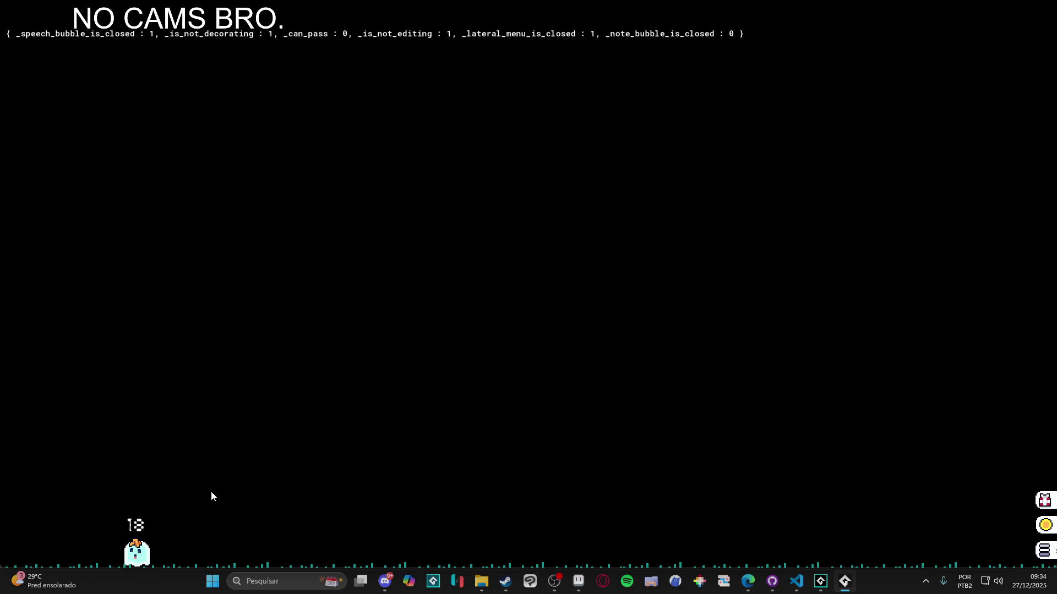
right_click(844, 581)
click(824, 551)
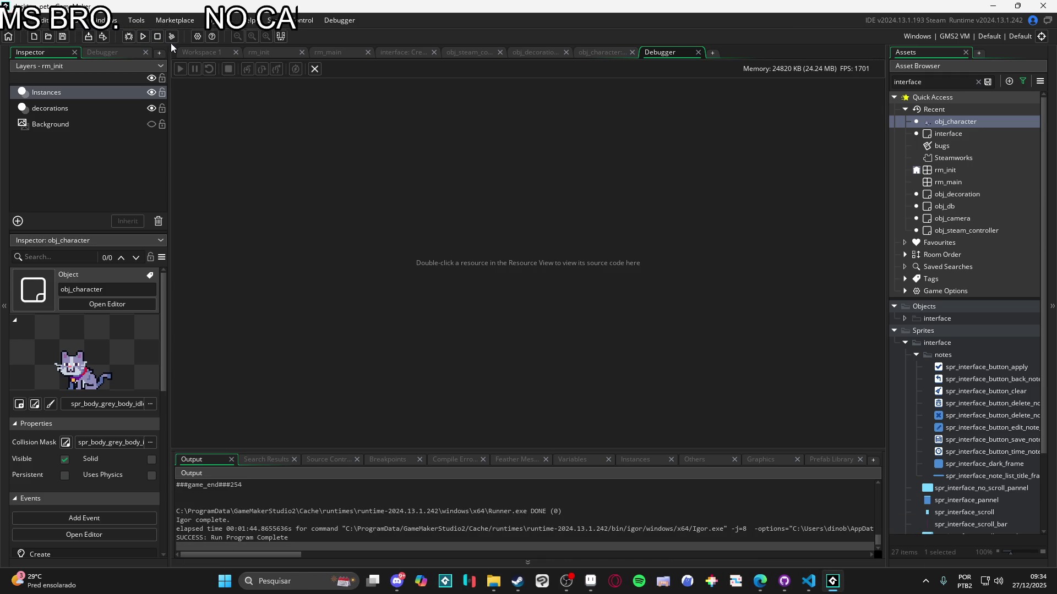
Relaunch the game and create another note with the text 'asdasd'
click(200, 53)
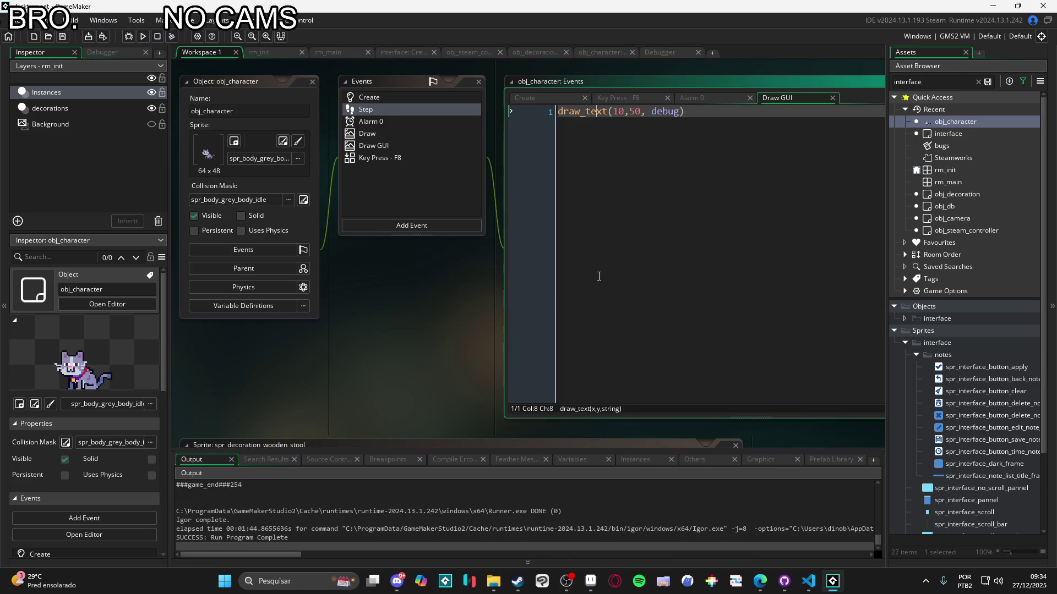
key(F5)
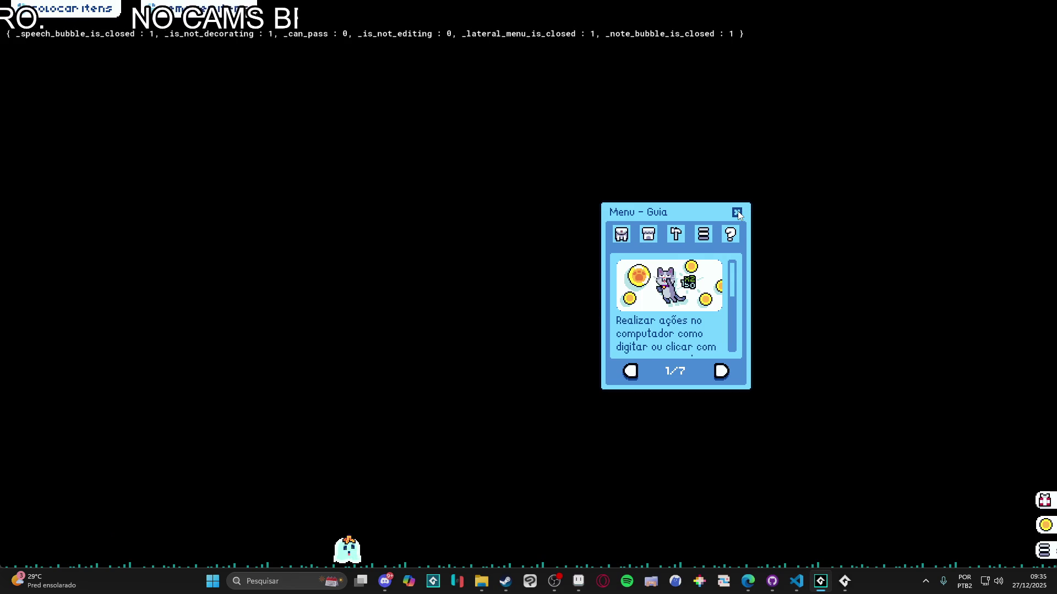
click(676, 234)
click(674, 269)
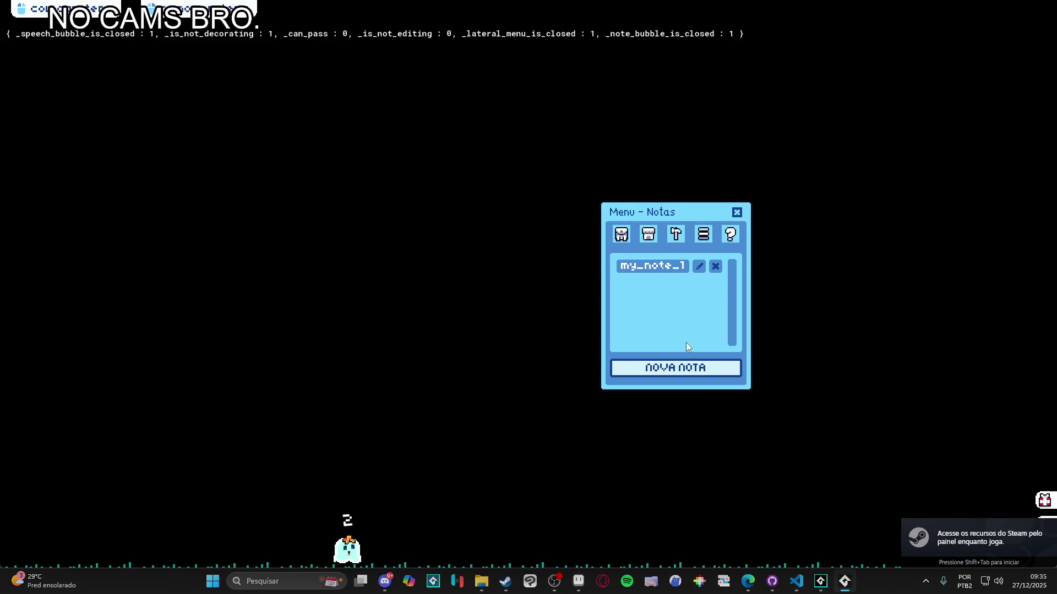
click(664, 373)
text(asdasd)
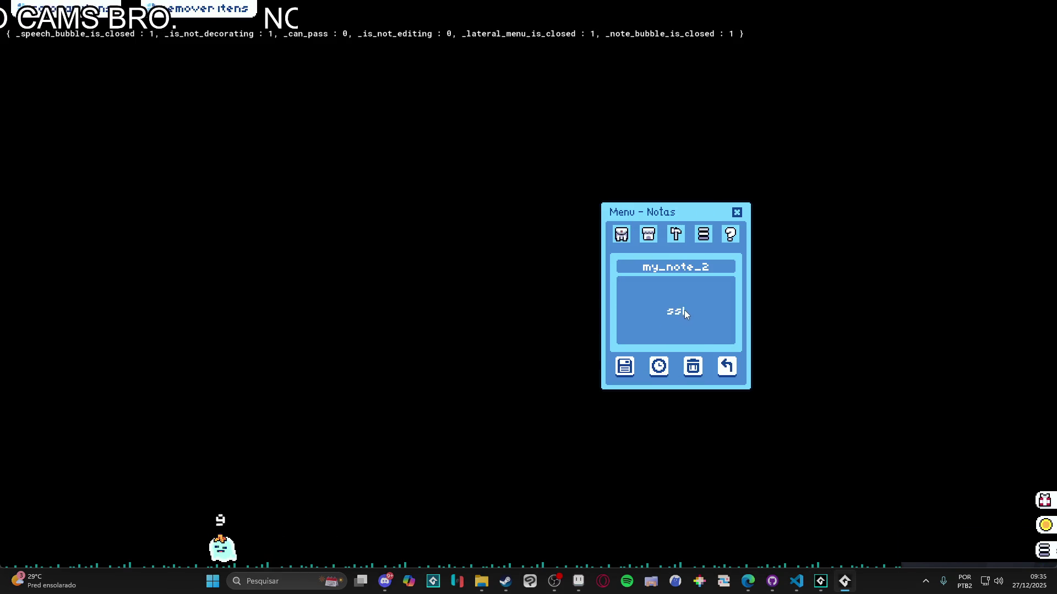
Pick the note's reminder minute, apply, close the notes menu, and dismiss the reminder bubble
click(659, 366)
click(699, 306)
scroll(708, 327, down, 10)
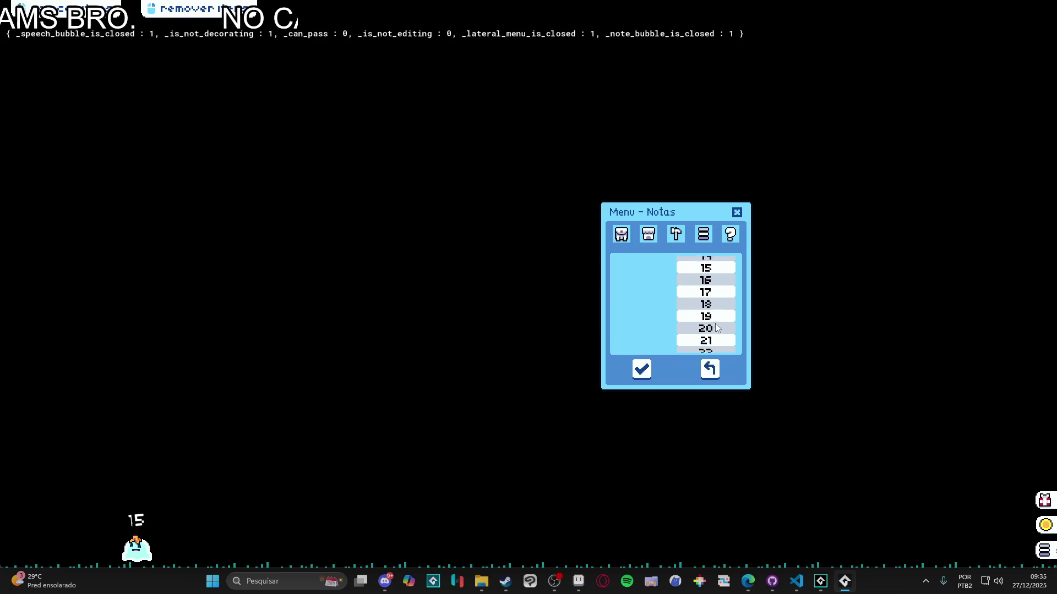
click(718, 337)
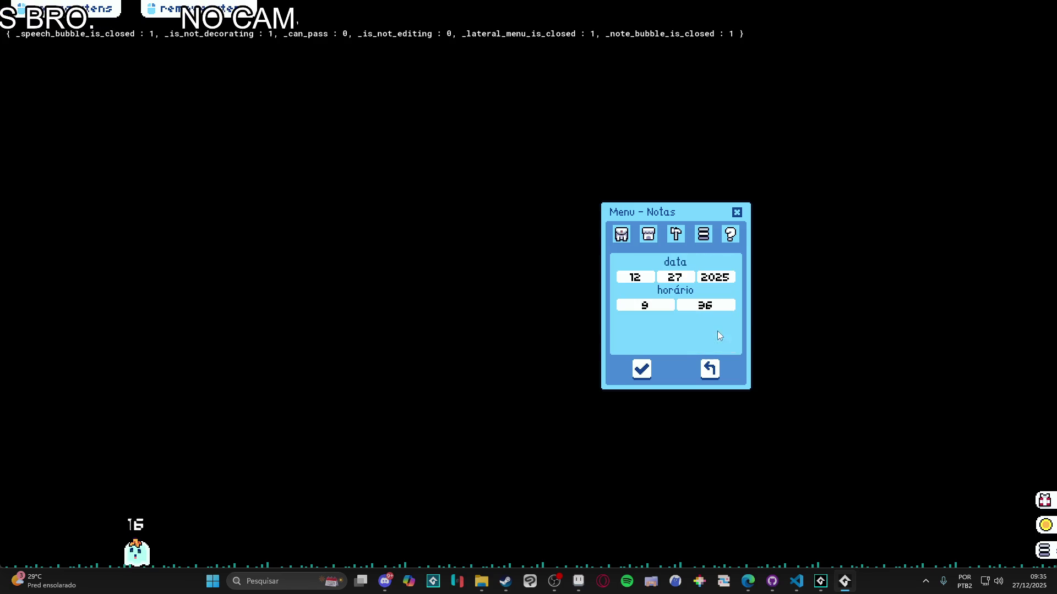
click(642, 369)
click(736, 213)
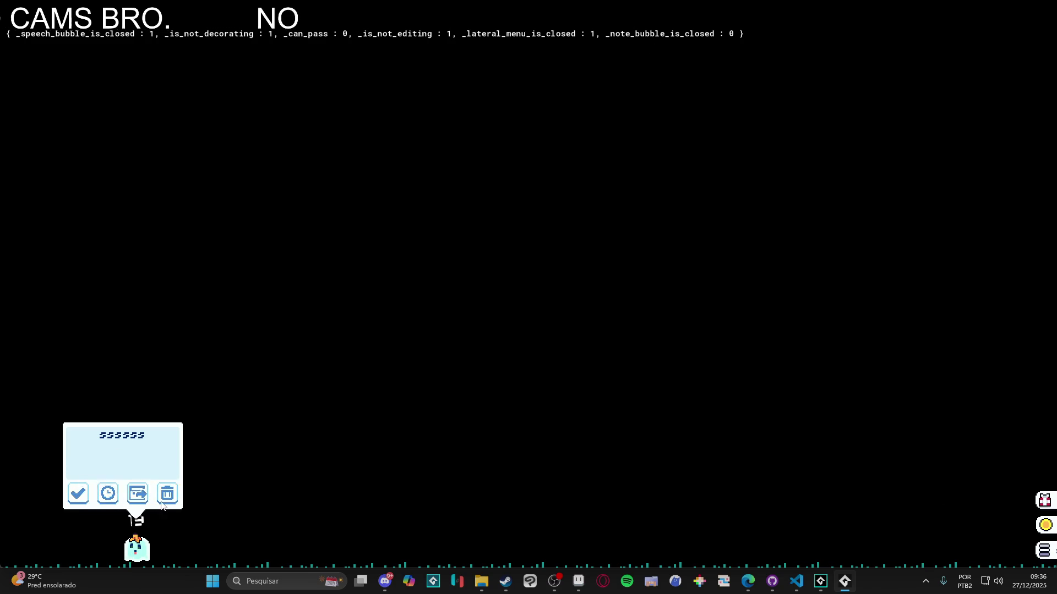
click(183, 498)
right_click(852, 587)
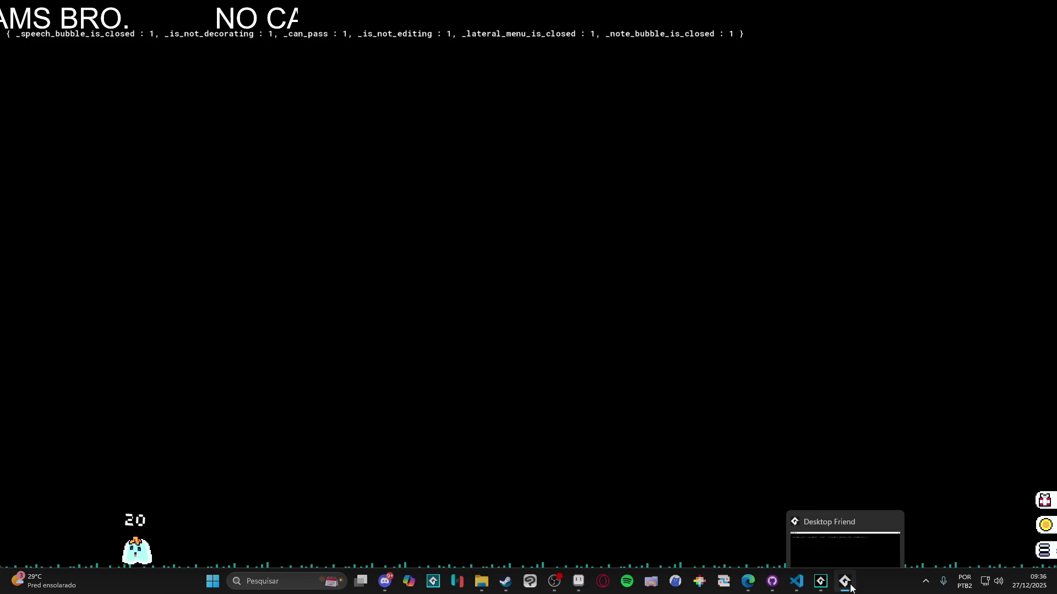
Close the game, step through the bugs note's entries, and search the Asset Browser for 'decoration'
click(851, 553)
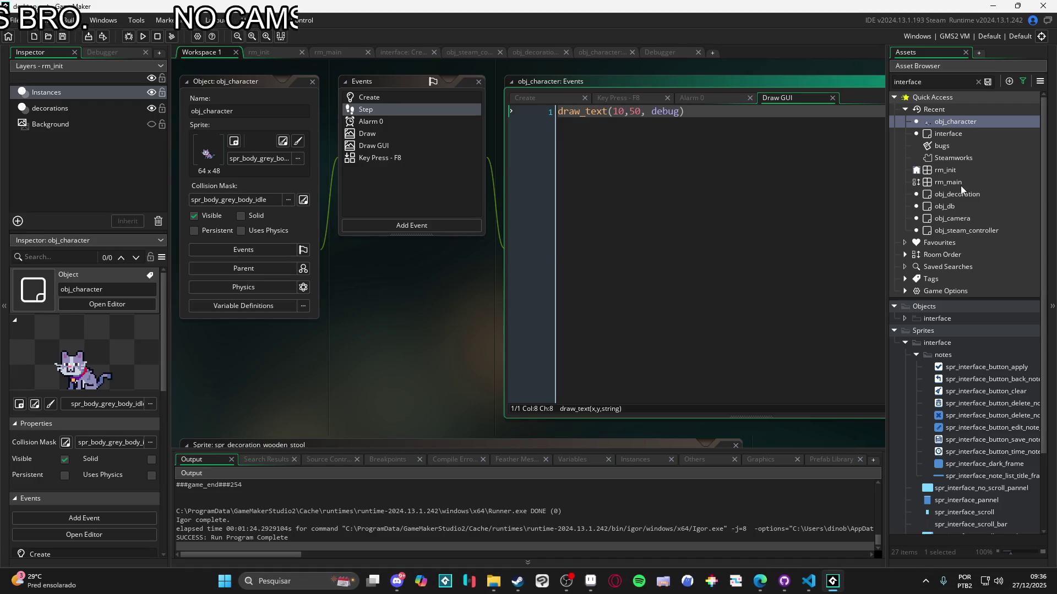
double_click(949, 147)
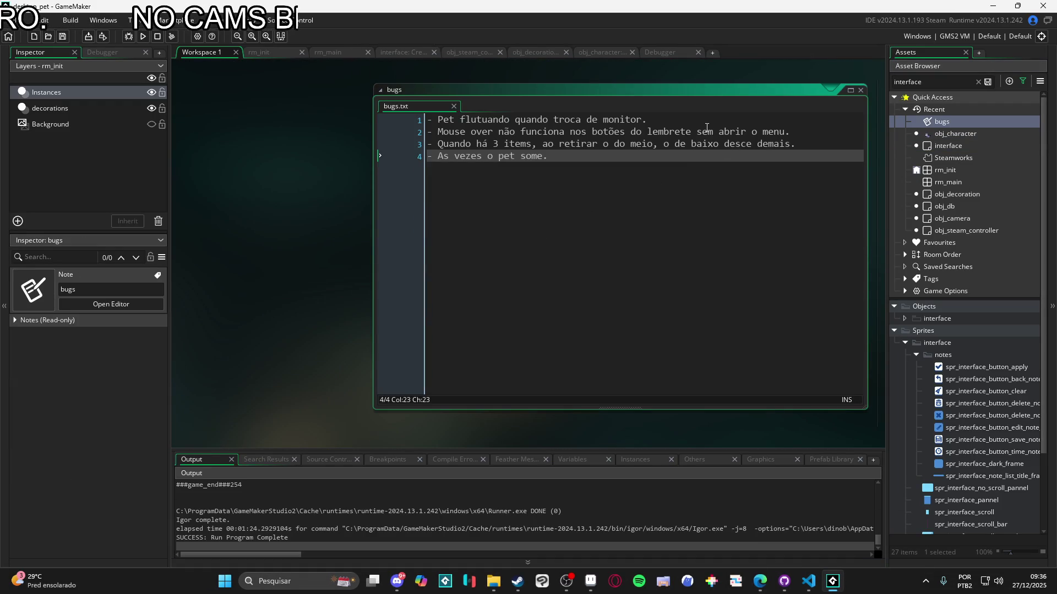
click(701, 119)
key(Down)
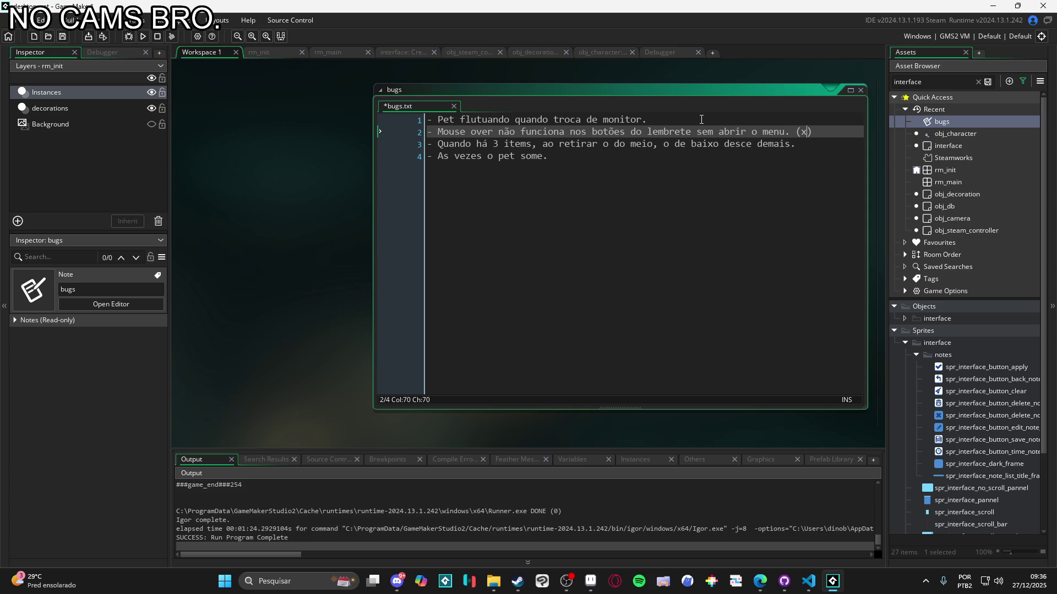
key(Down)
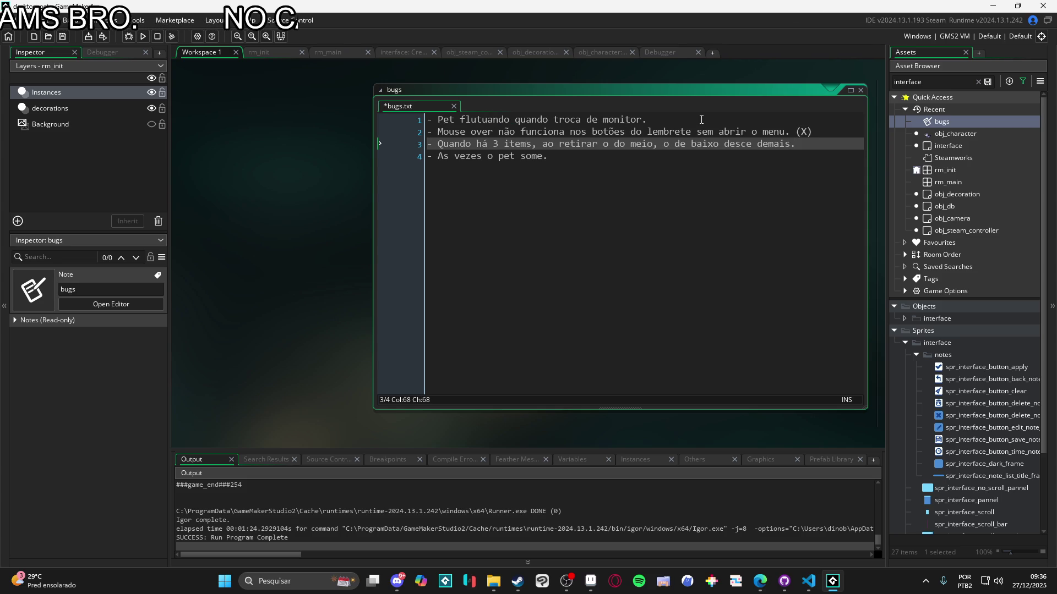
key(Down)
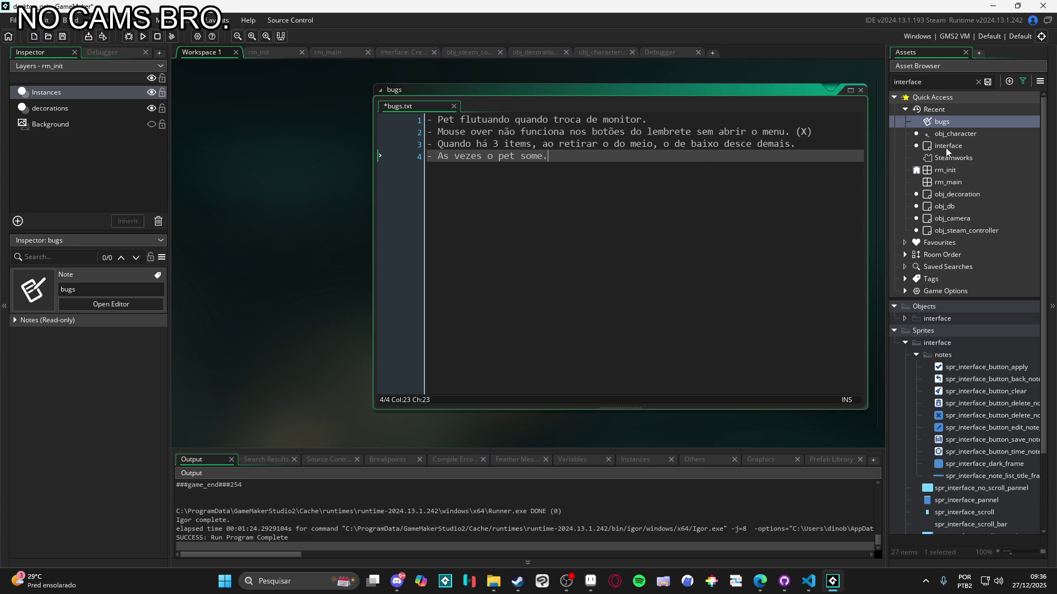
click(939, 79)
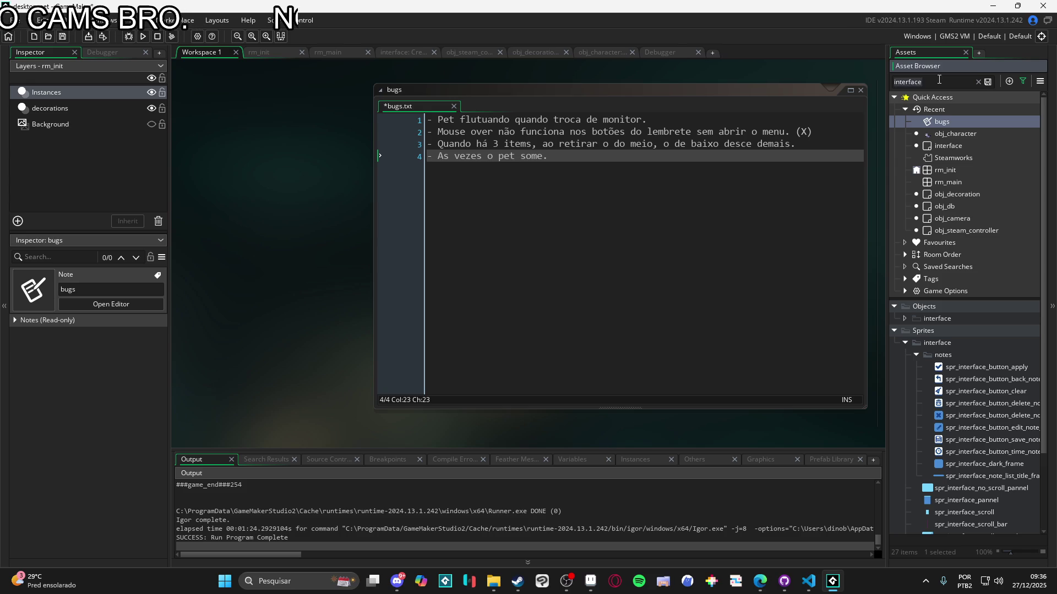
text(decoration)
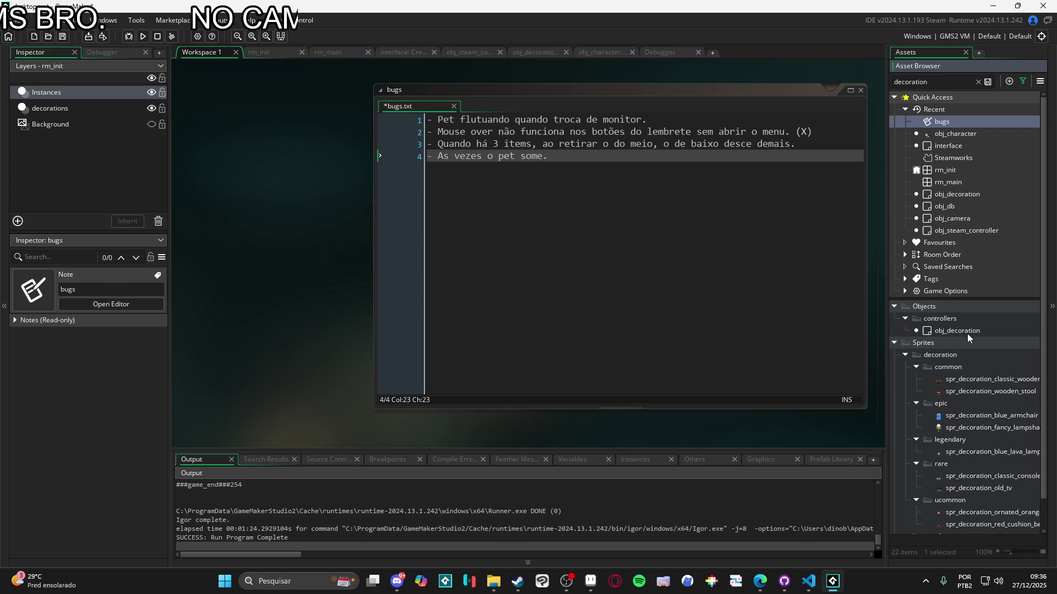
Review obj_decoration's Create code, including global.window_height on line 21
double_click(967, 333)
click(421, 144)
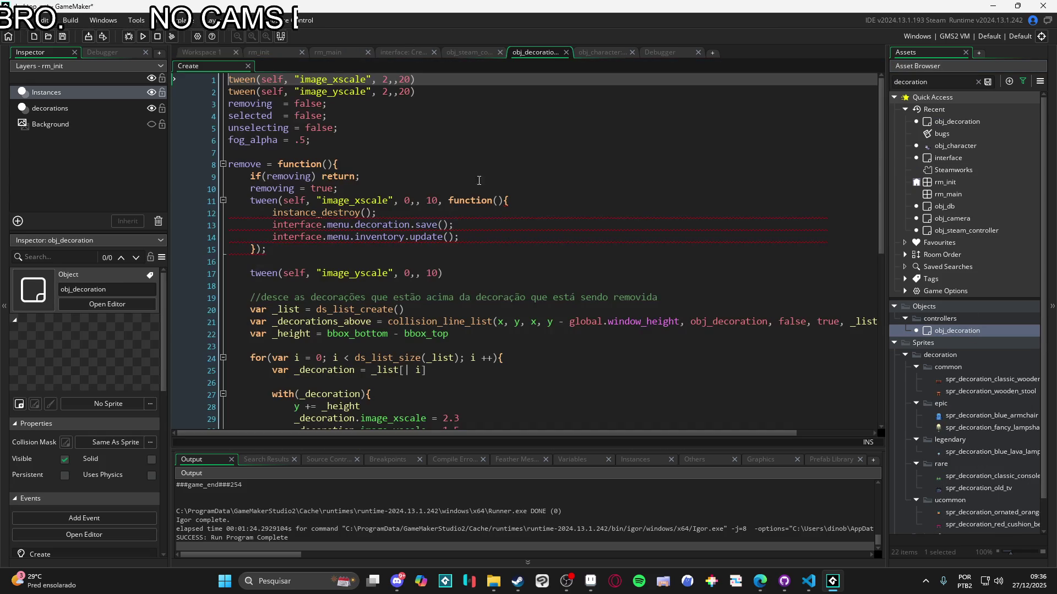
mouse_move(685, 321)
mouse_down()
mouse_move(553, 330)
mouse_move(569, 322)
mouse_up()
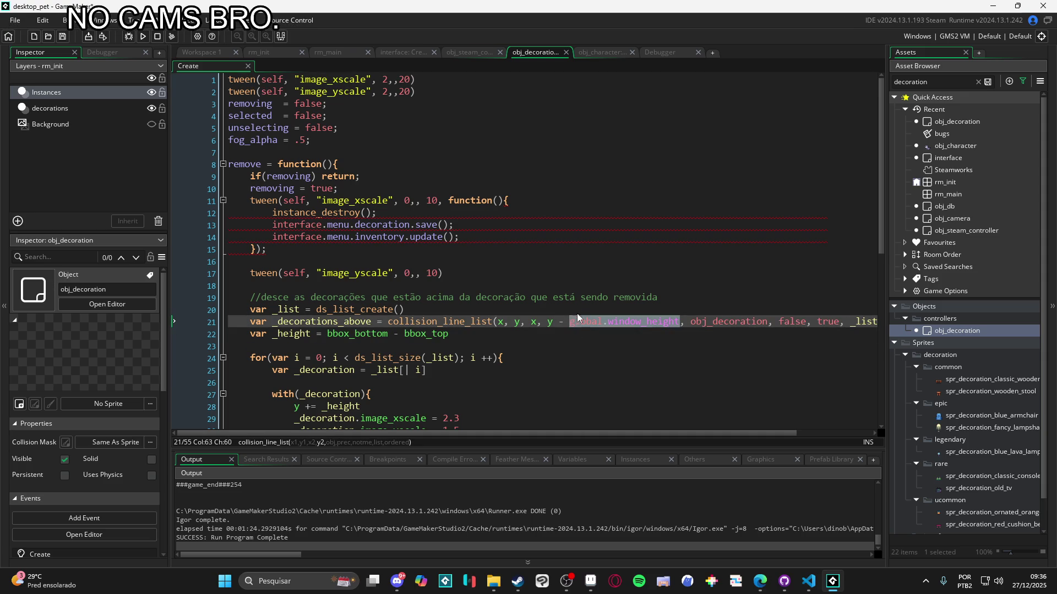
scroll(440, 248, down, 9)
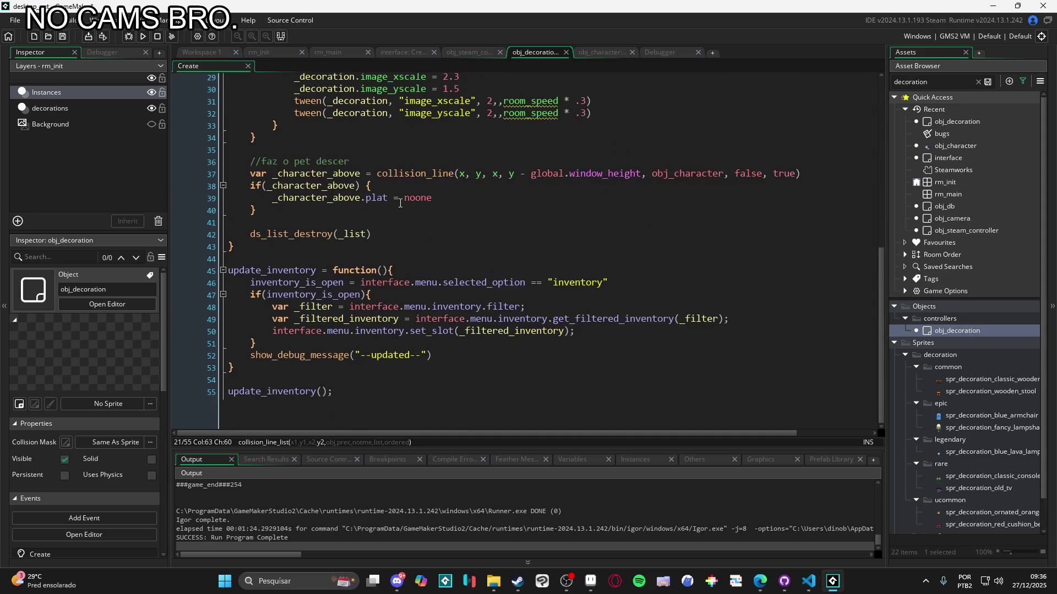
scroll(400, 204, up, 7)
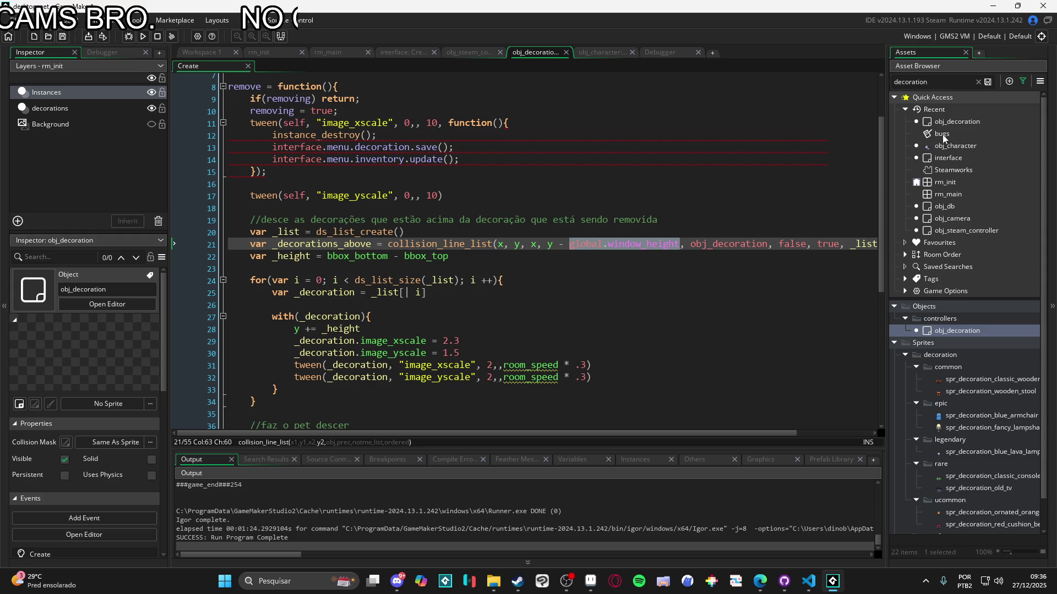
Search the interface Step code for obj_deco references
double_click(952, 158)
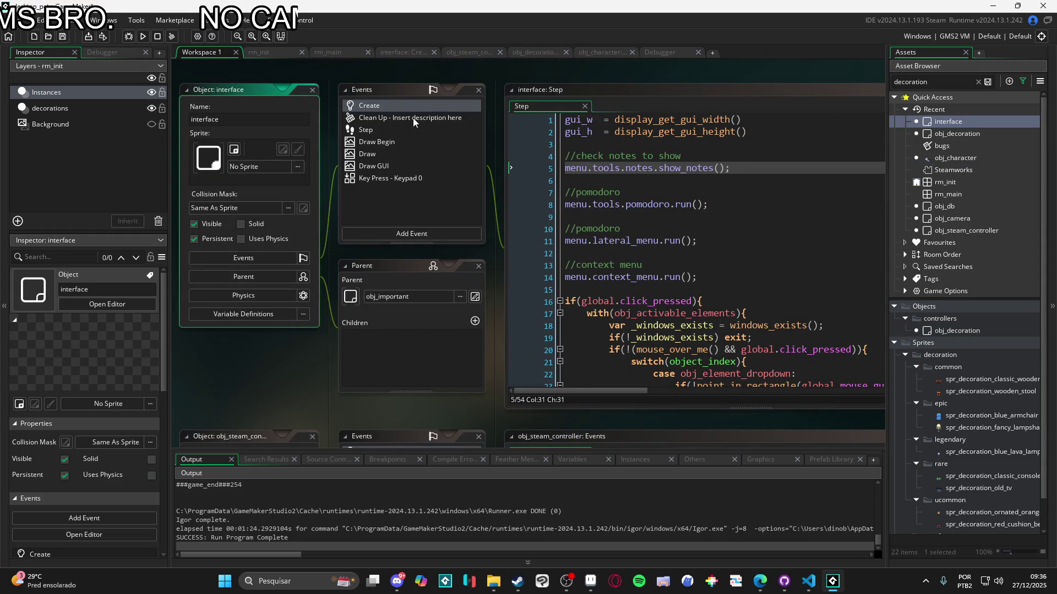
click(407, 128)
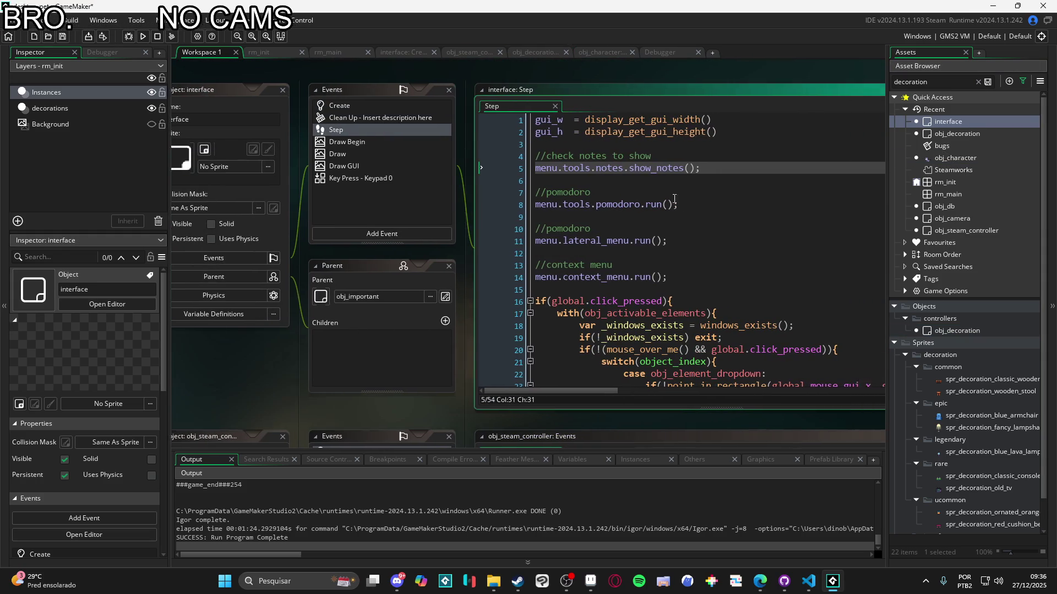
click(668, 205)
key(ctrl+f)
text(obj_e)
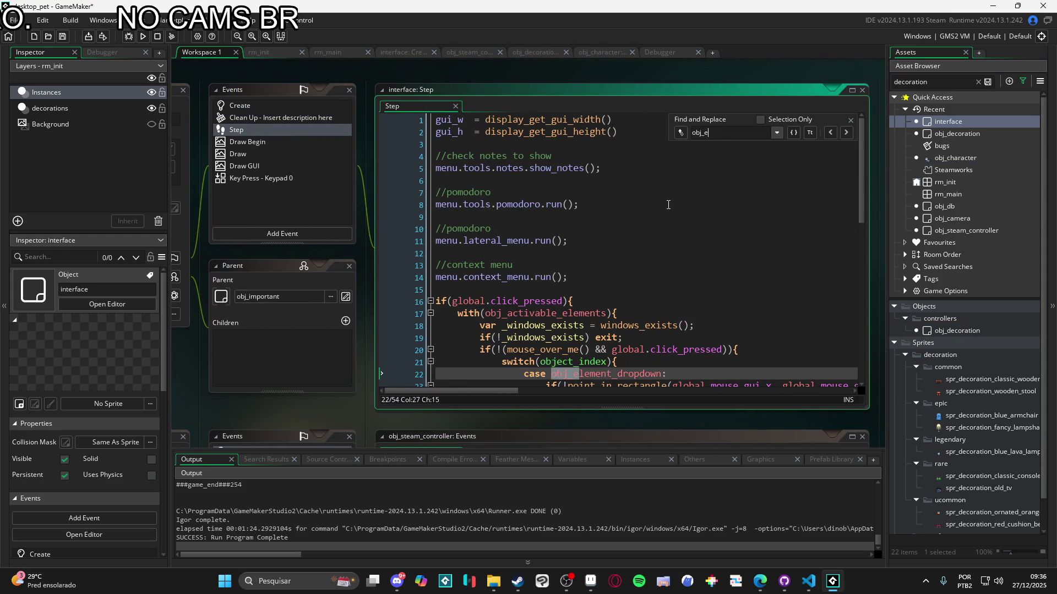
text(c)
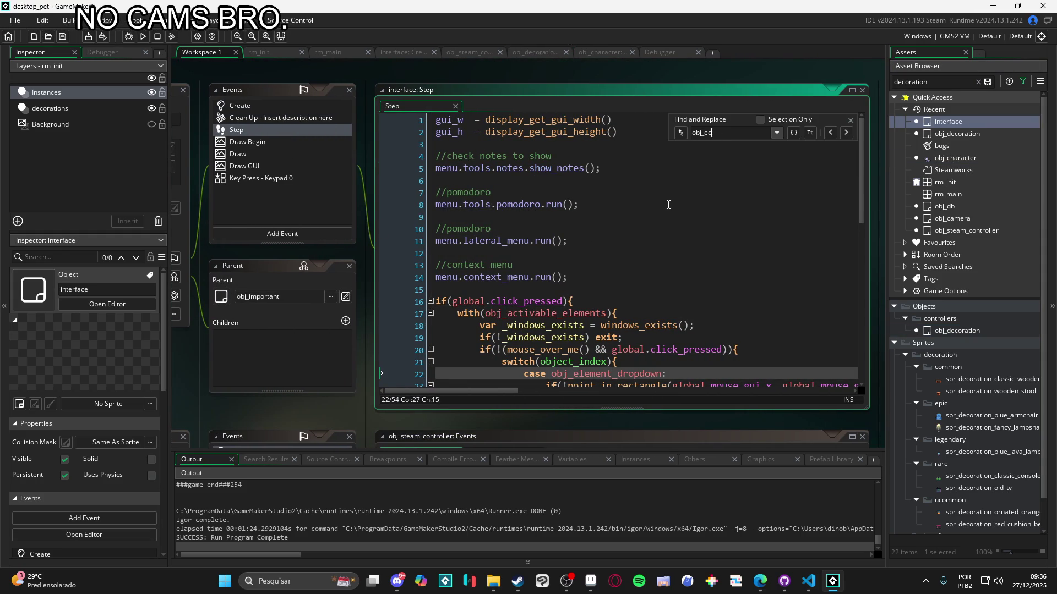
key(BackSpace)
text(decoration)
key(BackSpace)
key(BackSpace)
key(BackSpace)
text(j_deco)
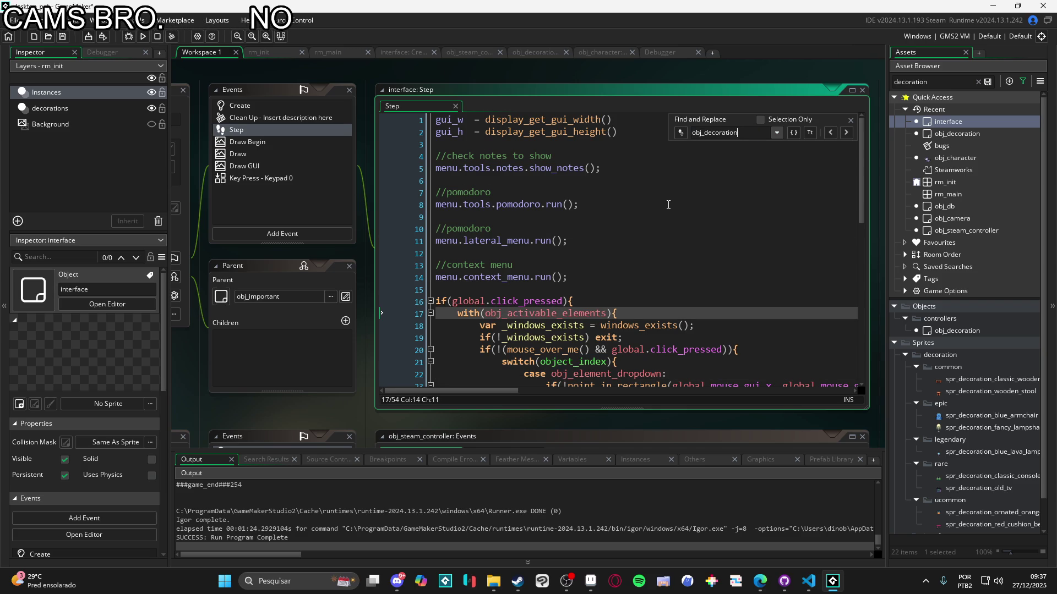
click(851, 118)
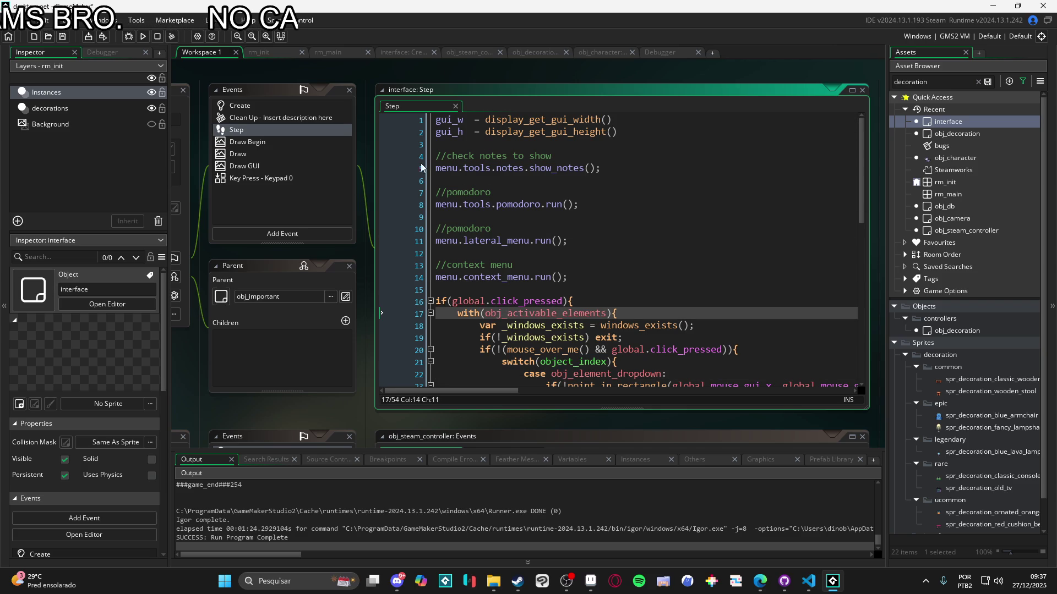
Search the interface Create code for 'obj_decorations'
double_click(302, 109)
key(ctrl+f)
text(obj_decorations)
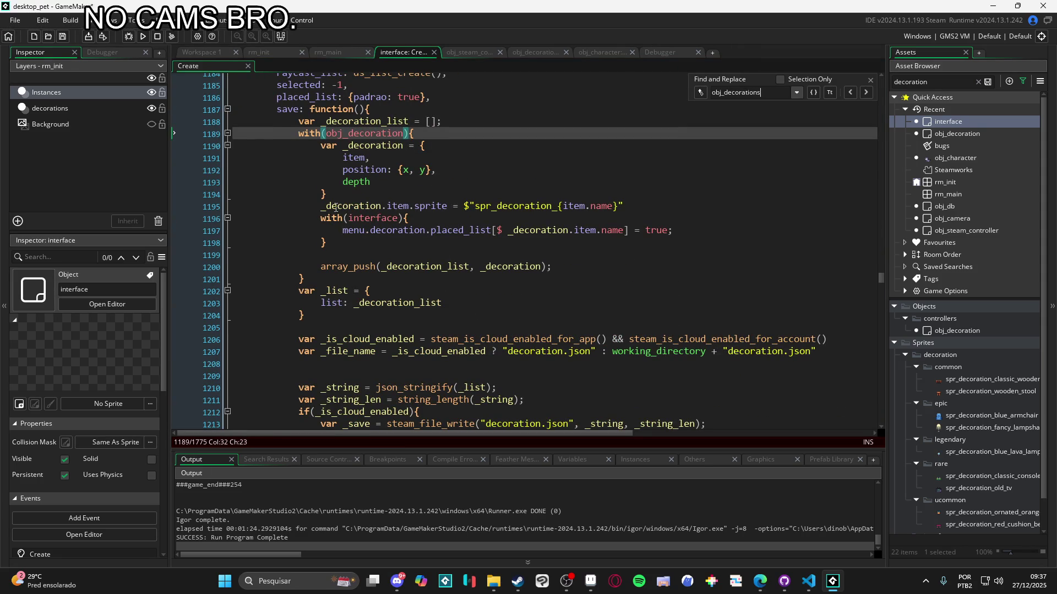
Fold the save function and open a new line after the decoration depth assignment in the loading loop
scroll(453, 191, up, 2)
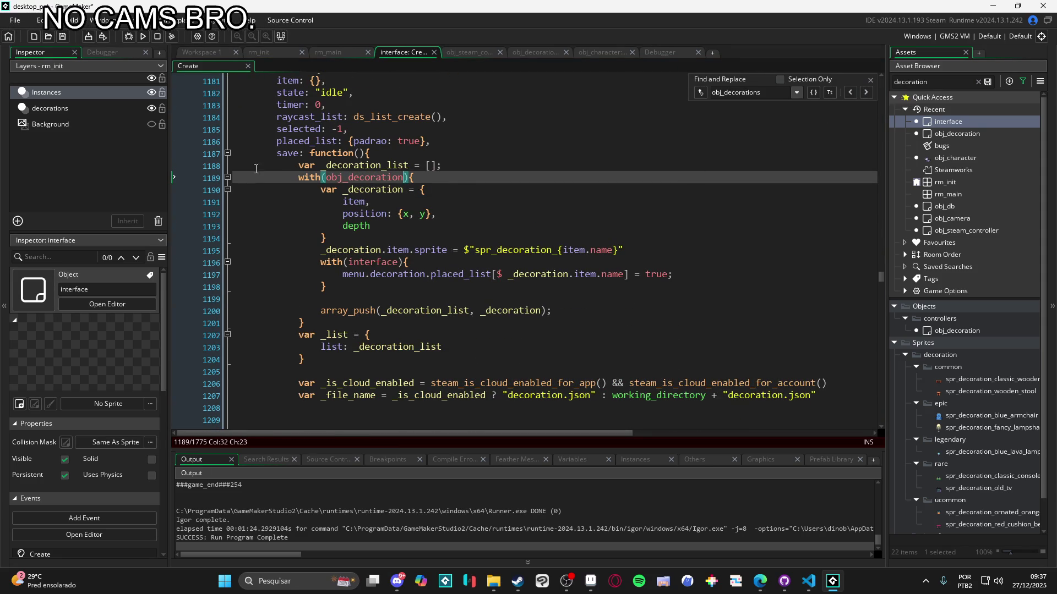
click(227, 153)
click(420, 226)
scroll(421, 226, down, 4)
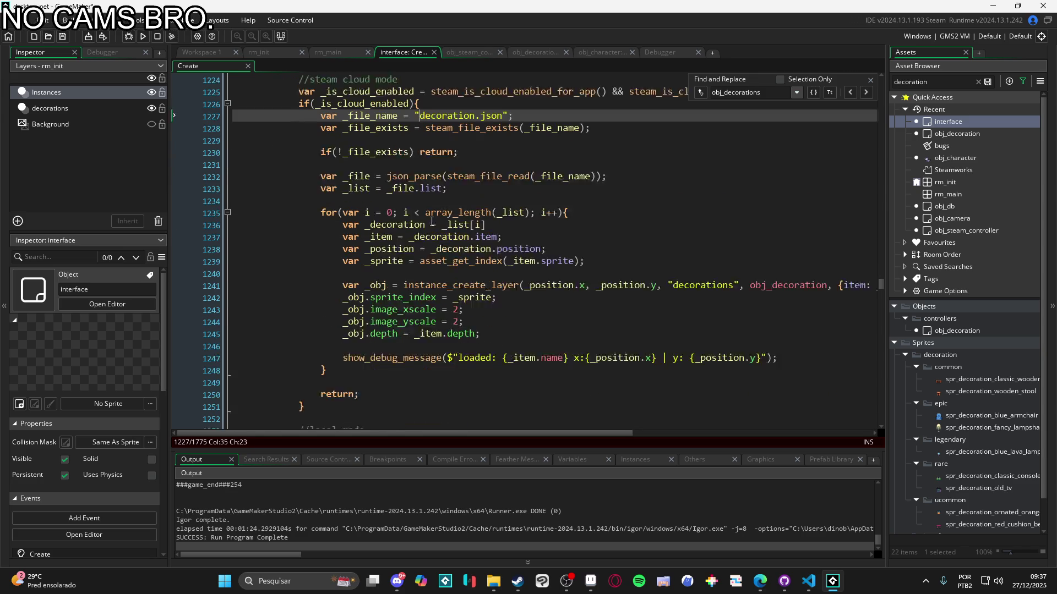
click(697, 286)
scroll(649, 283, left, 3)
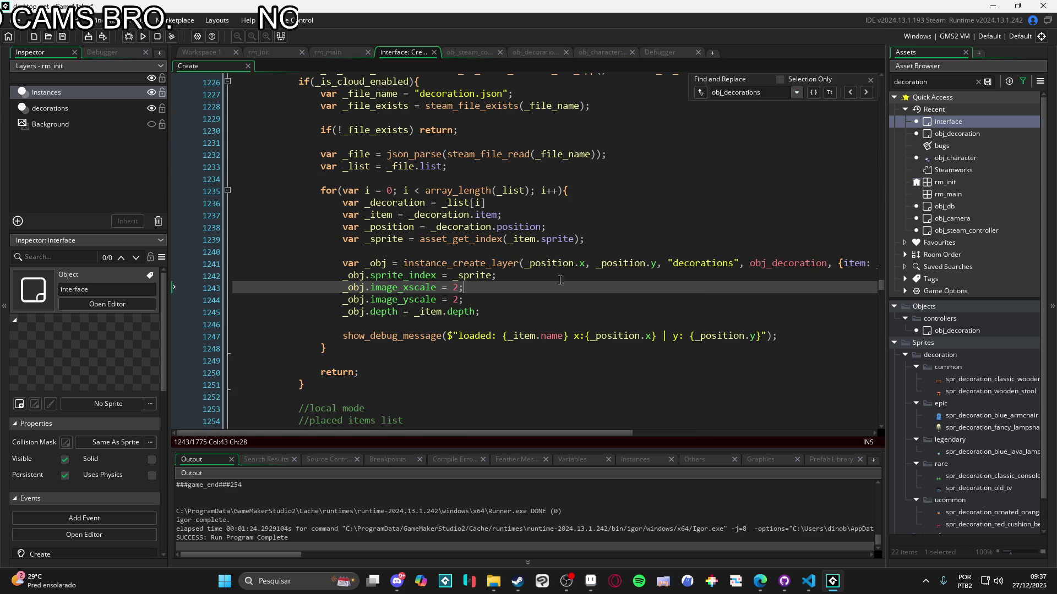
click(579, 312)
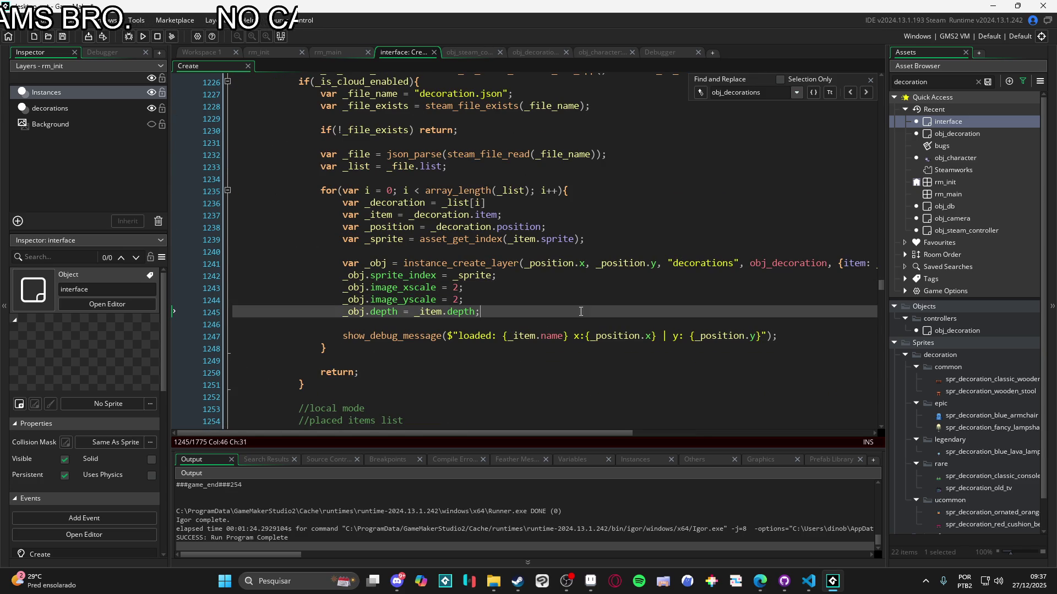
key(Return)
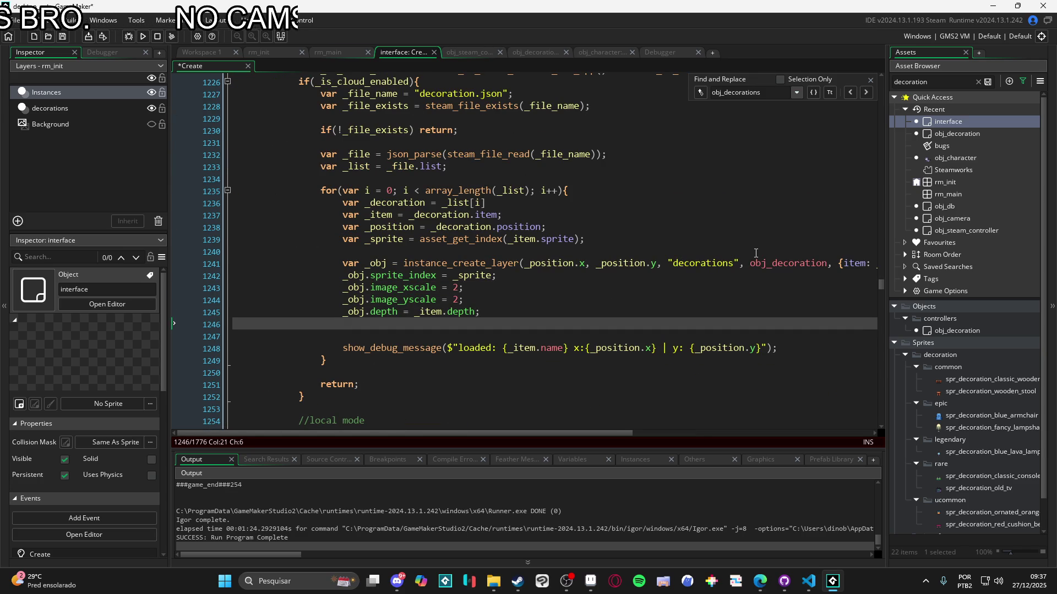
Write _obj.y = clamp(_obj.y, -5000, global.window_height) and run the game with F5
text(y)
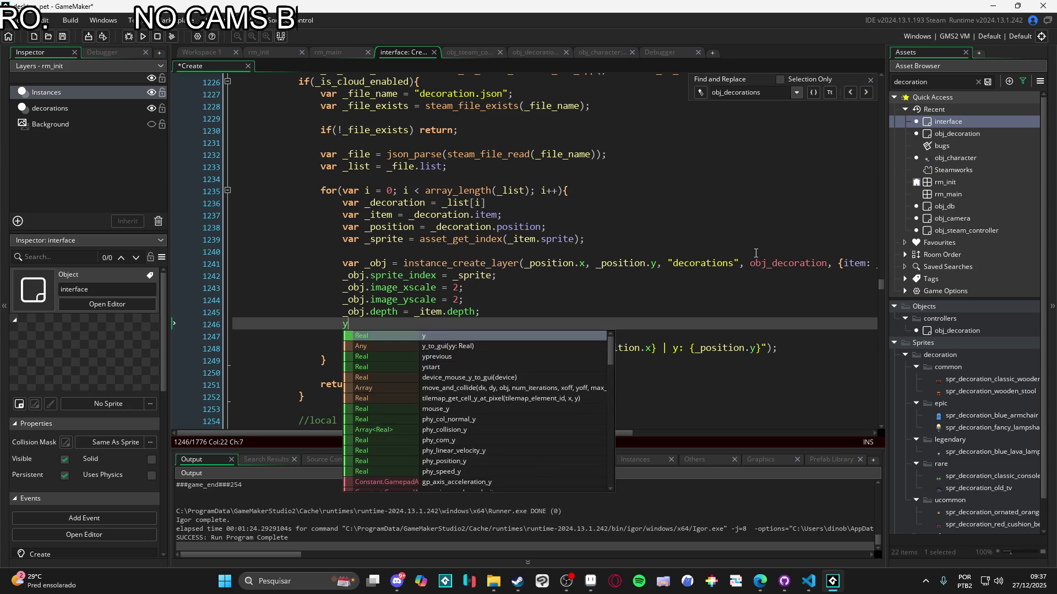
text( = clamp()
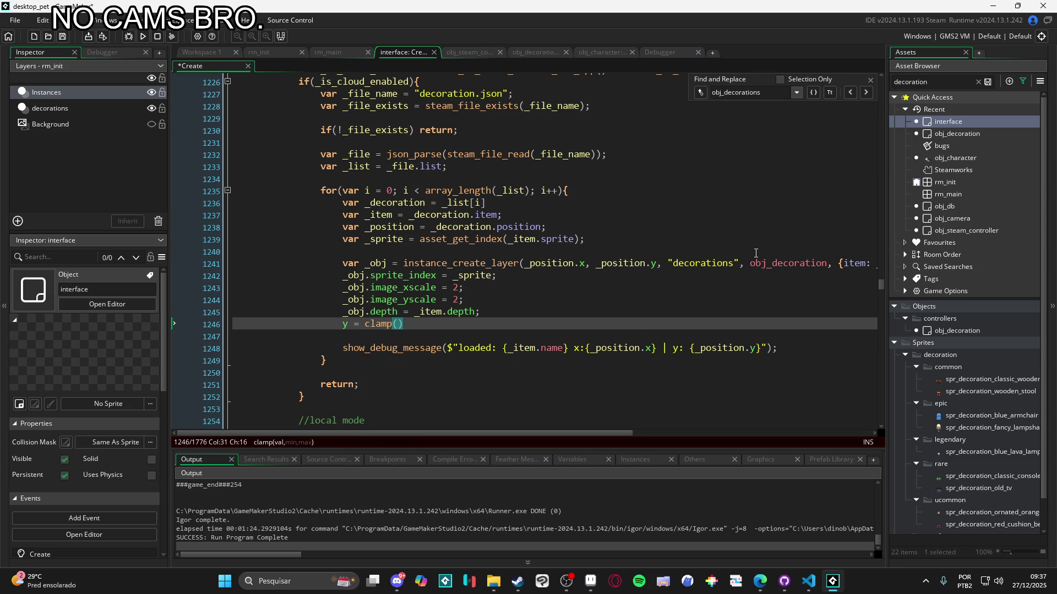
text(y,)
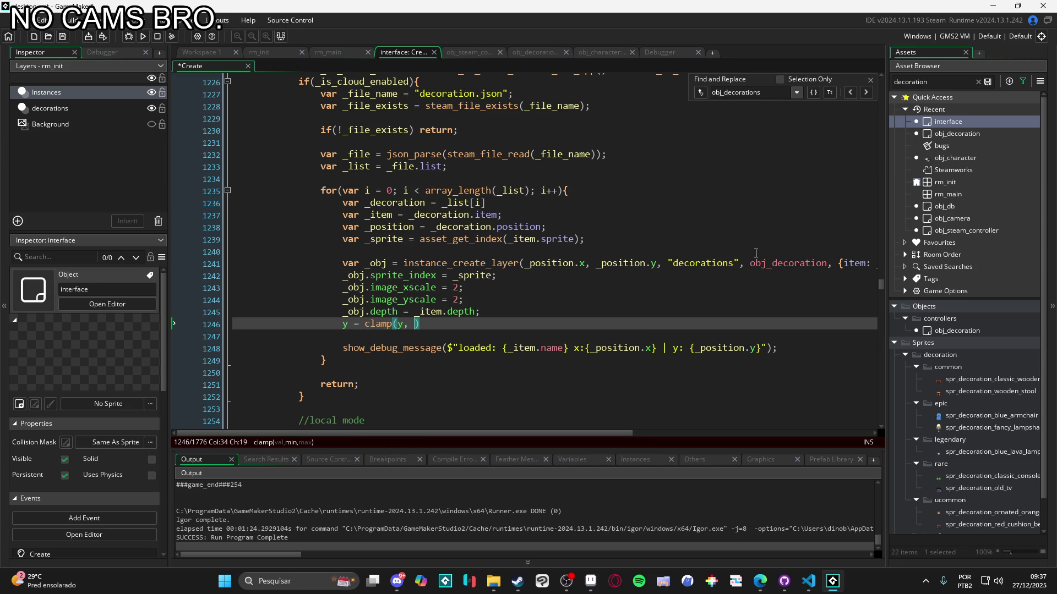
key(Left)
key(Left)
key(Left)
key(Left)
key(Left)
key(Left)
text(_obj.)
key(Right)
key(Right)
key(Right)
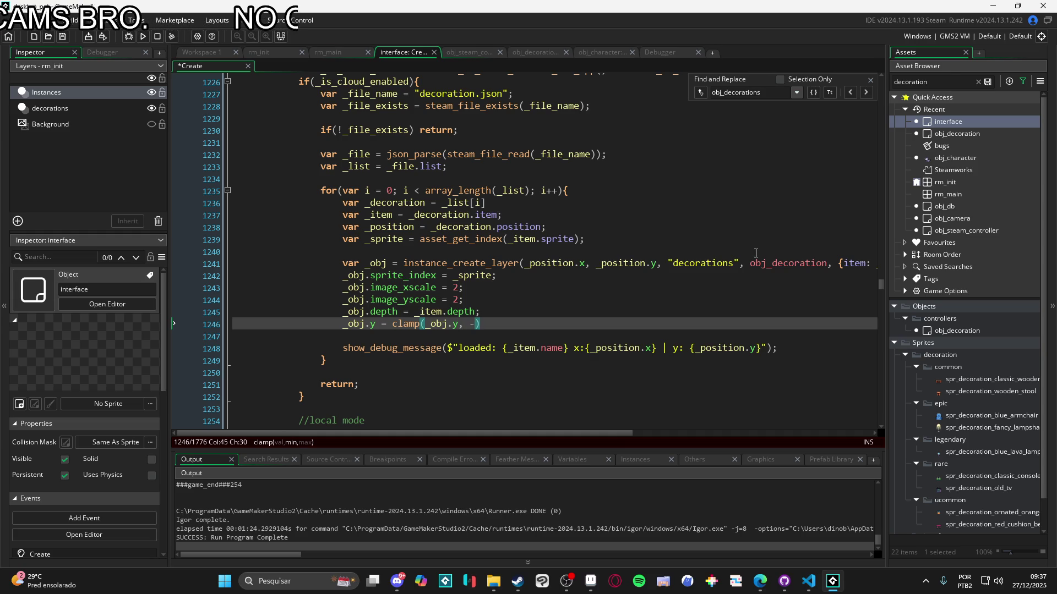
scroll(762, 249, right, 3)
scroll(629, 296, left, 3)
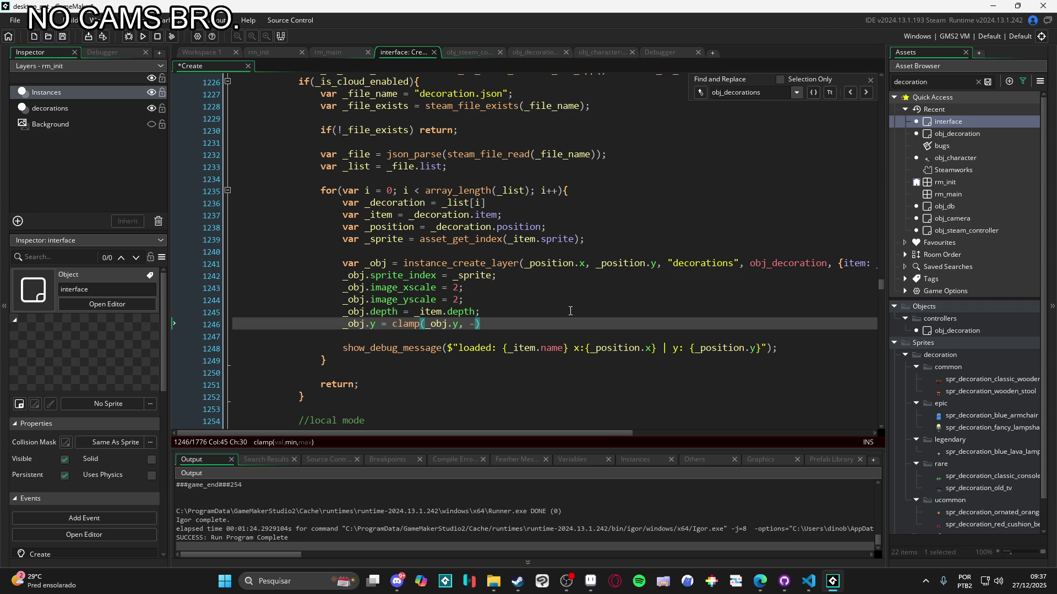
text(5000, global.window_height)
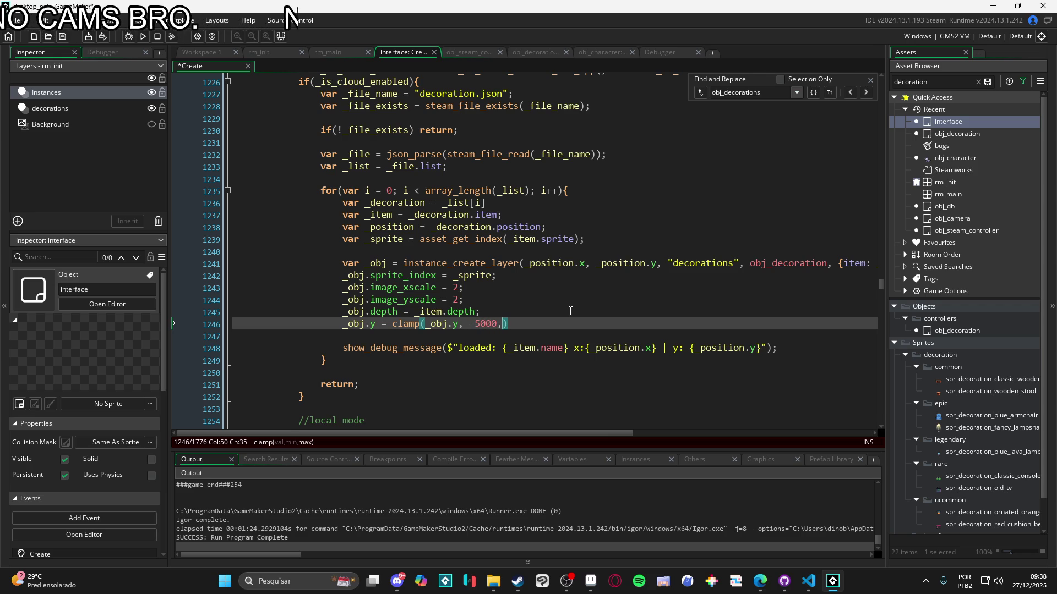
key(F5)
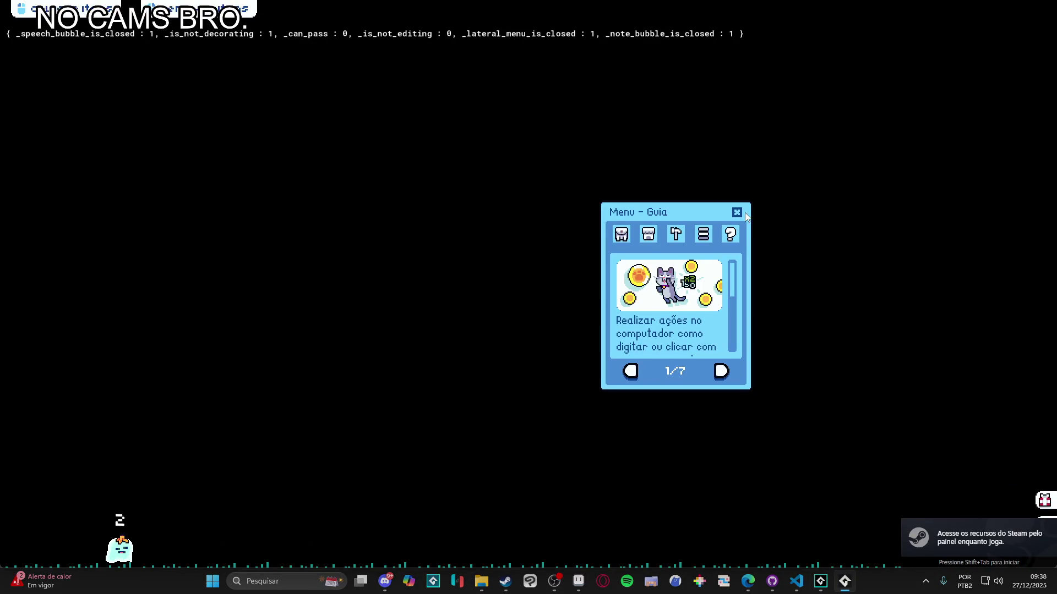
Place a wooden table and red cushion bench, then stack a stool and blue lava lamp on the bench
click(622, 234)
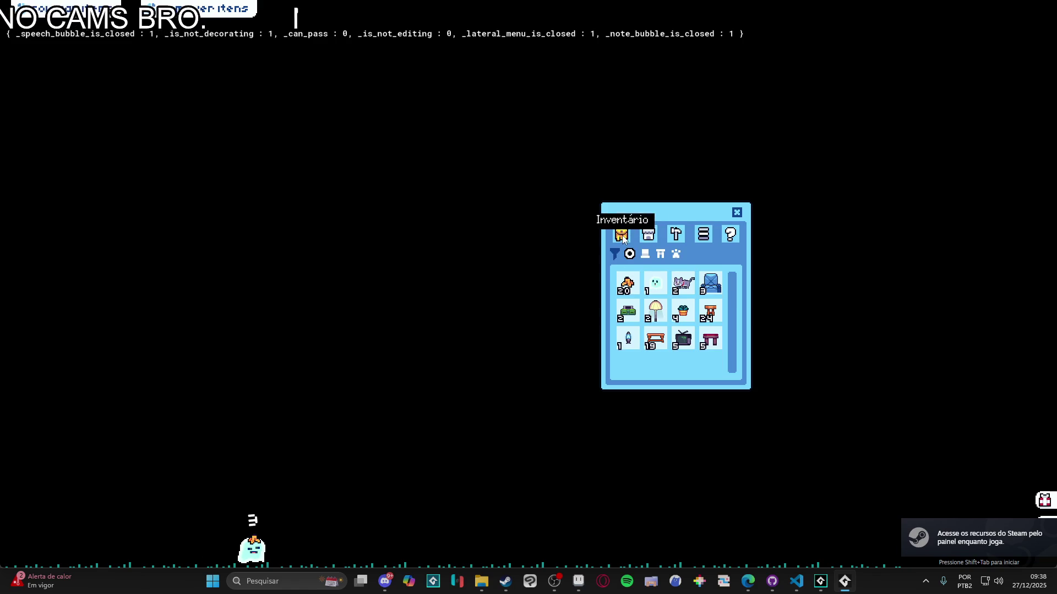
click(653, 340)
click(679, 441)
click(710, 340)
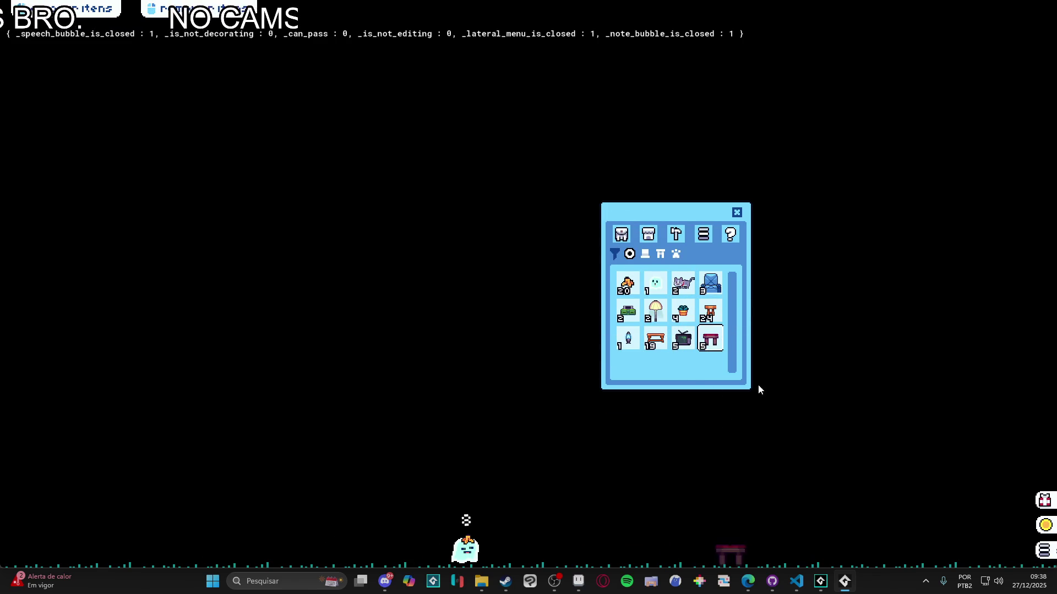
click(798, 427)
click(710, 311)
click(794, 404)
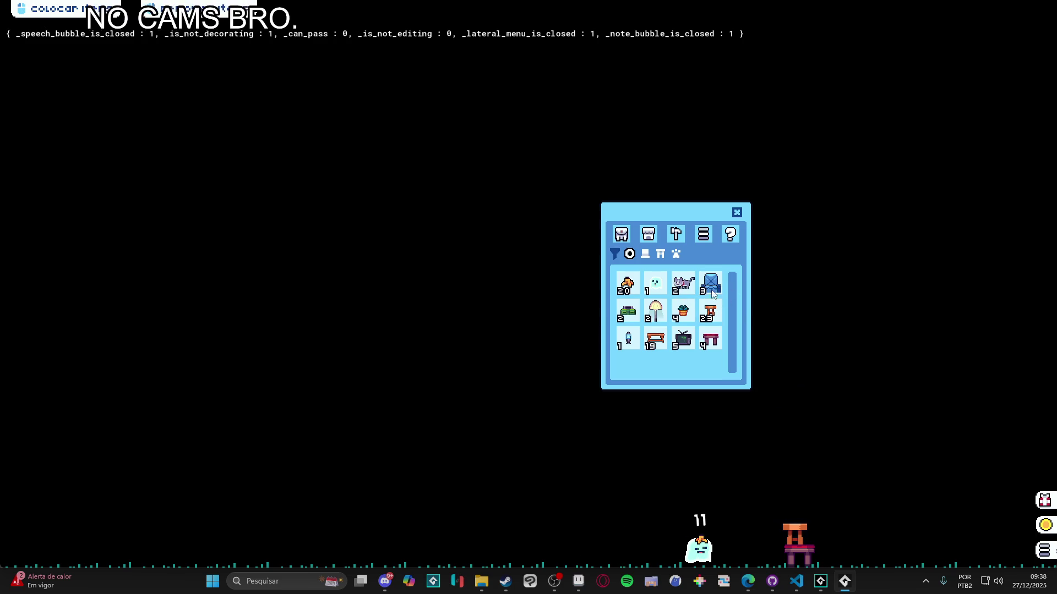
click(630, 345)
click(796, 399)
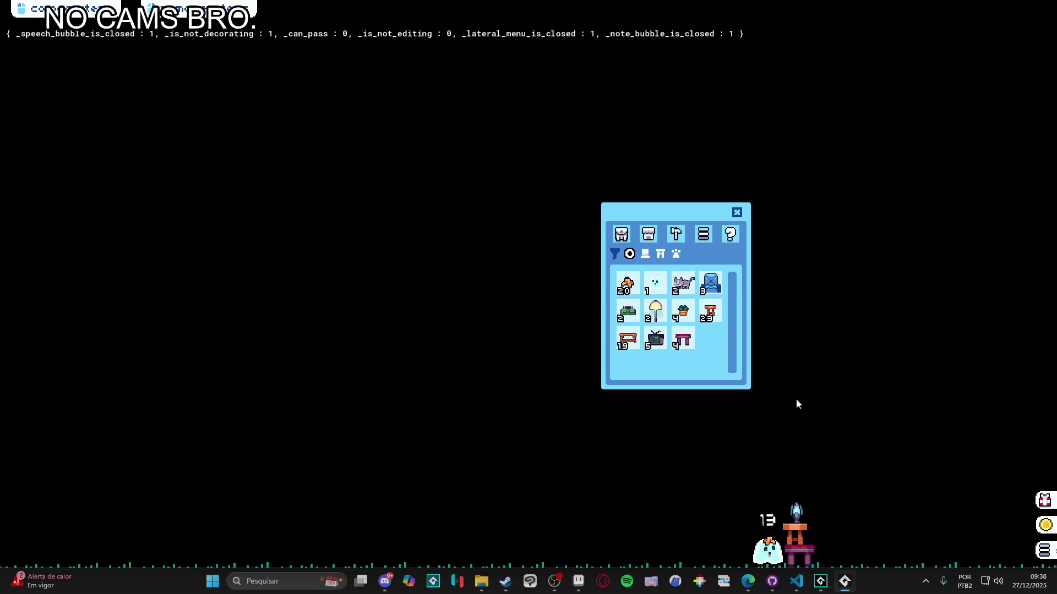
Remove the pieces under the lava lamp, then close the game from the taskbar
click(791, 537)
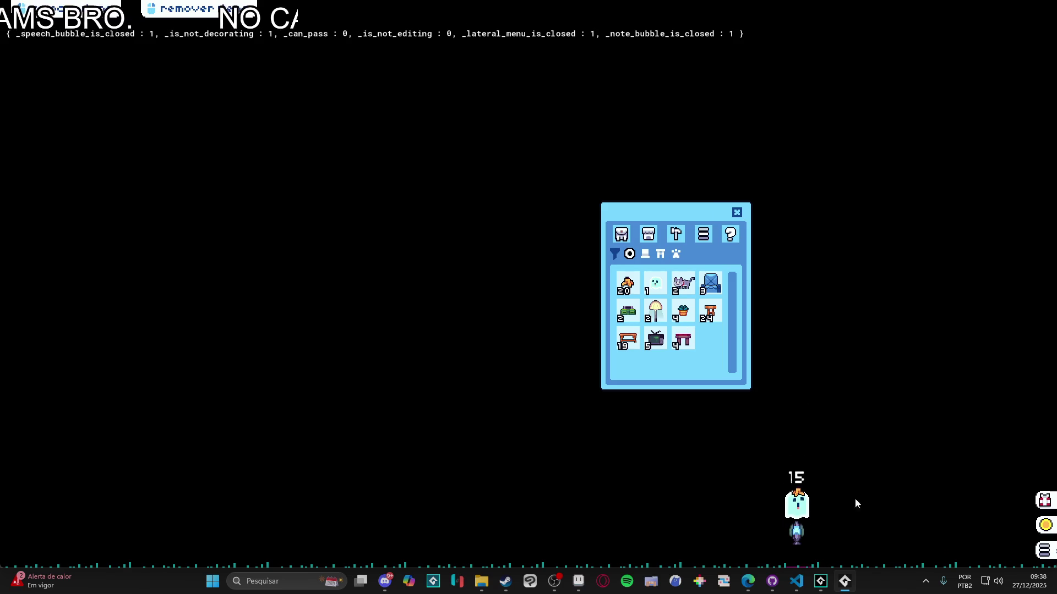
click(804, 567)
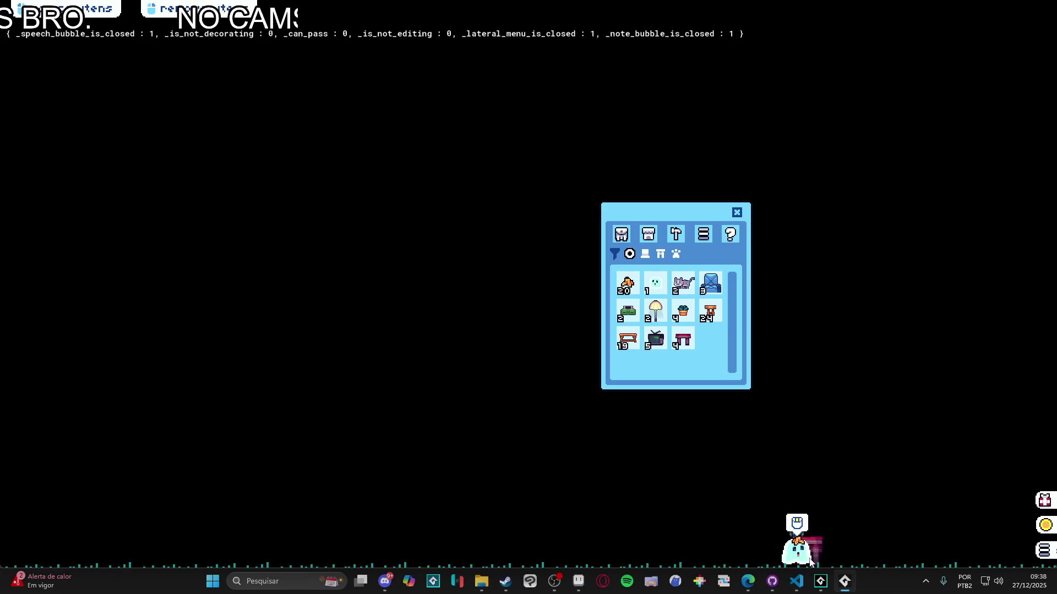
key(Escape)
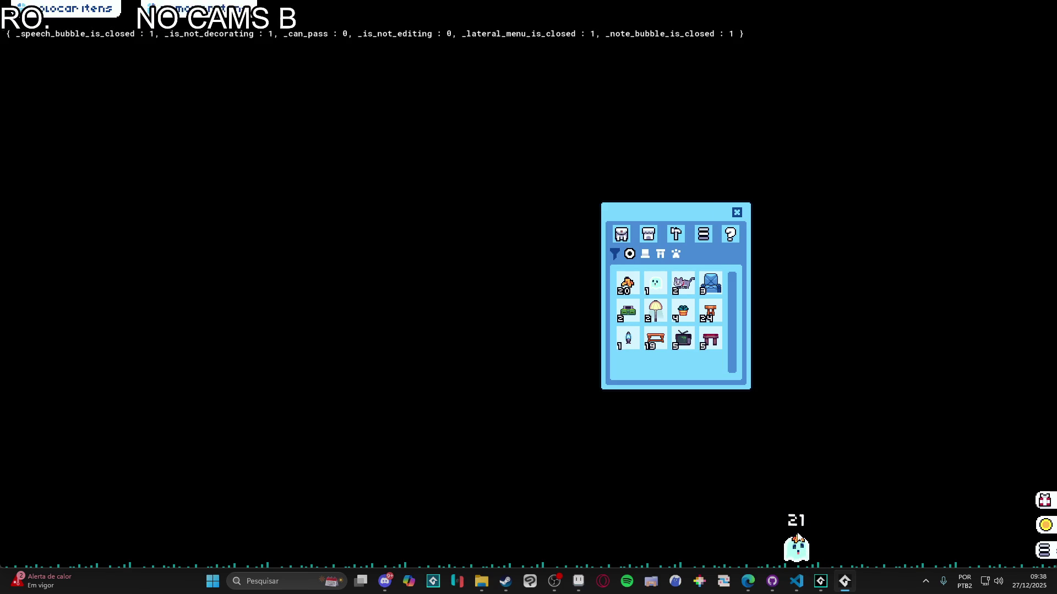
right_click(846, 590)
click(792, 550)
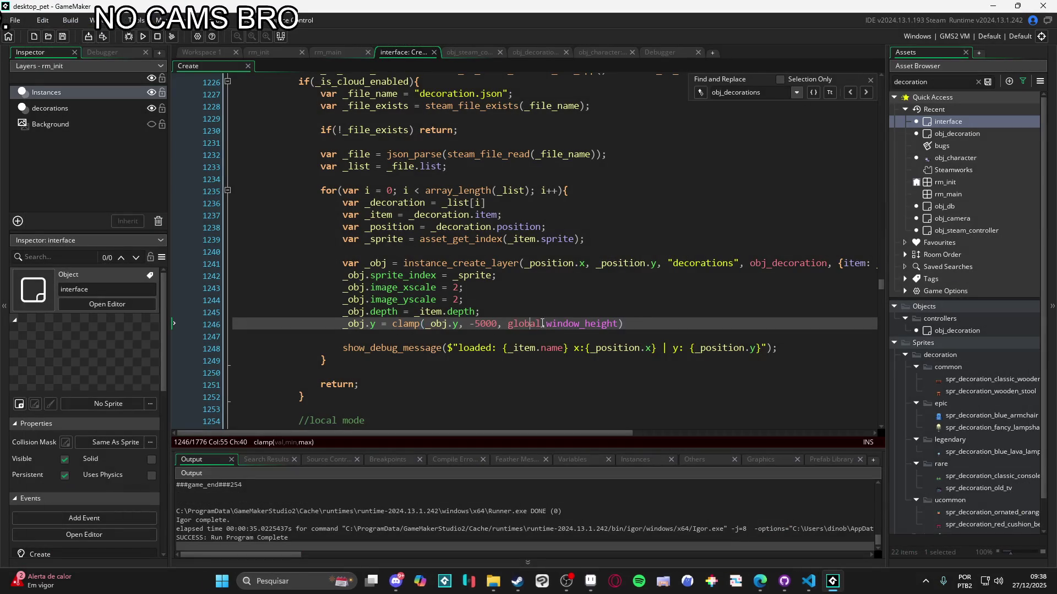
Delete the clamp statement and its leftover empty line from the interface code
drag(640, 323, 342, 324)
key(BackSpace)
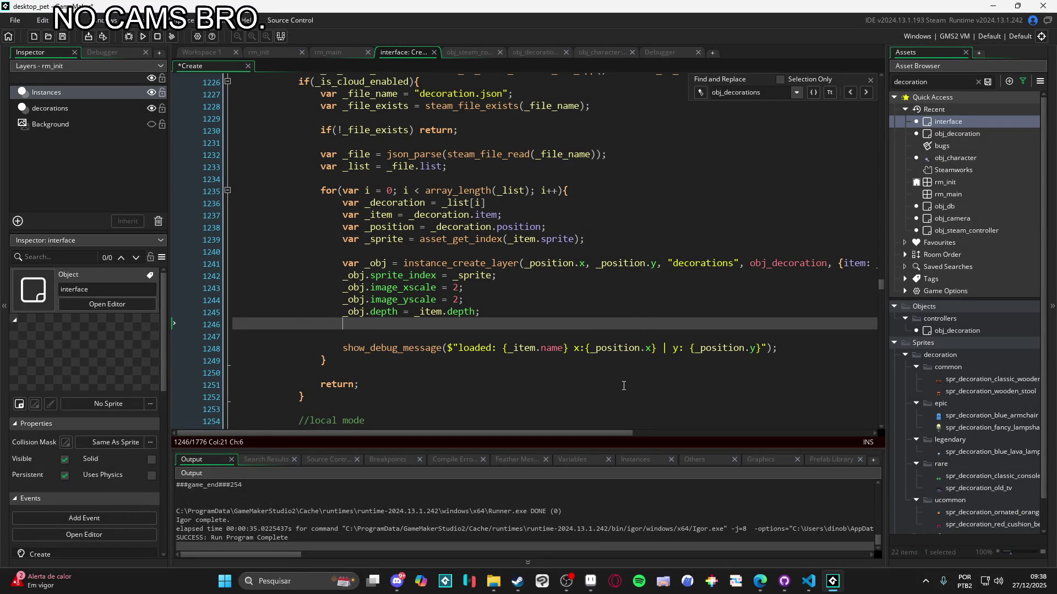
key(BackSpace)
Open obj_decoration's Create code and locate the collision check below the line 19 comment
double_click(956, 133)
double_click(399, 137)
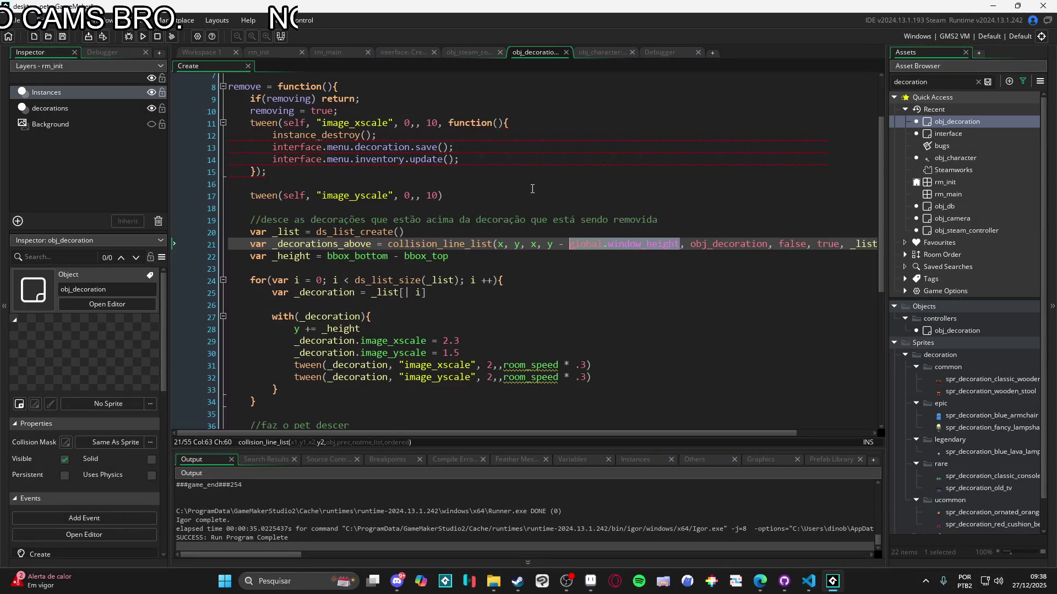
click(390, 223)
scroll(396, 220, up, 2)
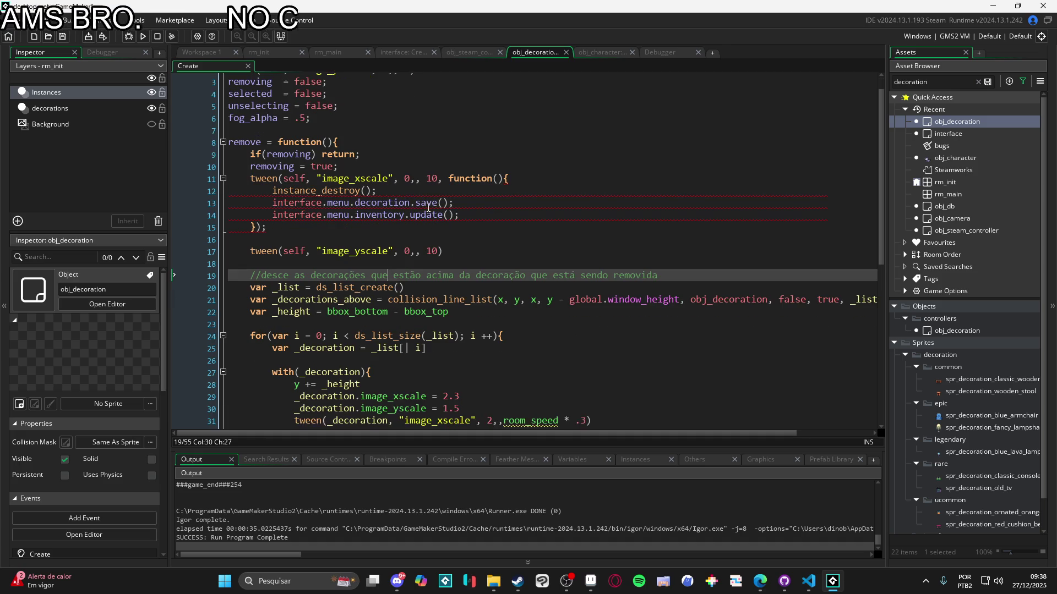
click(223, 178)
click(379, 239)
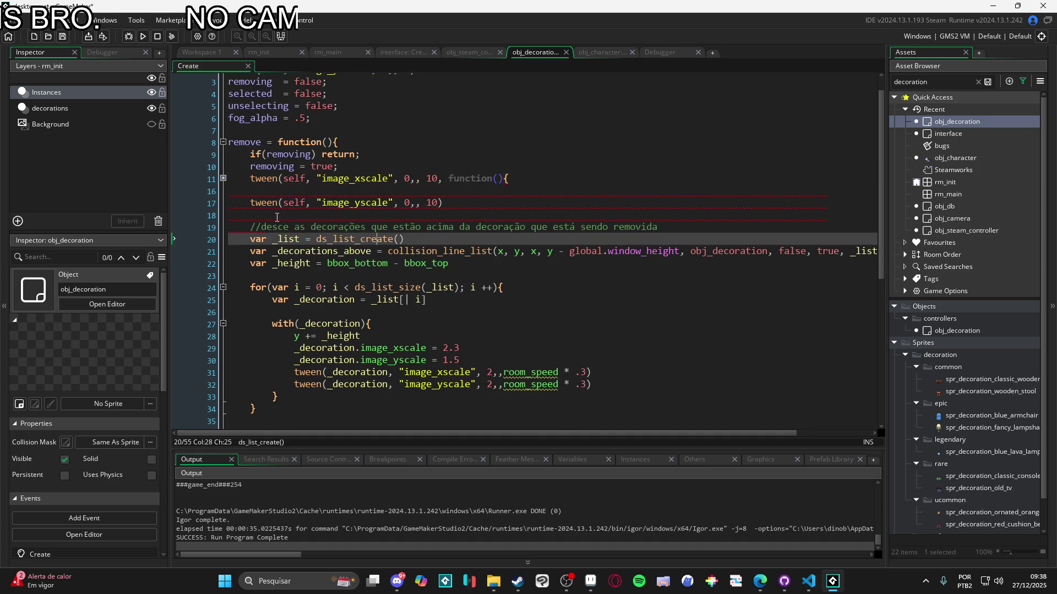
key(Up)
click(224, 179)
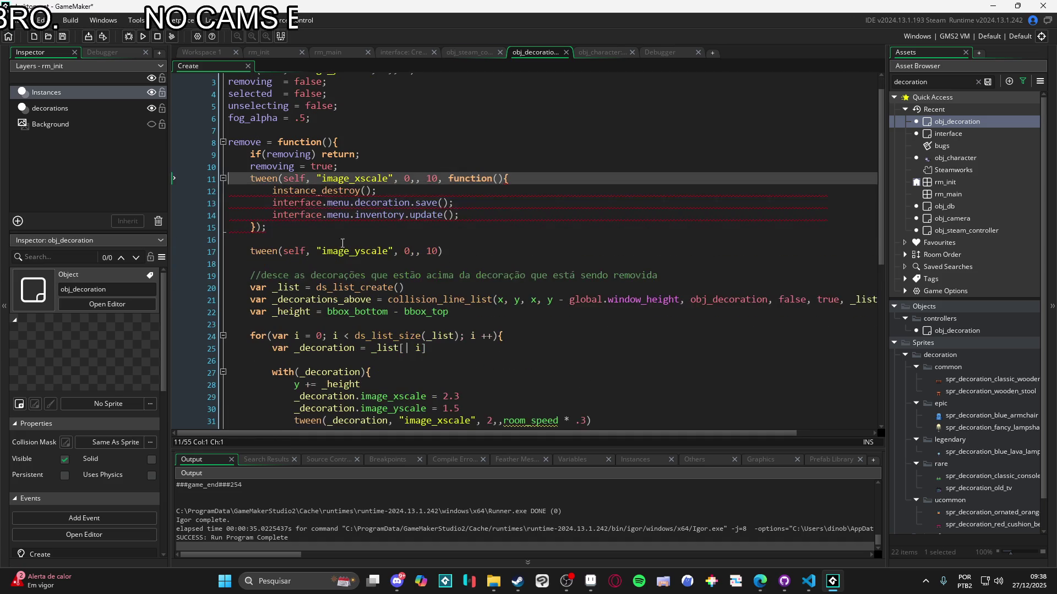
key(Down)
click(284, 272)
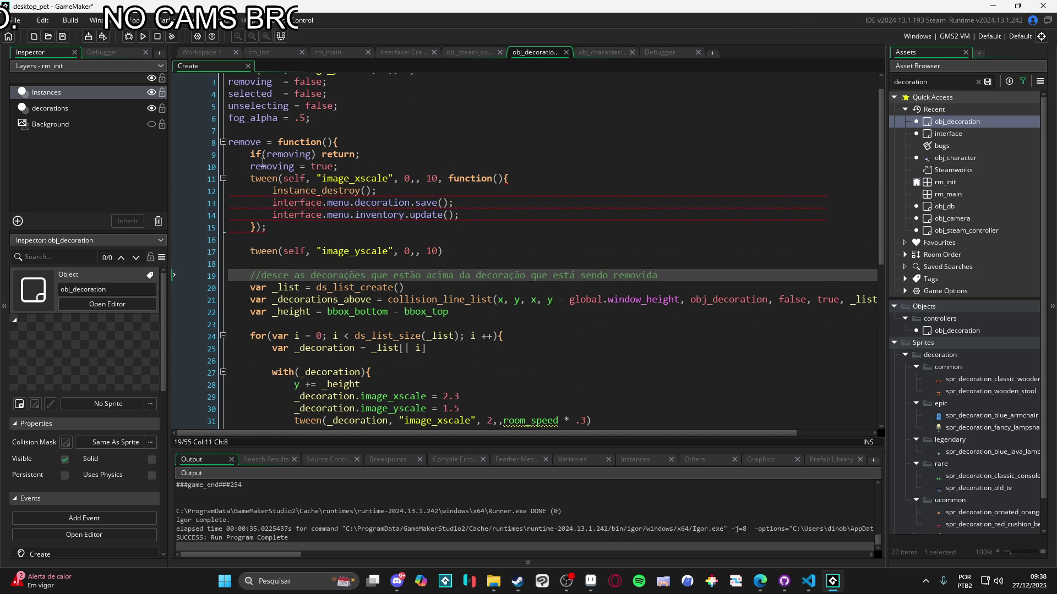
scroll(403, 267, down, 2)
scroll(360, 265, down, 2)
scroll(347, 242, up, 2)
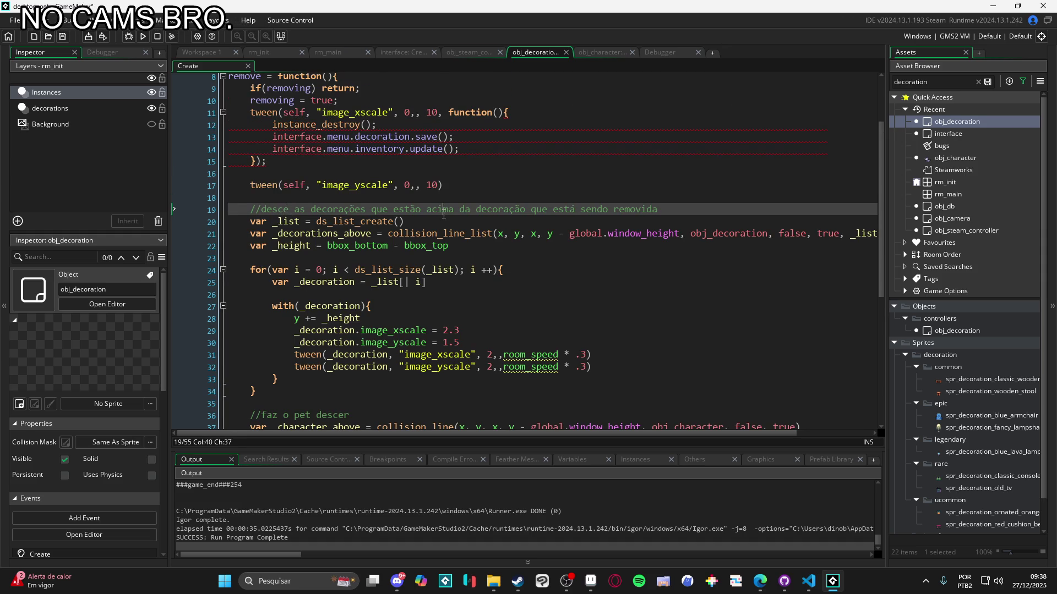
scroll(378, 243, down, 1)
scroll(445, 282, up, 1)
Change collision_line_list's first y argument to 'y - 5' and rebuild the game with F5
click(493, 236)
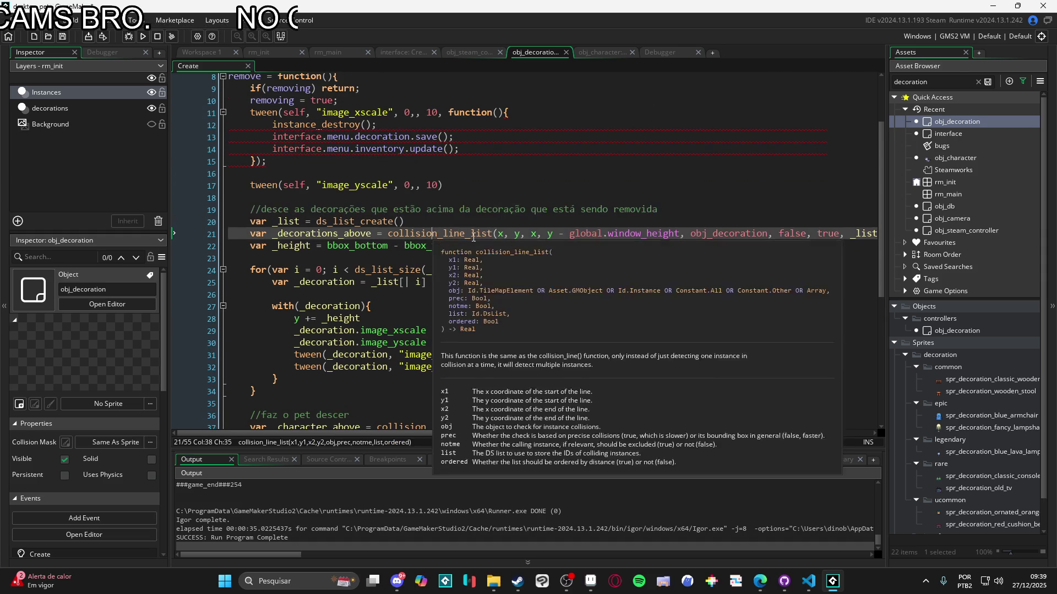
click(503, 235)
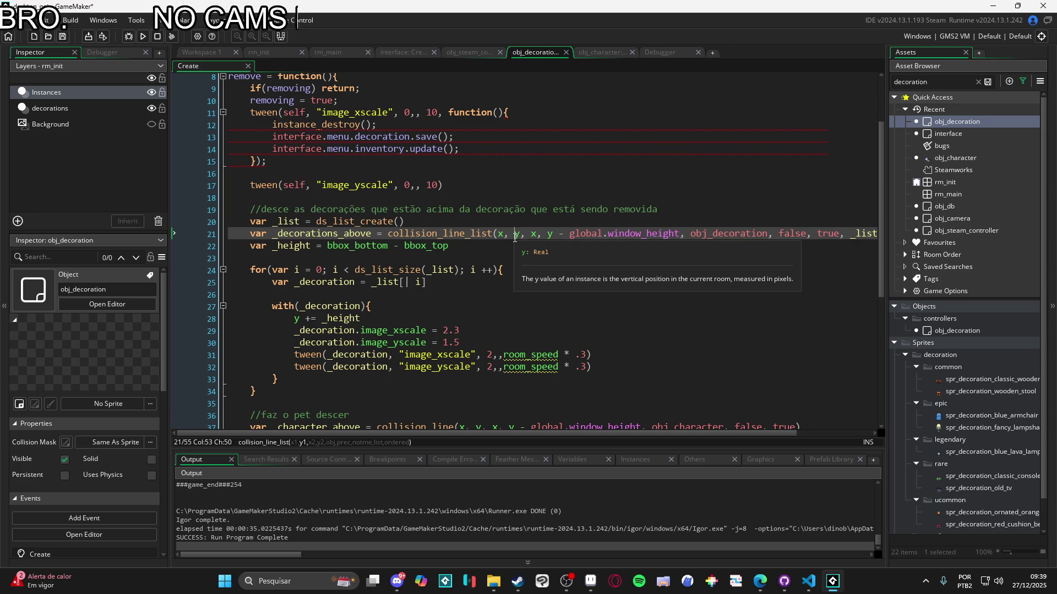
click(531, 234)
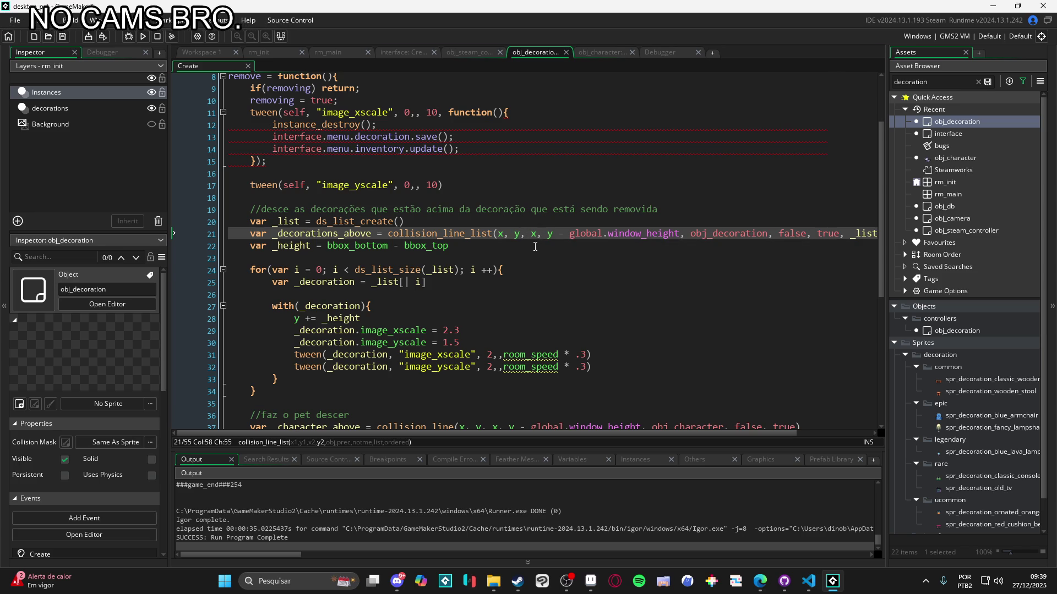
click(521, 234)
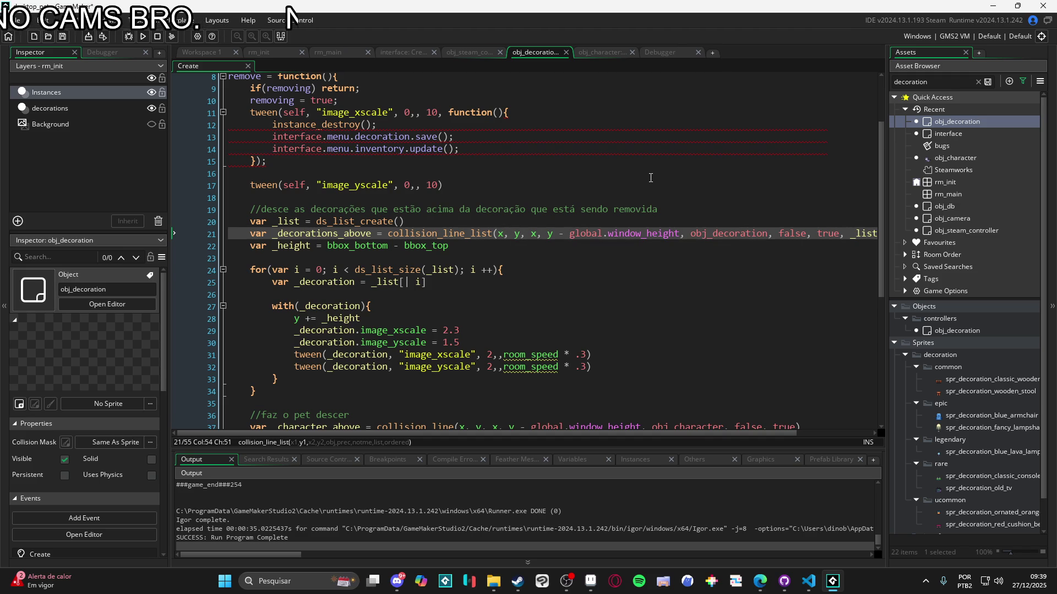
text(-)
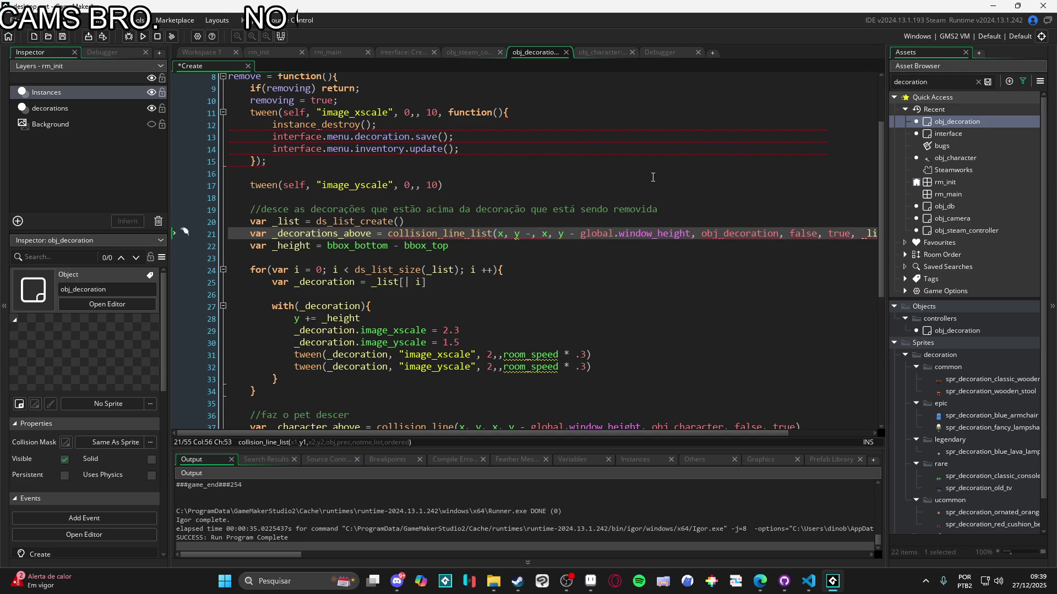
text( 5)
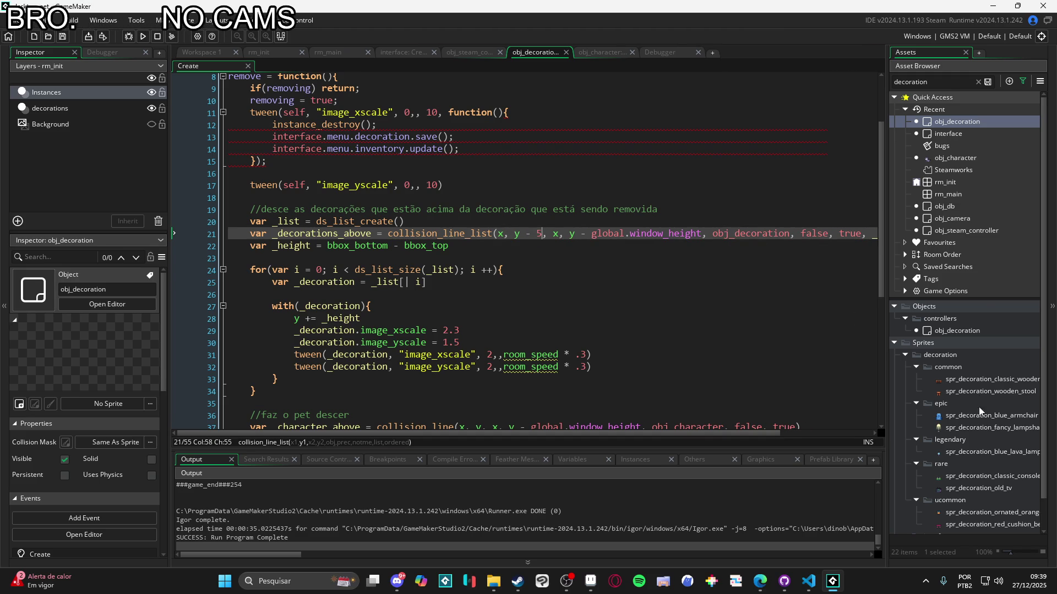
click(963, 390)
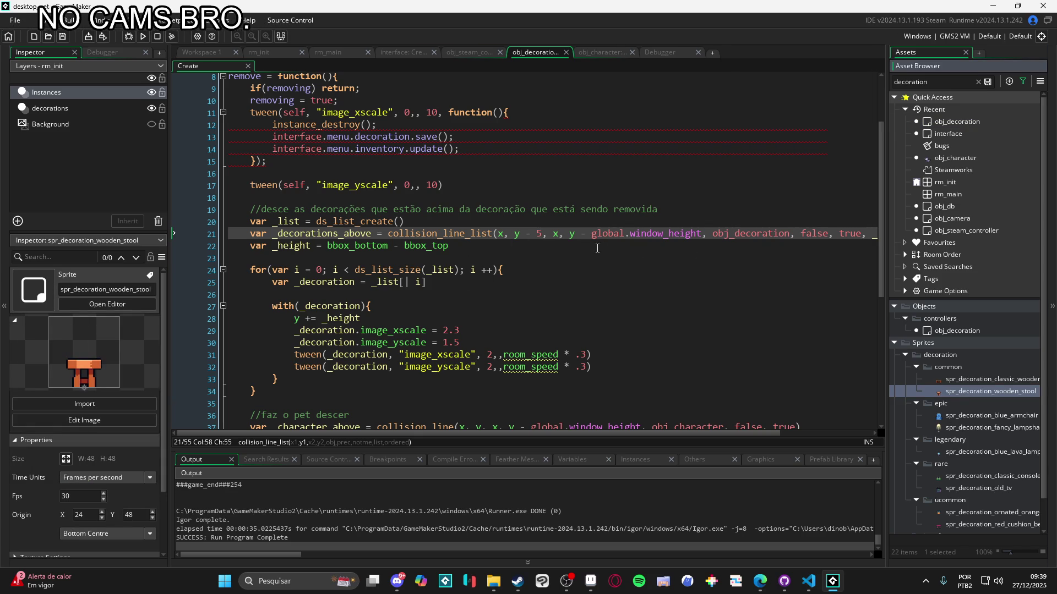
click(569, 234)
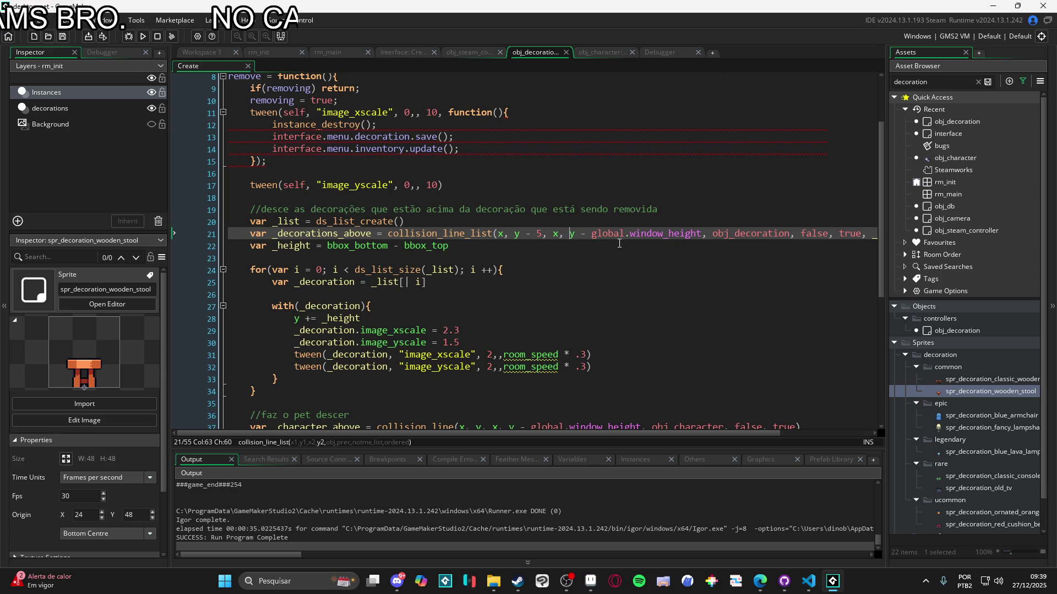
key(F5)
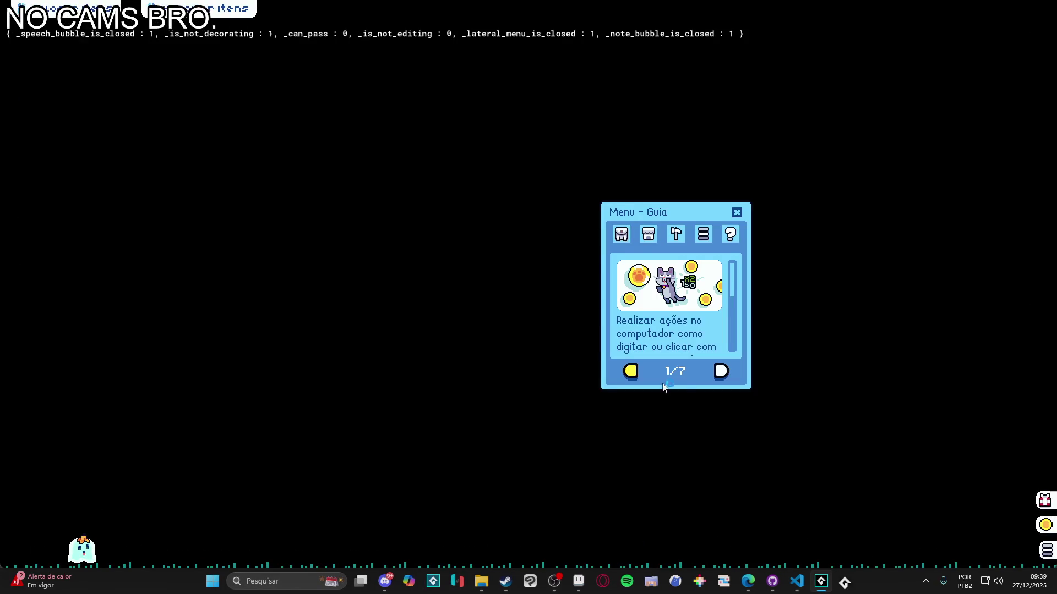
Stack a red cushion bench, TV and fancy lampshade from the item grid
click(643, 235)
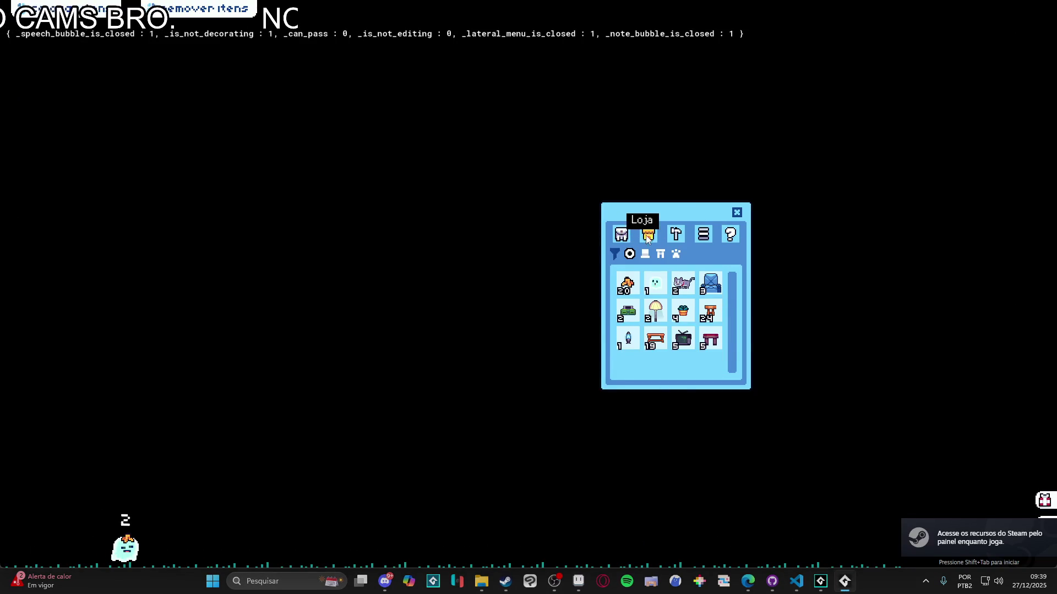
mouse_move(710, 339)
mouse_down()
mouse_move(498, 410)
mouse_move(690, 334)
mouse_move(505, 410)
mouse_up()
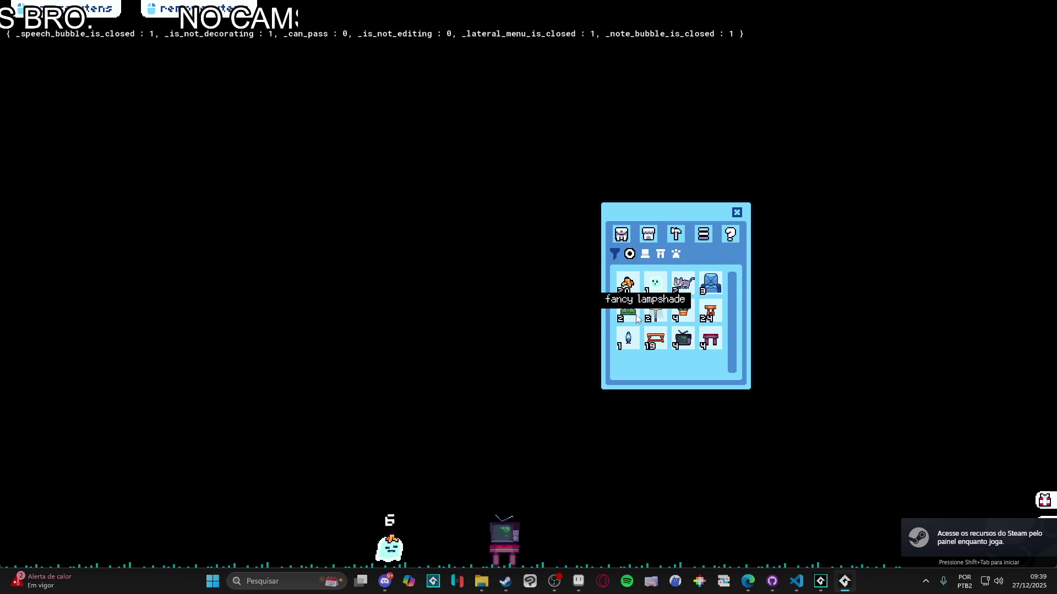
mouse_move(648, 318)
mouse_down()
mouse_move(568, 381)
mouse_move(503, 378)
mouse_up()
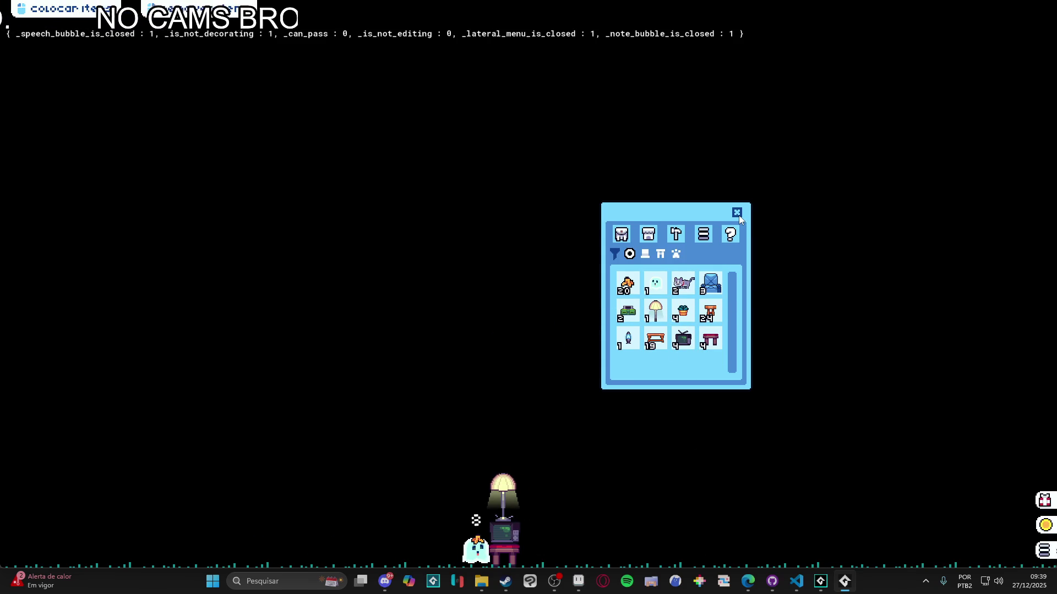
Remove the middle TV, clear the remaining pieces, and close the game from the taskbar
click(513, 533)
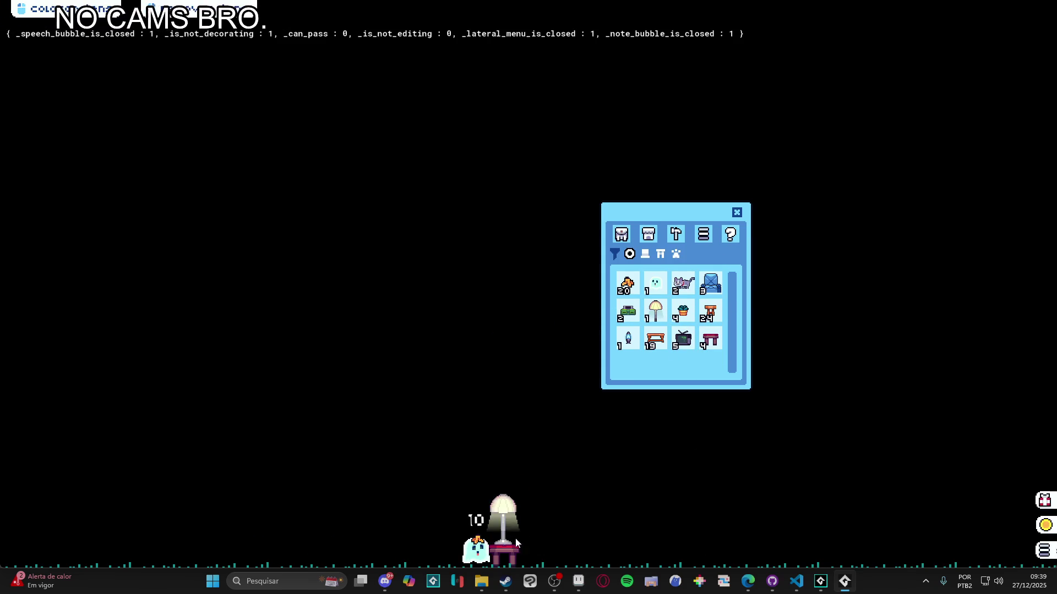
click(504, 515)
click(506, 553)
click(737, 213)
right_click(820, 581)
click(822, 557)
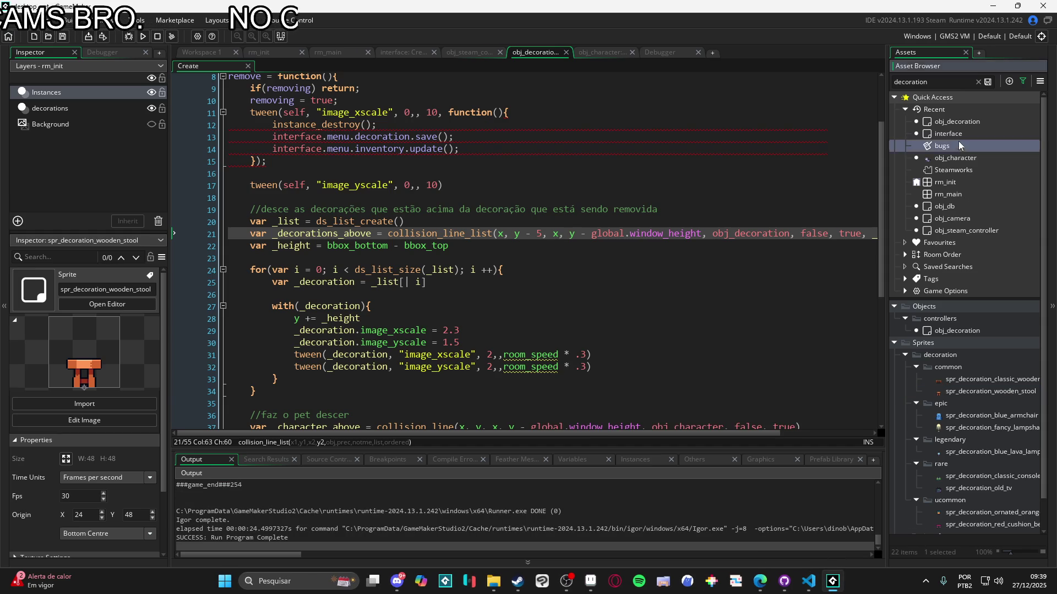
In the bugs note, mark bugs 2 and 3 with a leading (X) instead of a dash
double_click(958, 144)
drag(834, 132, 796, 132)
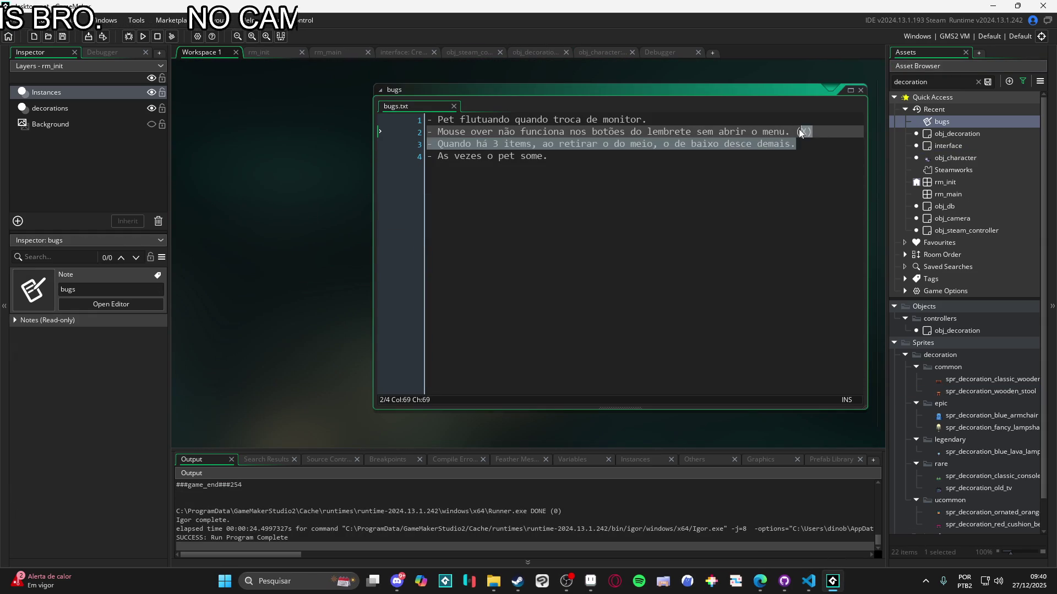
key(BackSpace)
key(Home)
key(Delete)
text((X))
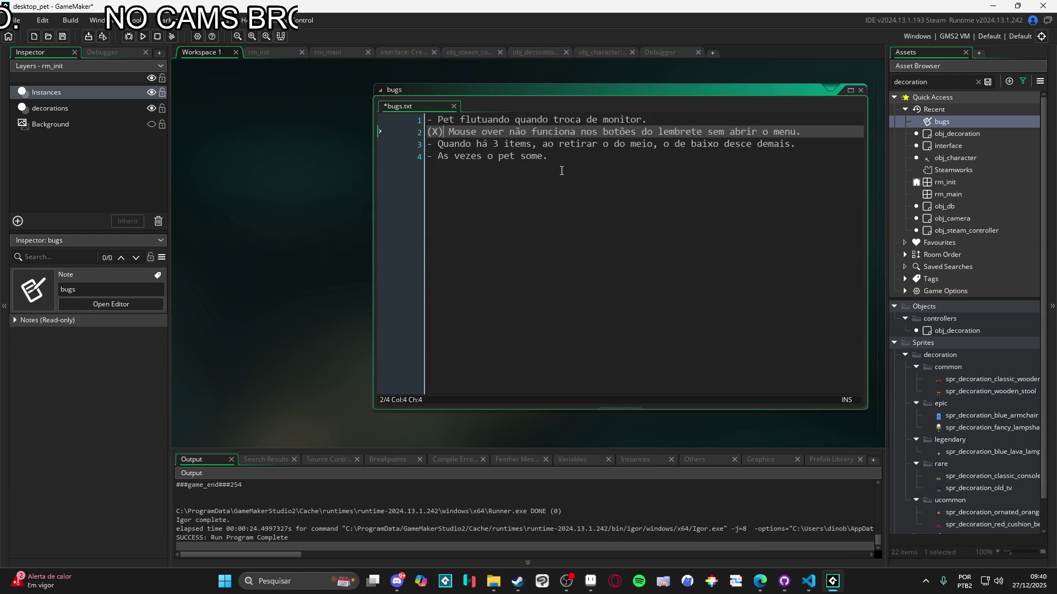
click(432, 144)
key(Delete)
text((X))
Select and review the text of the last bug line in the note
click(554, 119)
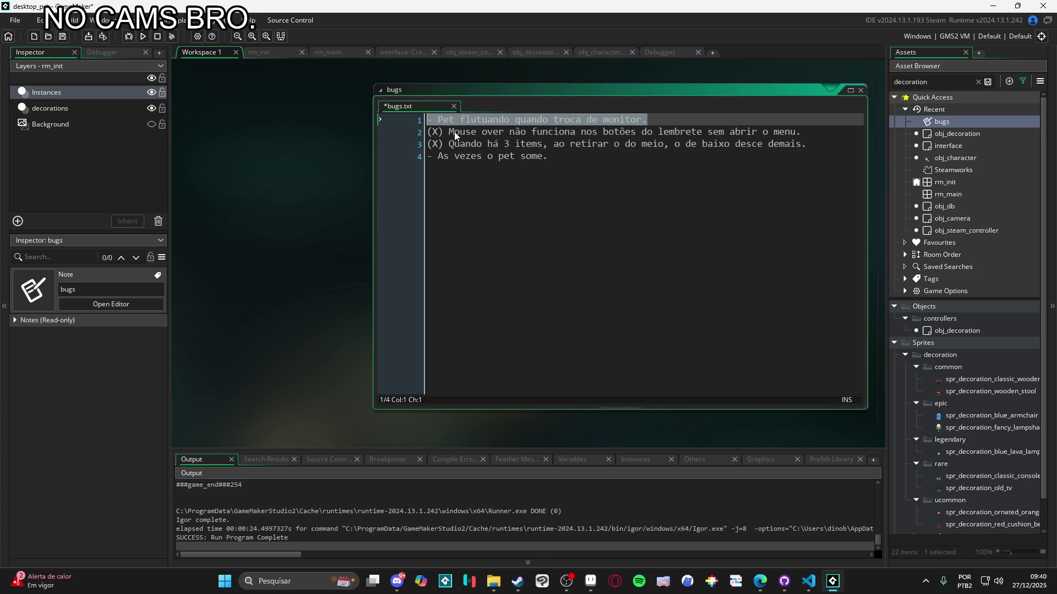
click(538, 169)
click(431, 157)
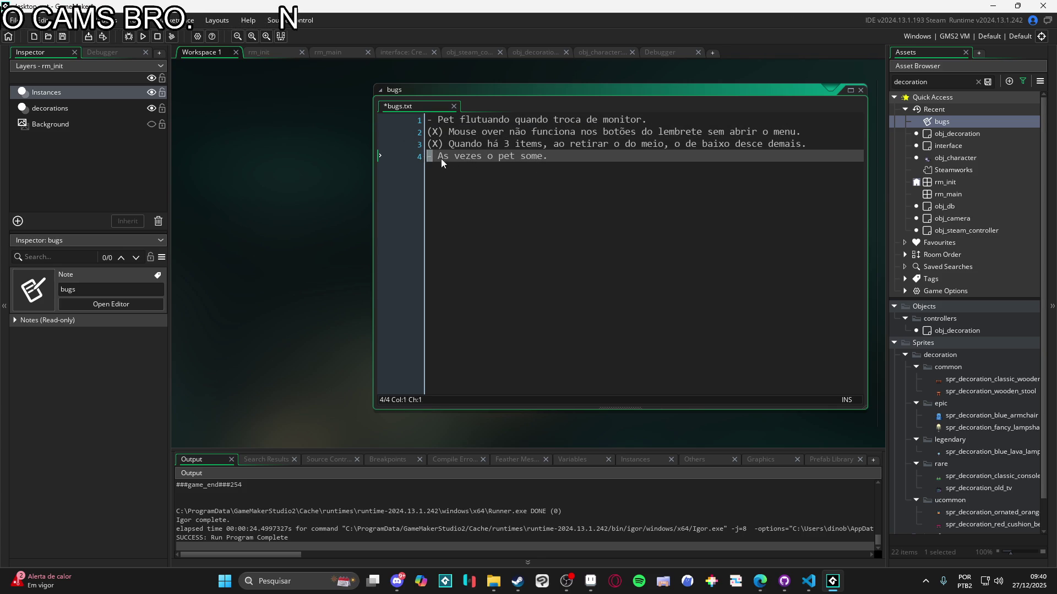
click(465, 156)
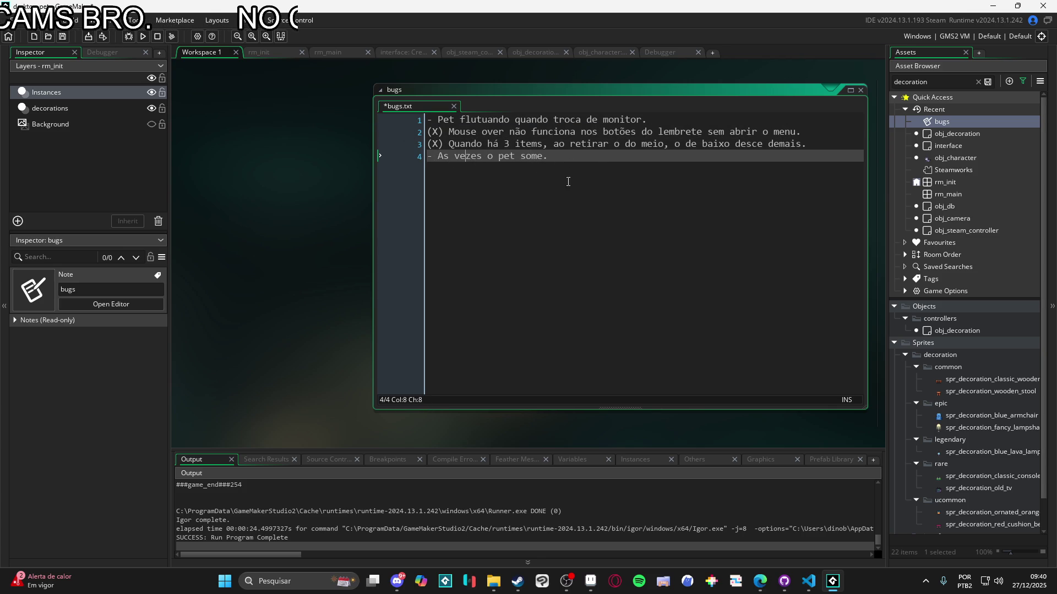
click(585, 156)
drag(584, 156, 427, 156)
click(557, 162)
drag(557, 162, 456, 156)
click(556, 166)
key(Home)
key(Right)
key(Right)
key(Right)
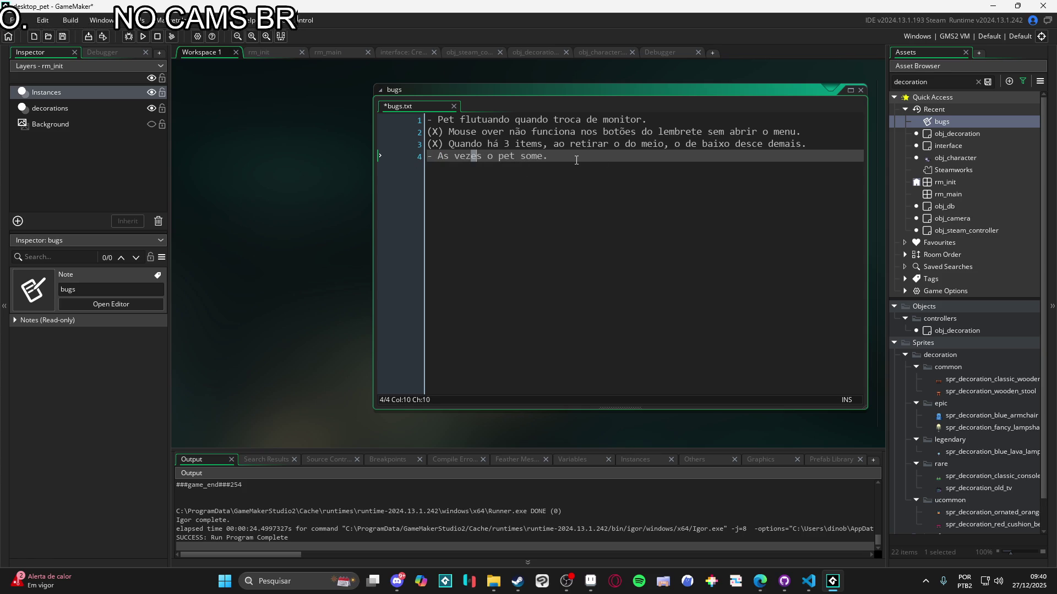
key(Home)
key(End)
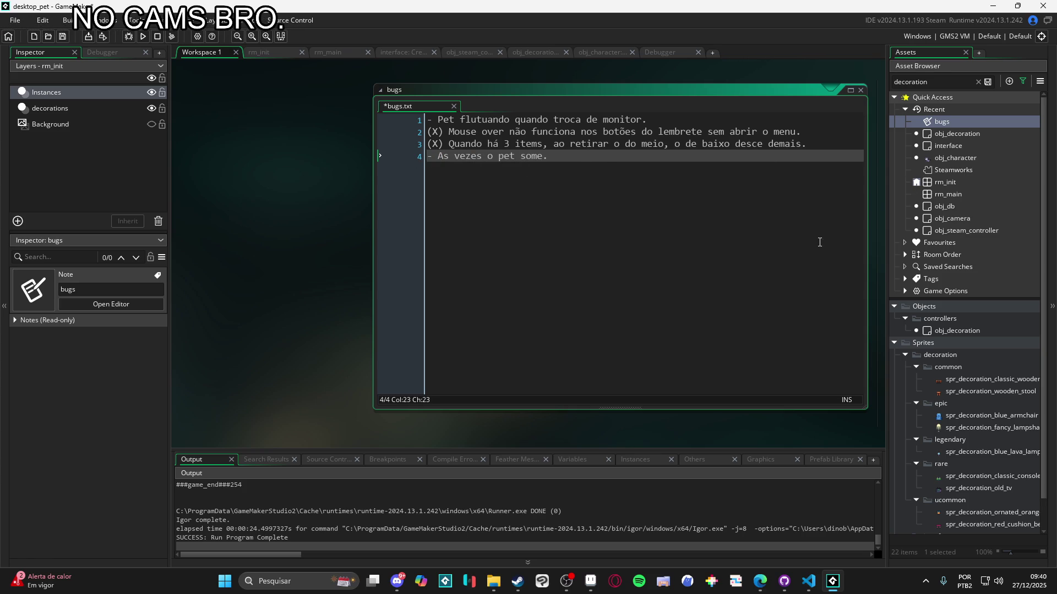
double_click(1003, 158)
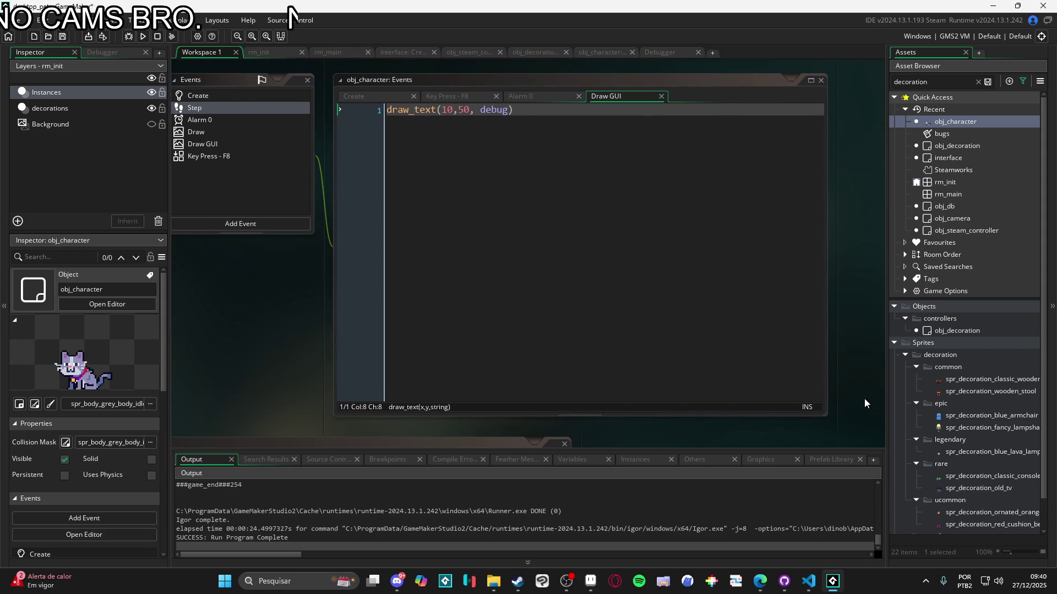
In obj_character's Draw event, comment out the score line 10, uncomment the state line 12, and save
drag(827, 393, 566, 393)
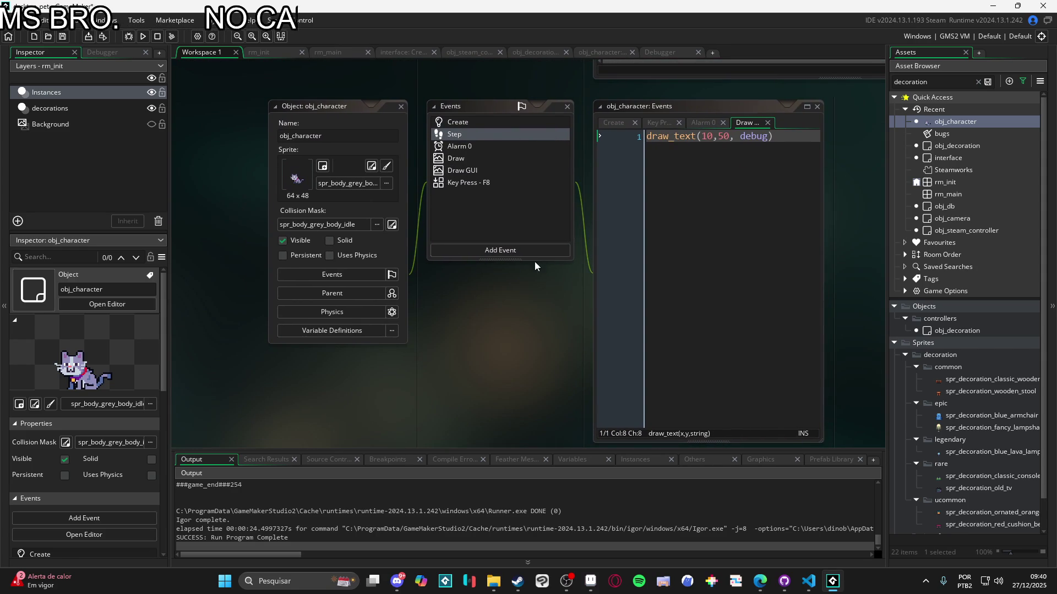
click(439, 183)
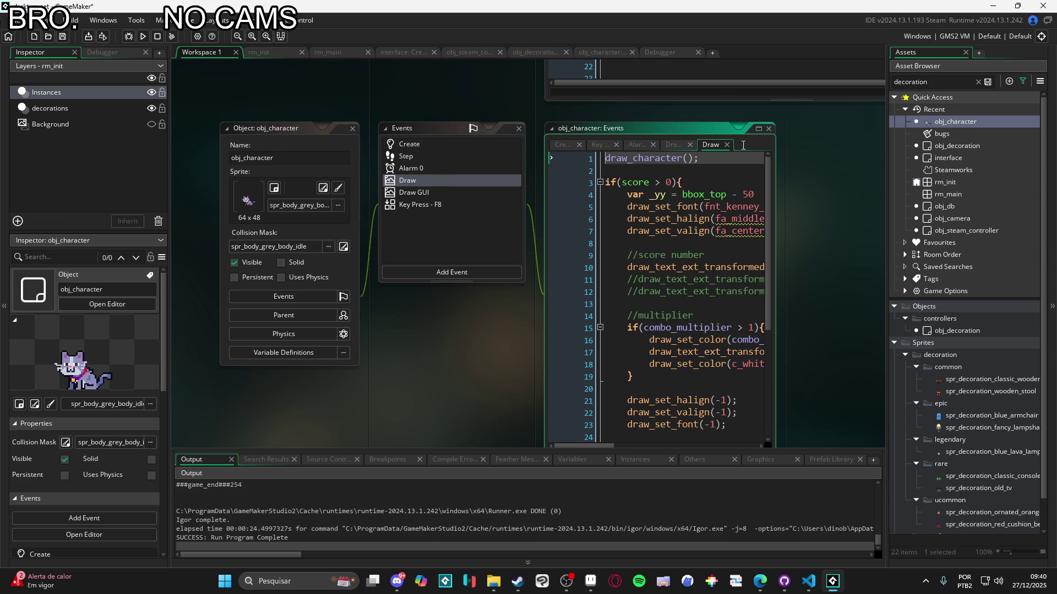
click(759, 129)
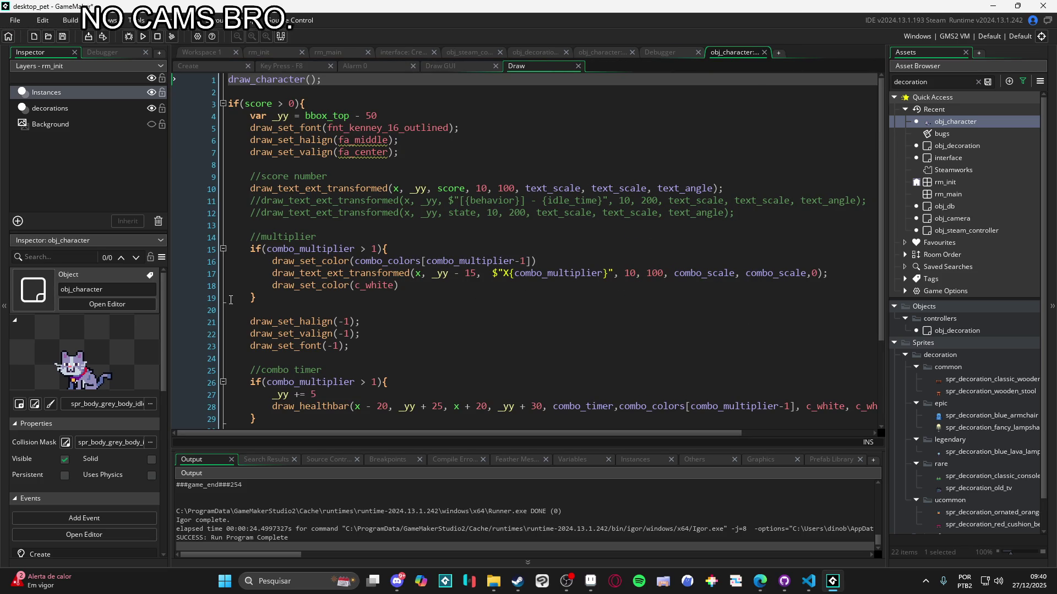
scroll(385, 287, down, 3)
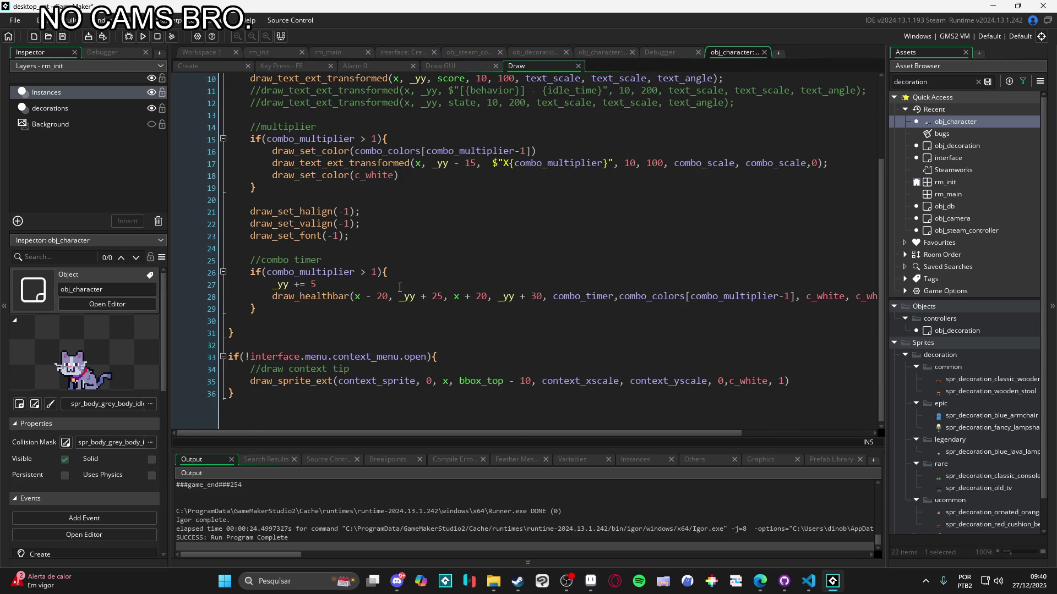
scroll(334, 216, up, 3)
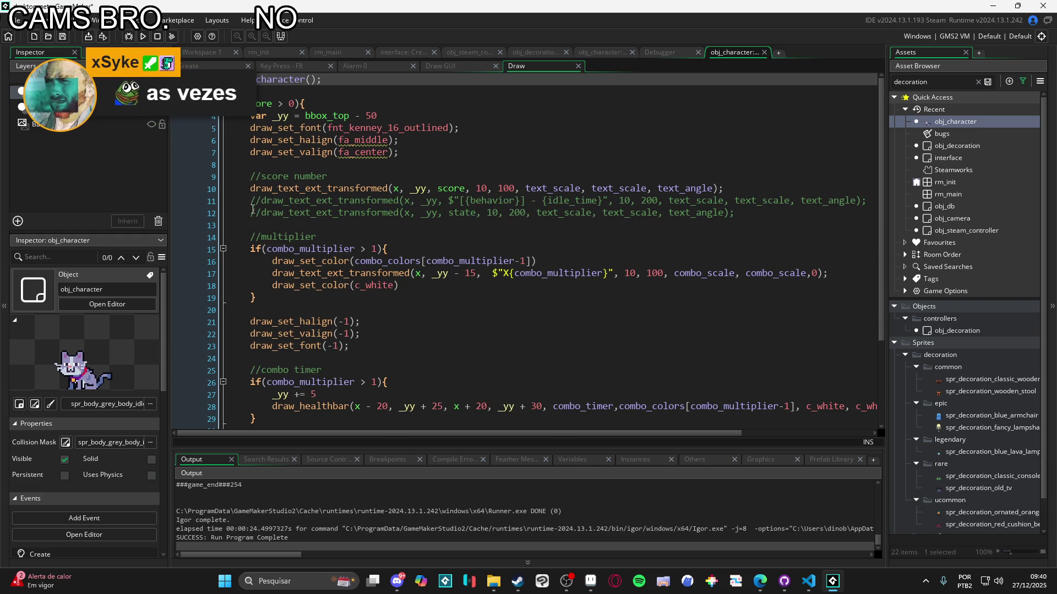
click(251, 189)
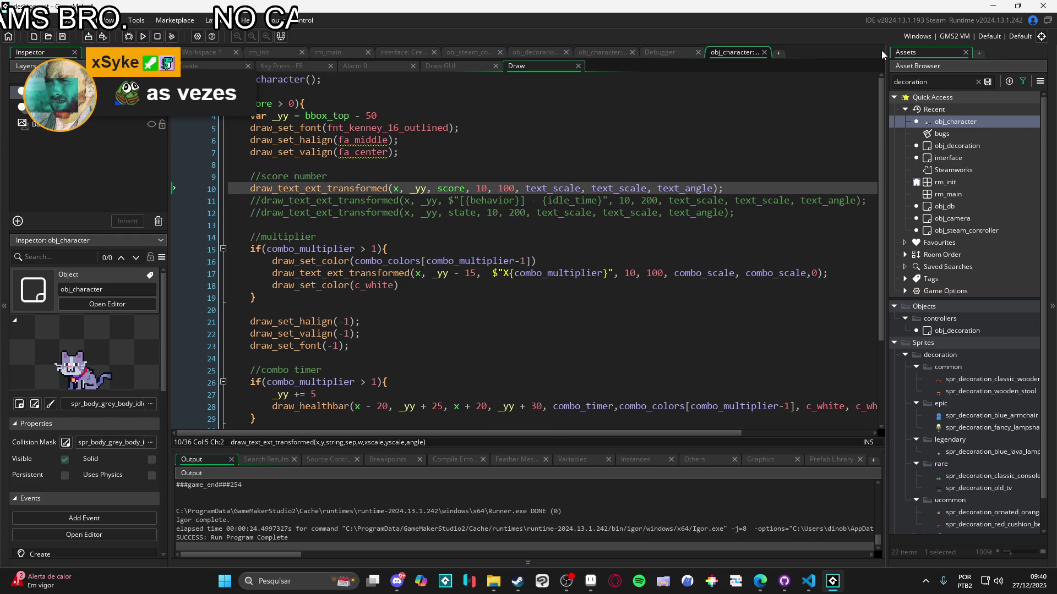
text(//)
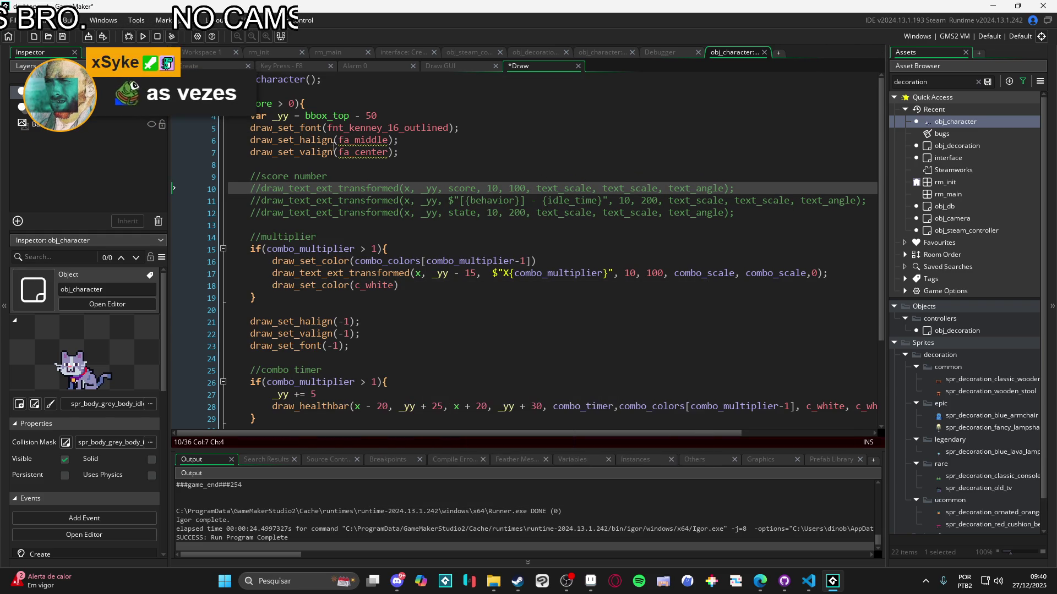
click(260, 214)
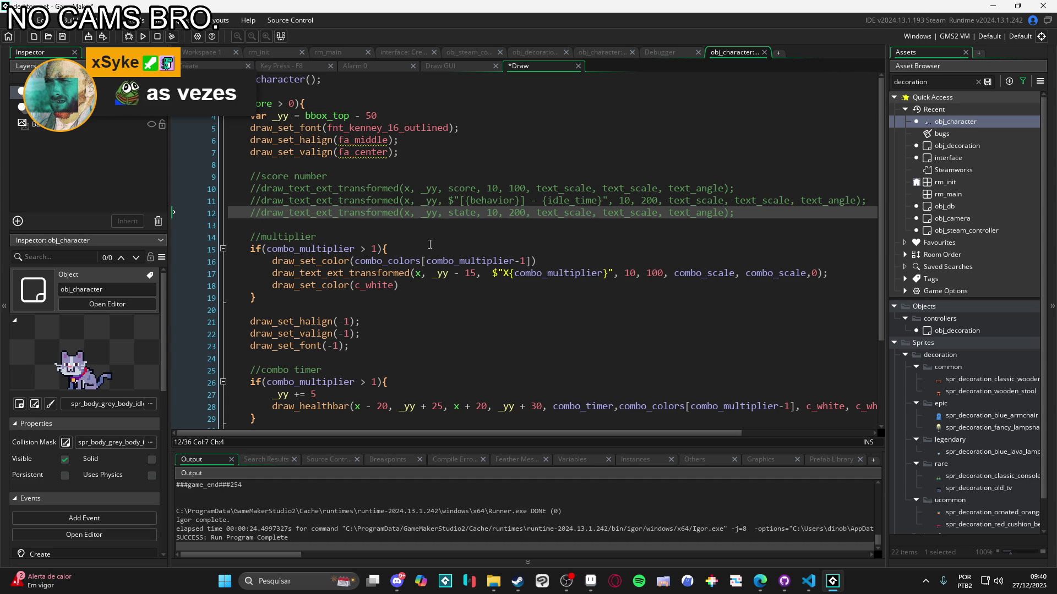
key(BackSpace)
key(BackSpace)
key(ctrl+s)
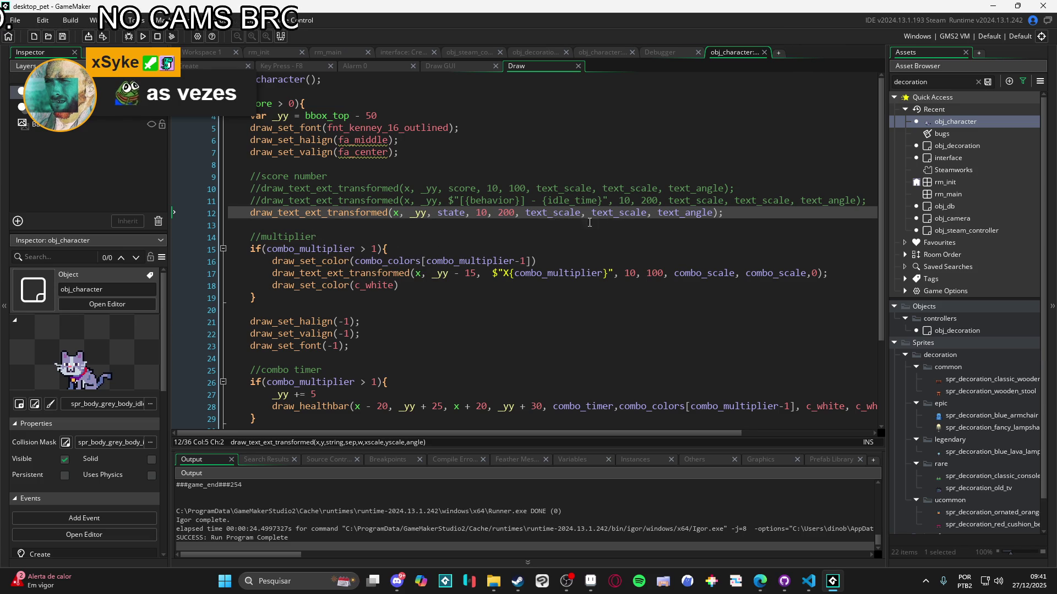
Replace state on line 12 with the string $"xscale: {}"
double_click(451, 213)
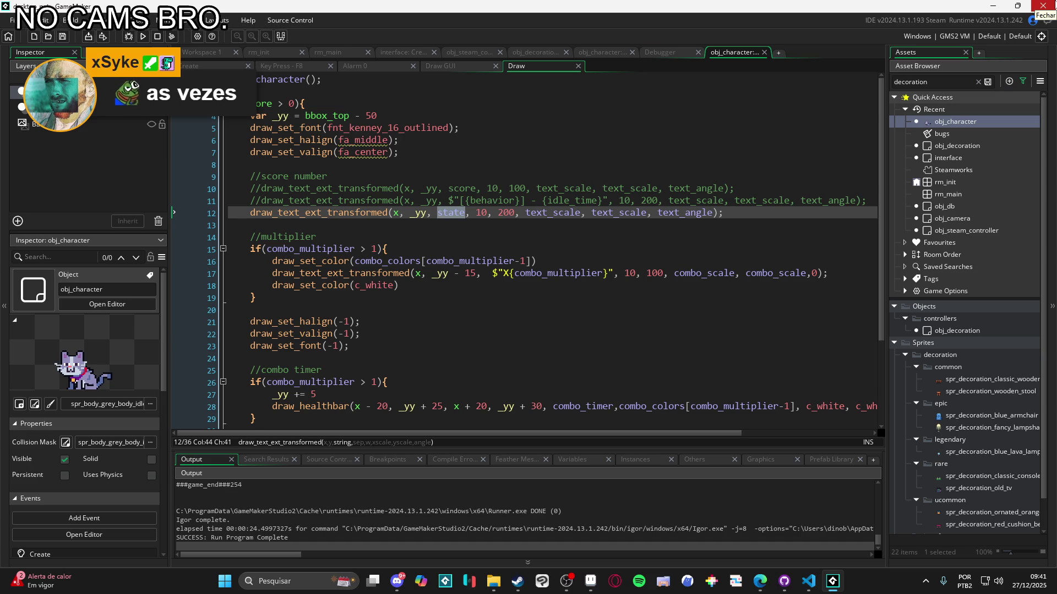
text($")
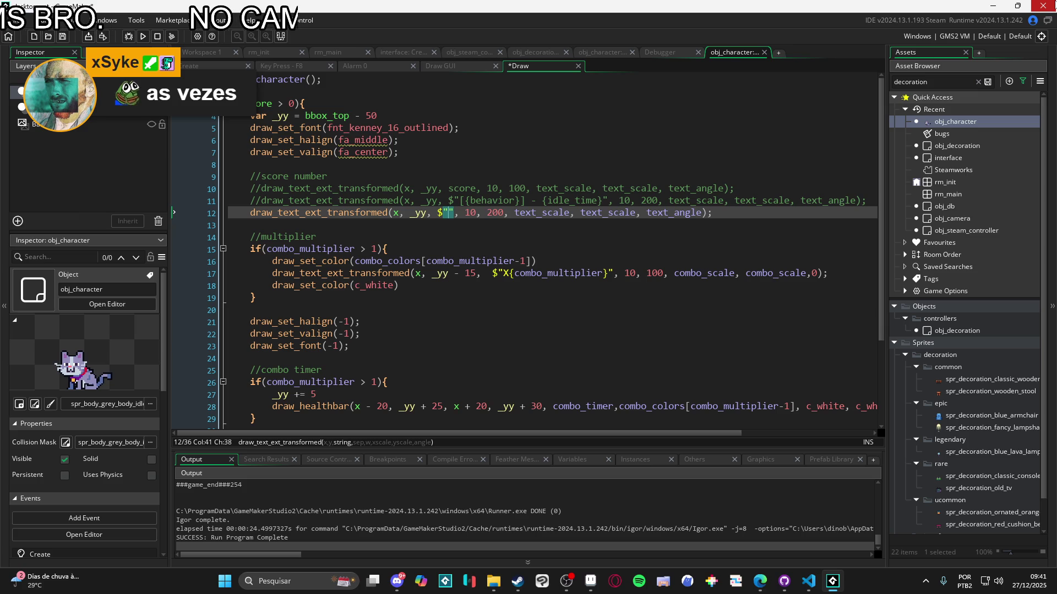
text(x)
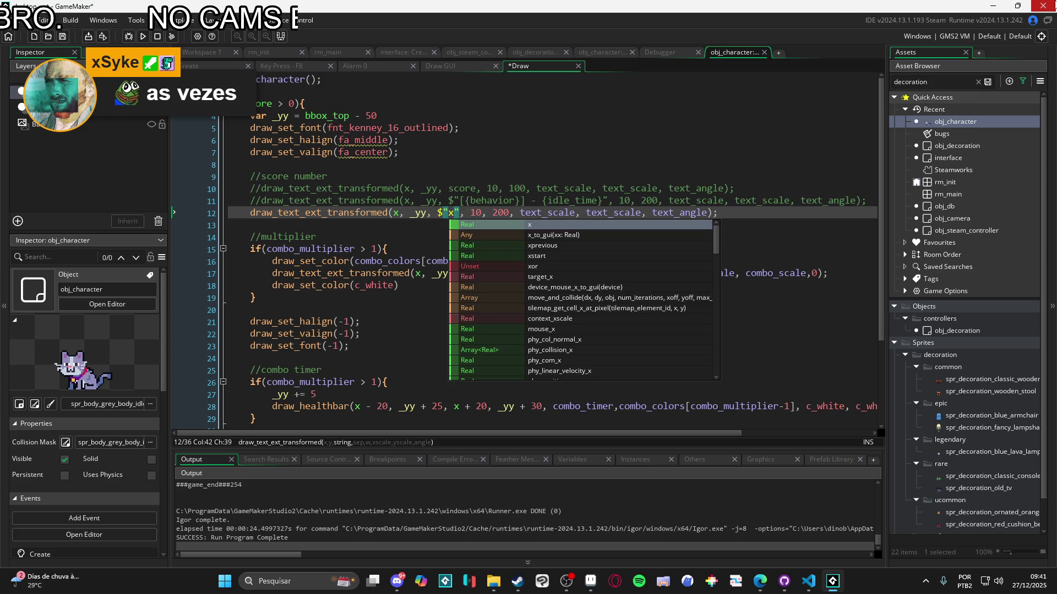
text(scale:)
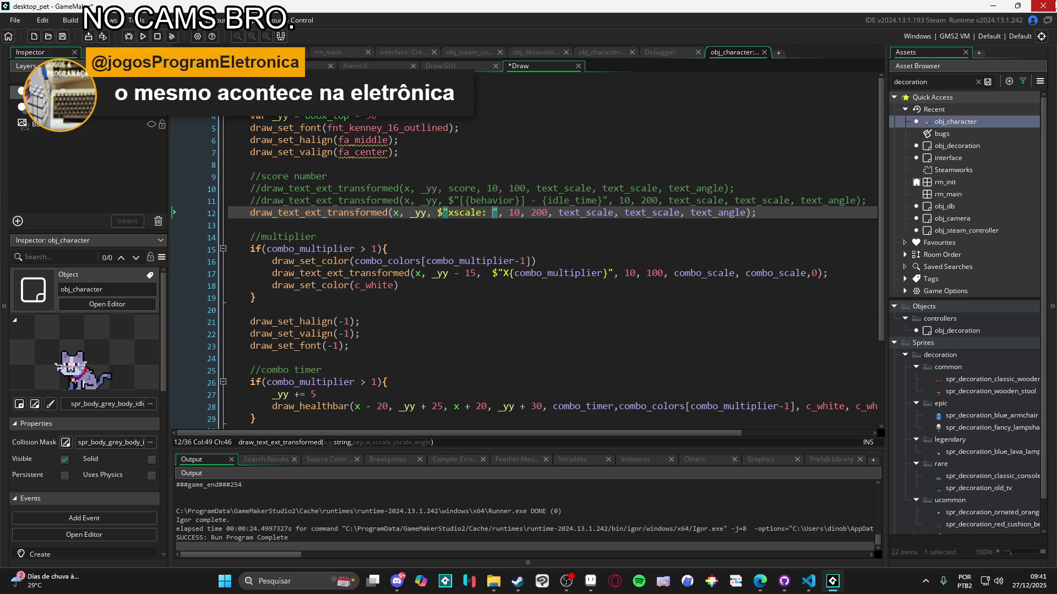
text({)
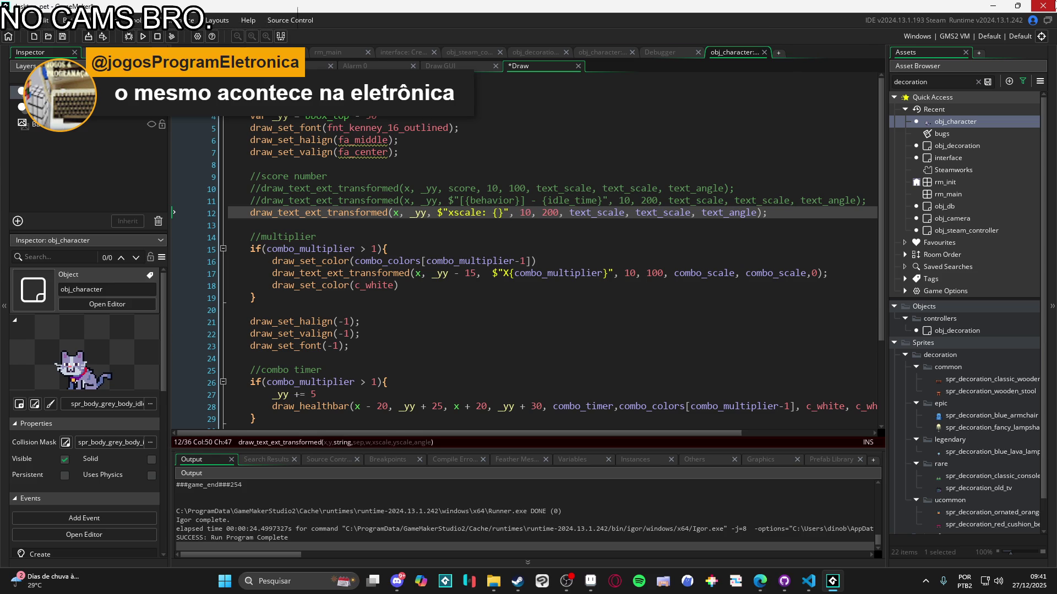
double_click(955, 122)
double_click(417, 180)
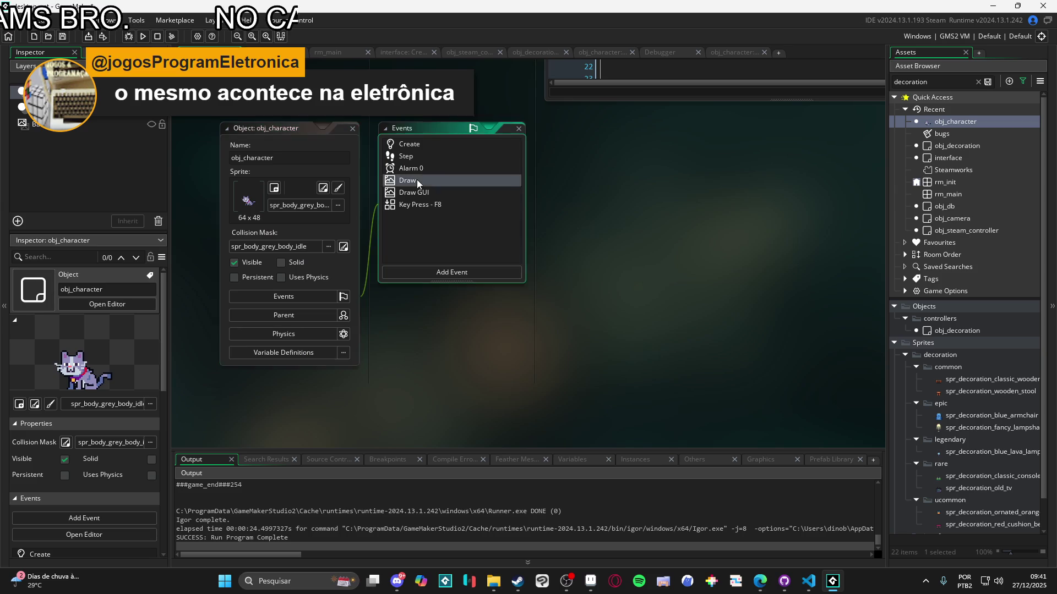
Insert a '//menu de contexto' comment line above the if(!interface.menu.context_menu.open) check
scroll(458, 214, up, 3)
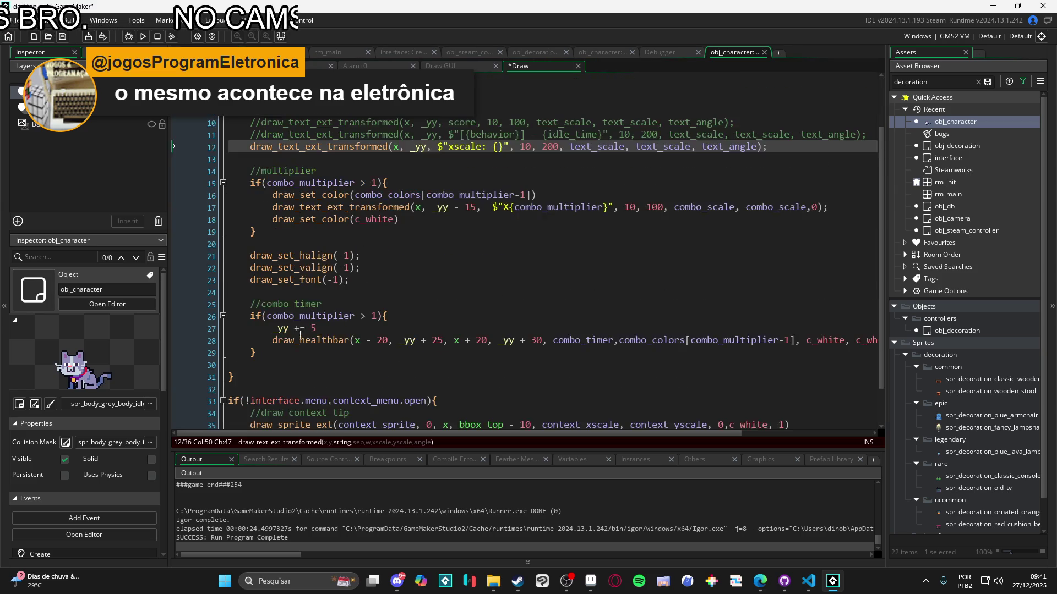
scroll(345, 247, down, 2)
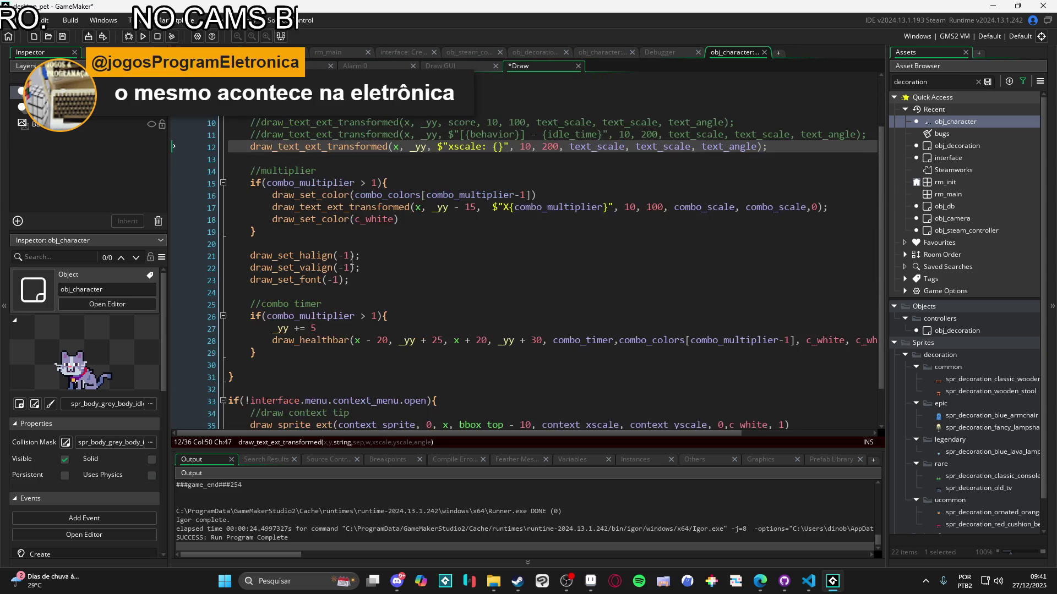
scroll(339, 227, down, 2)
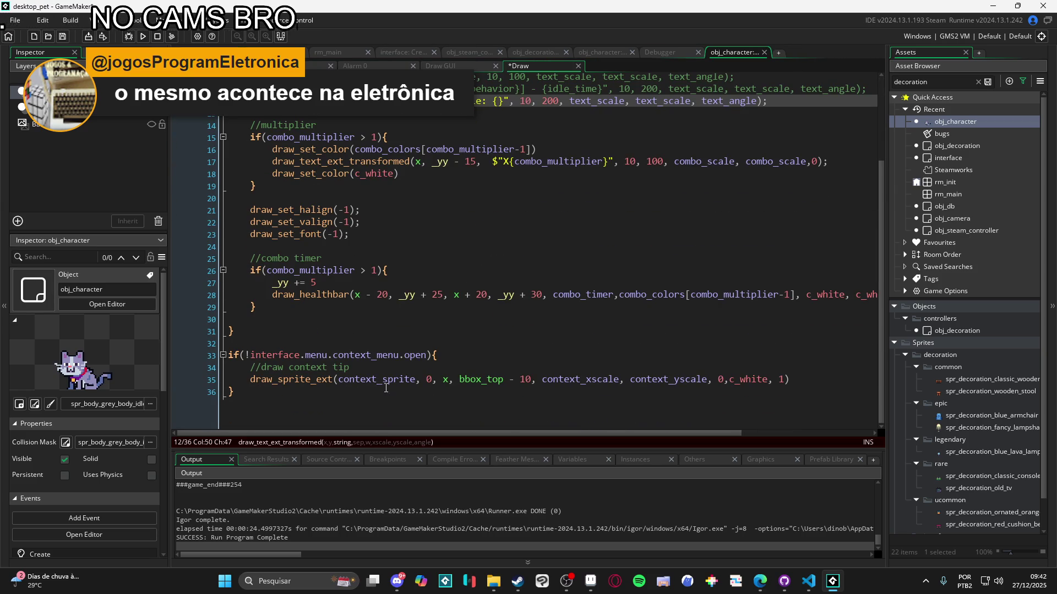
click(520, 379)
click(569, 387)
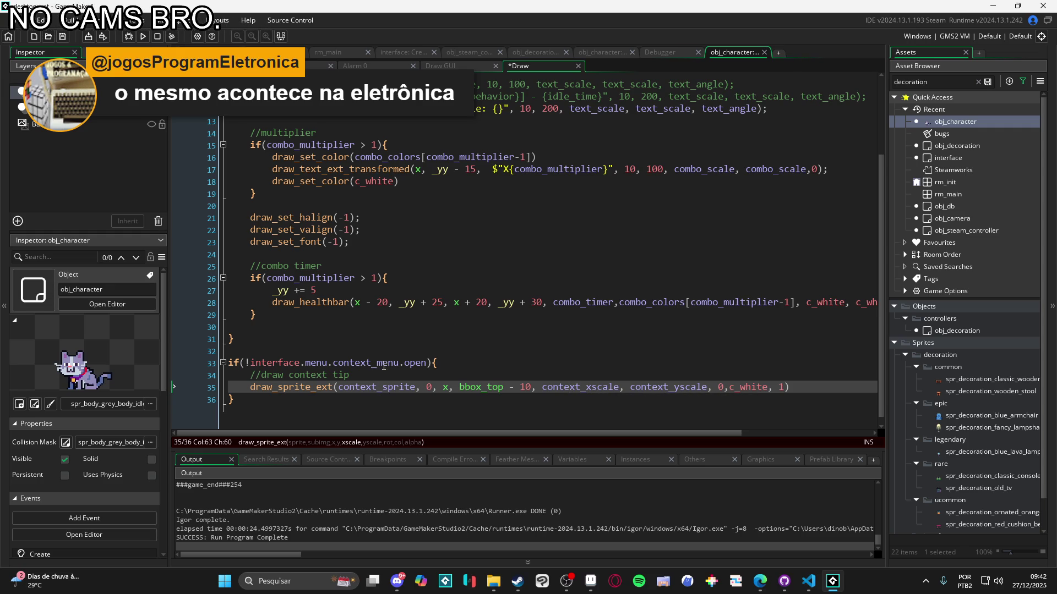
scroll(343, 375, up, 5)
scroll(343, 374, down, 4)
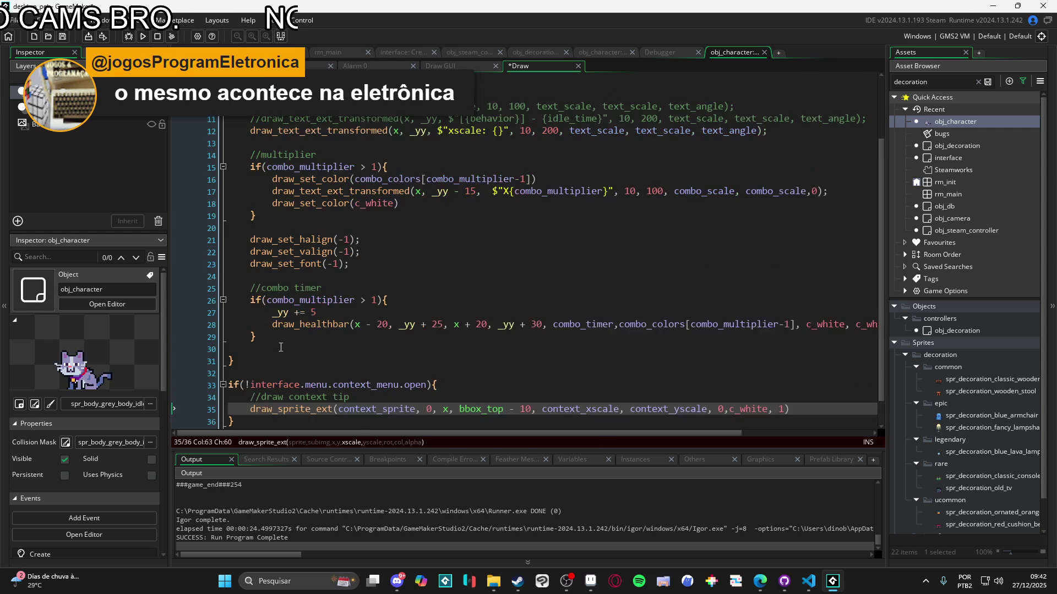
scroll(344, 375, up, 2)
scroll(344, 374, down, 2)
click(345, 373)
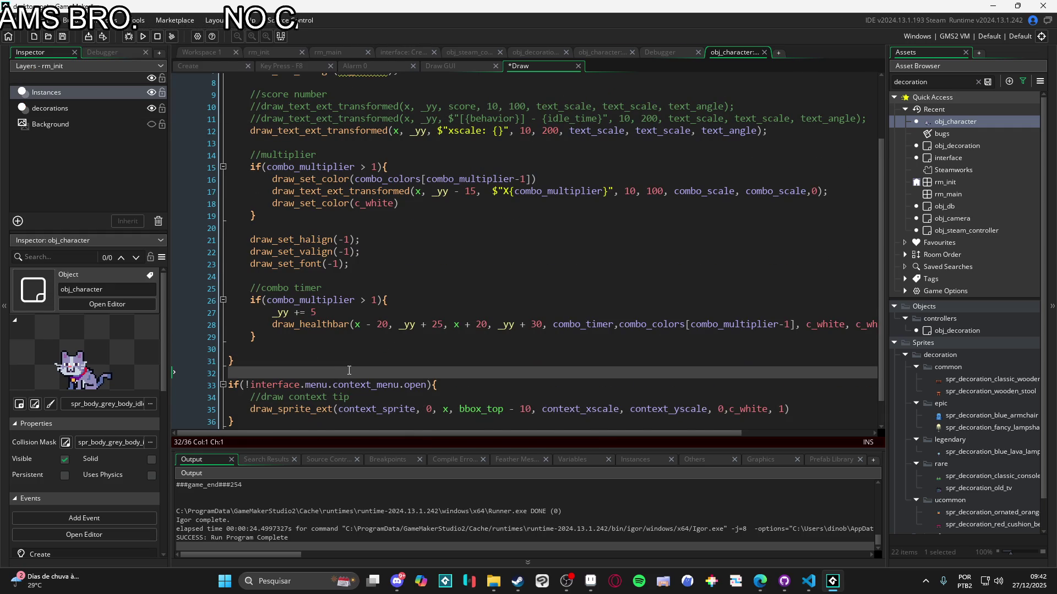
key(Return)
text(//menu de co)
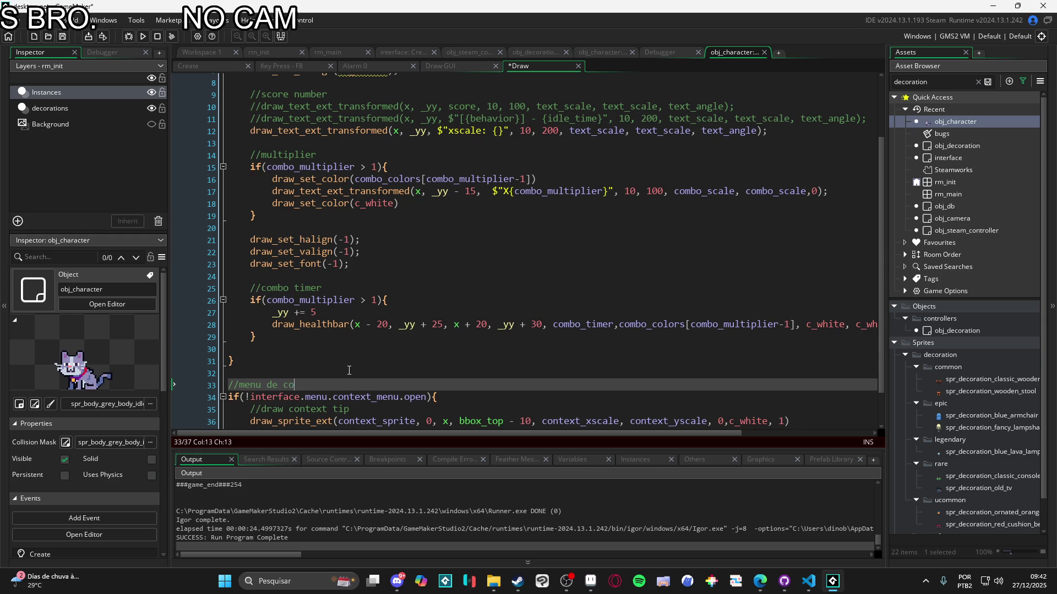
text(ntexto)
scroll(364, 227, up, 3)
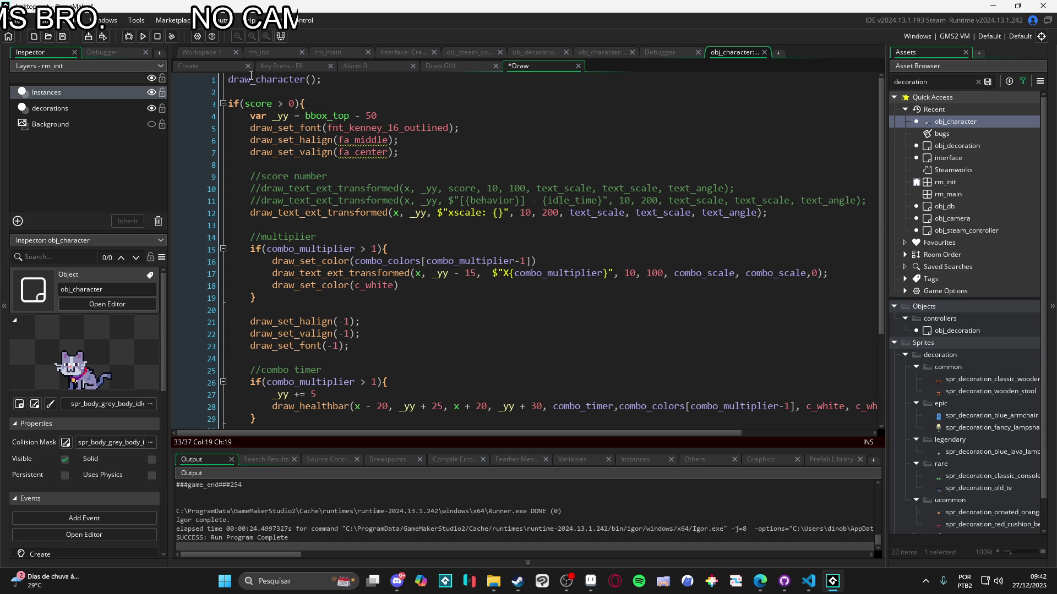
click(188, 66)
click(330, 146)
scroll(337, 175, down, 6)
key(ctrl+f)
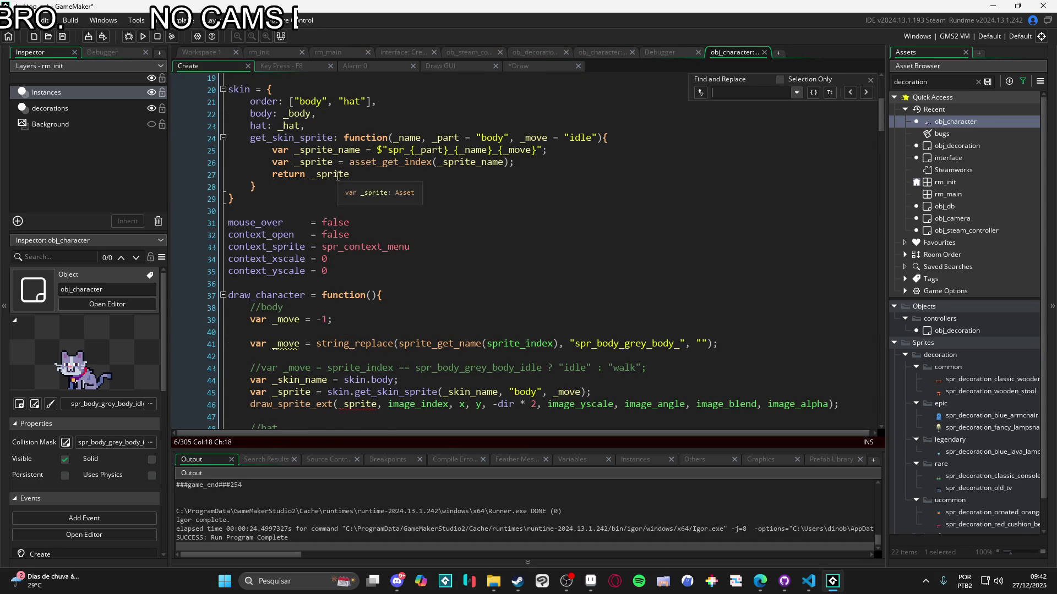
text(draw_chara)
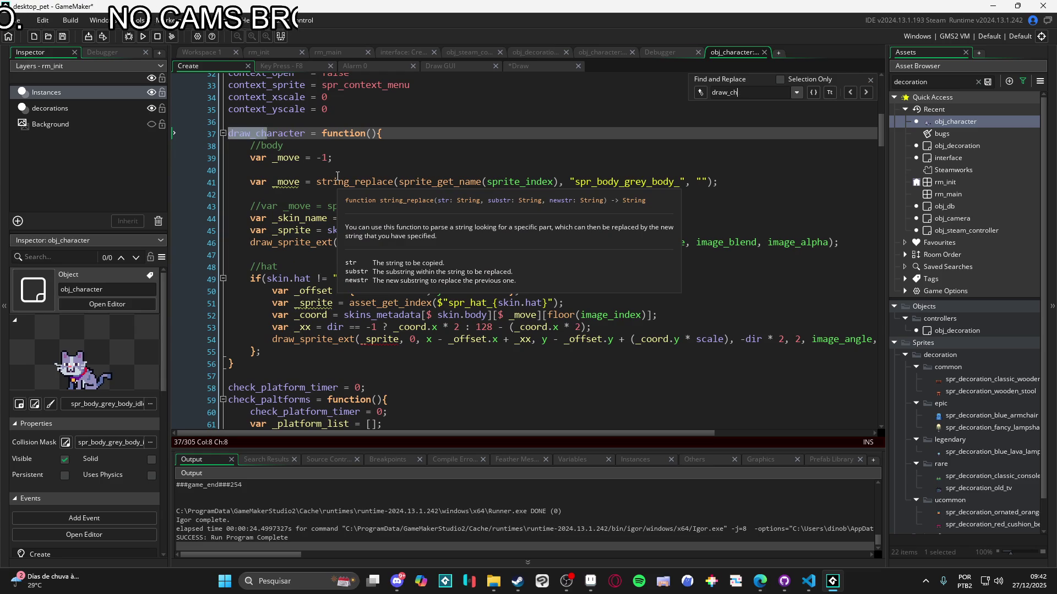
click(412, 218)
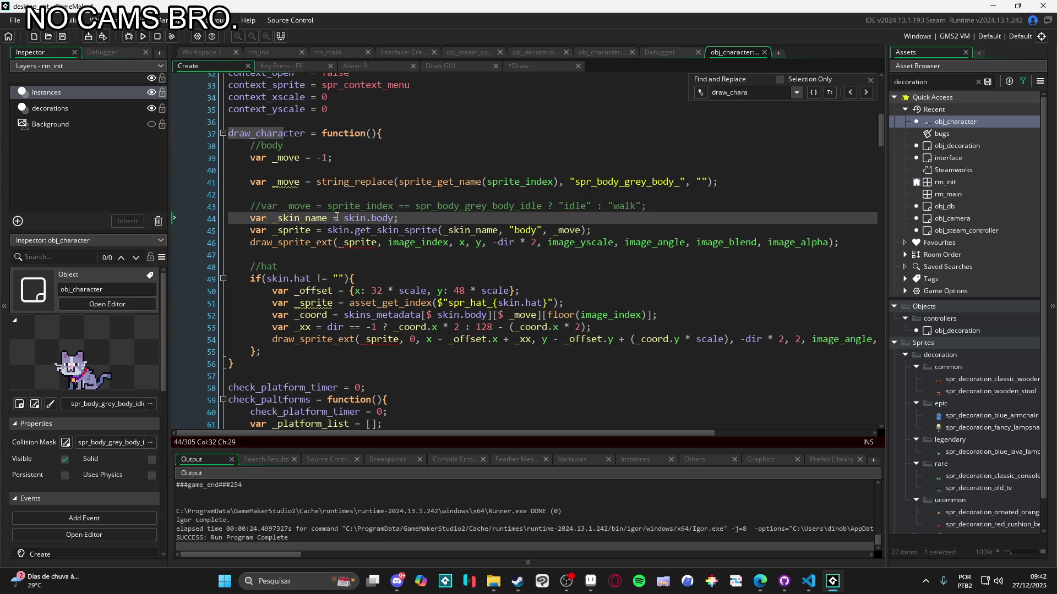
click(327, 279)
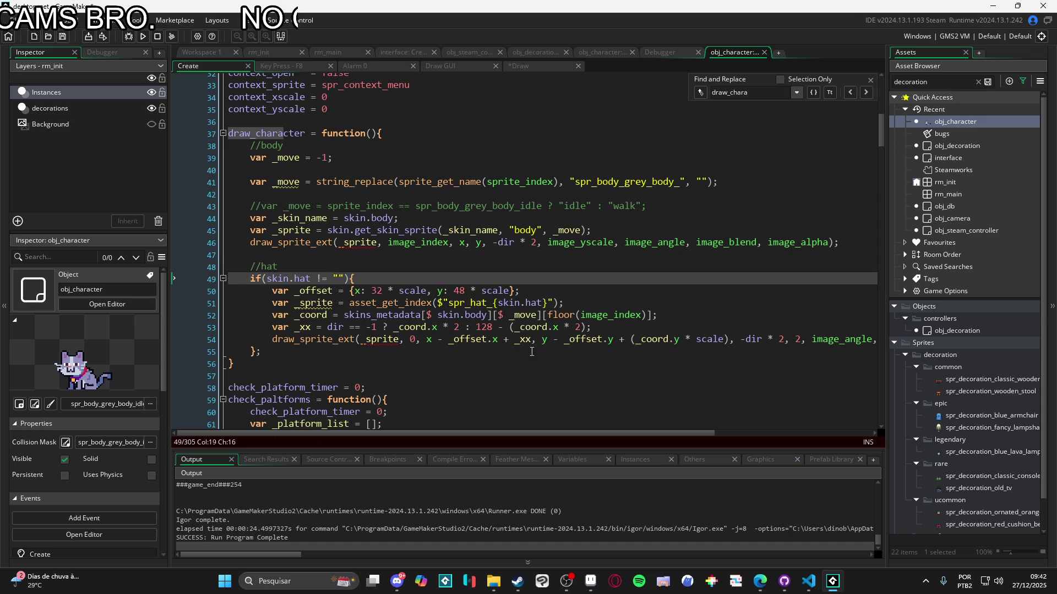
scroll(373, 245, up, 1)
click(601, 266)
key(Down)
key(Up)
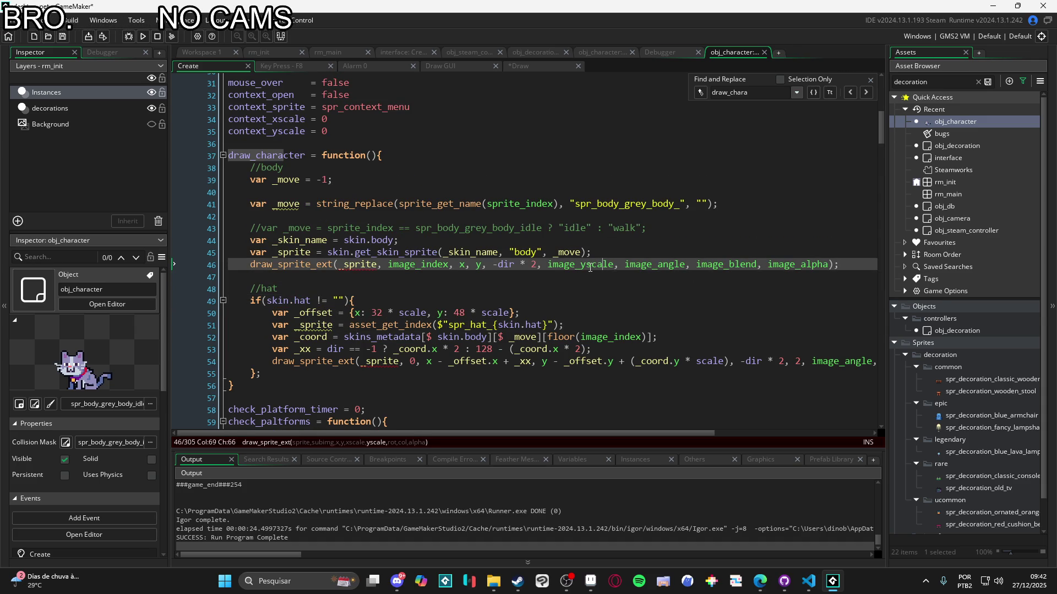
click(532, 266)
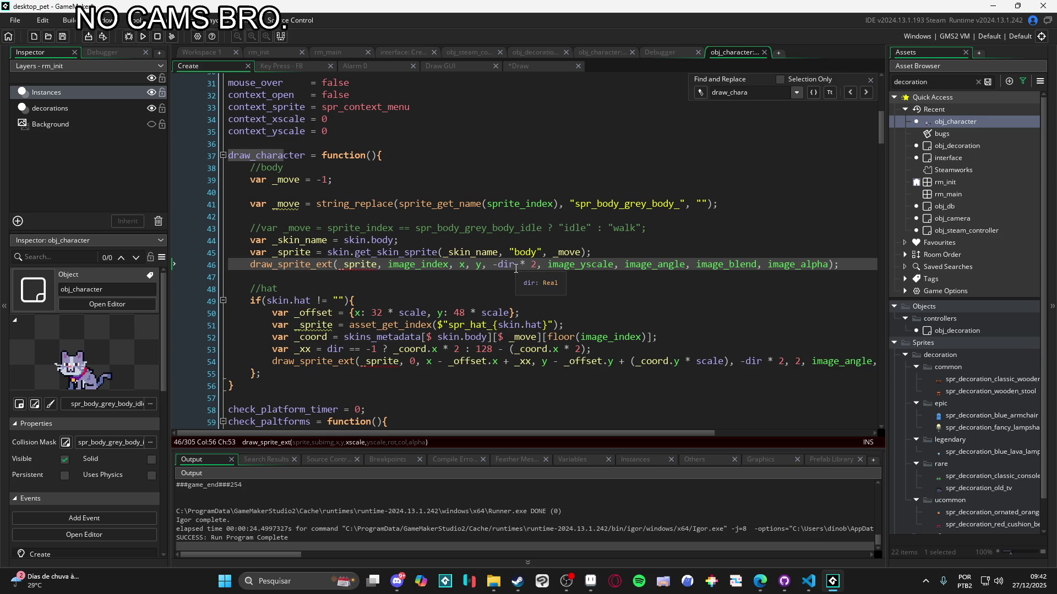
click(576, 266)
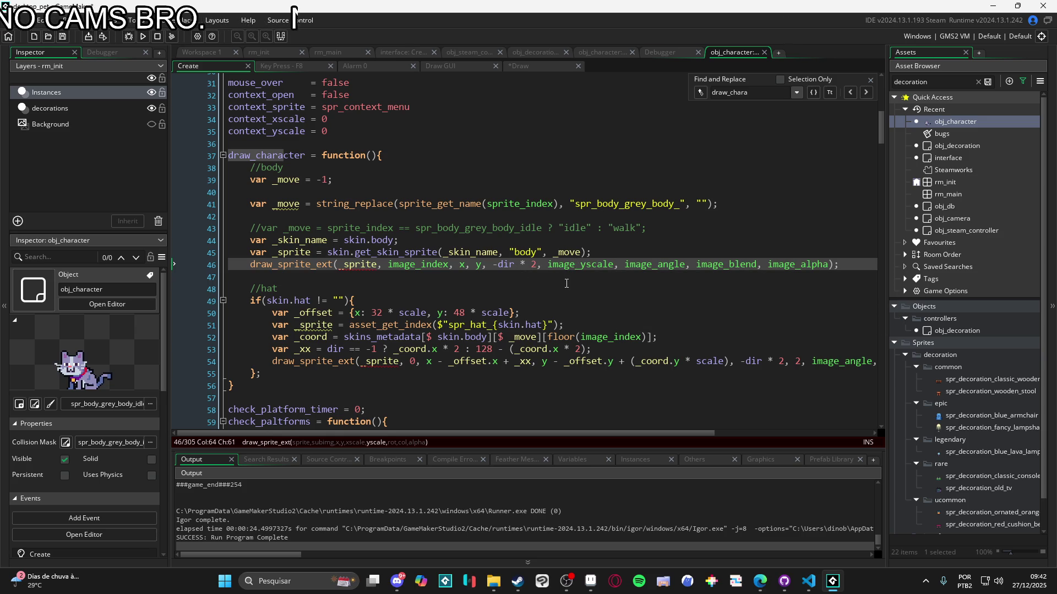
mouse_move(517, 266)
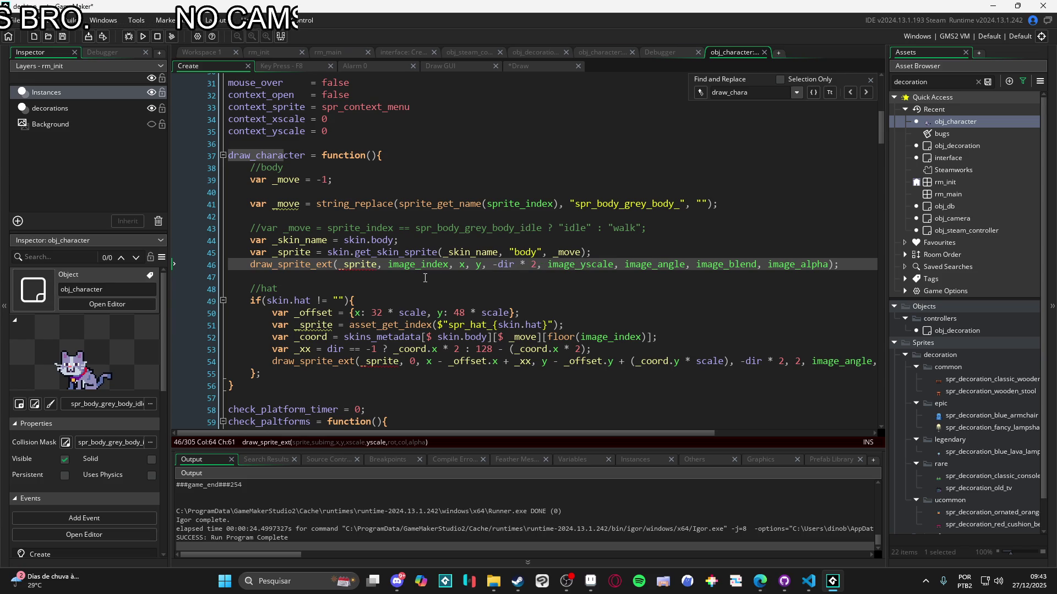
click(503, 266)
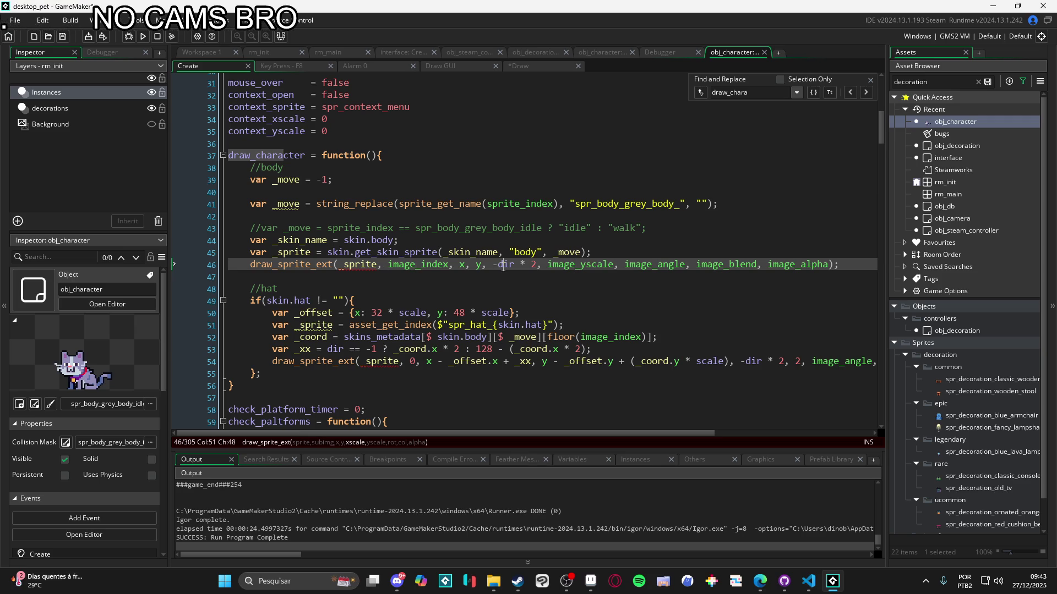
scroll(504, 265, down, 1)
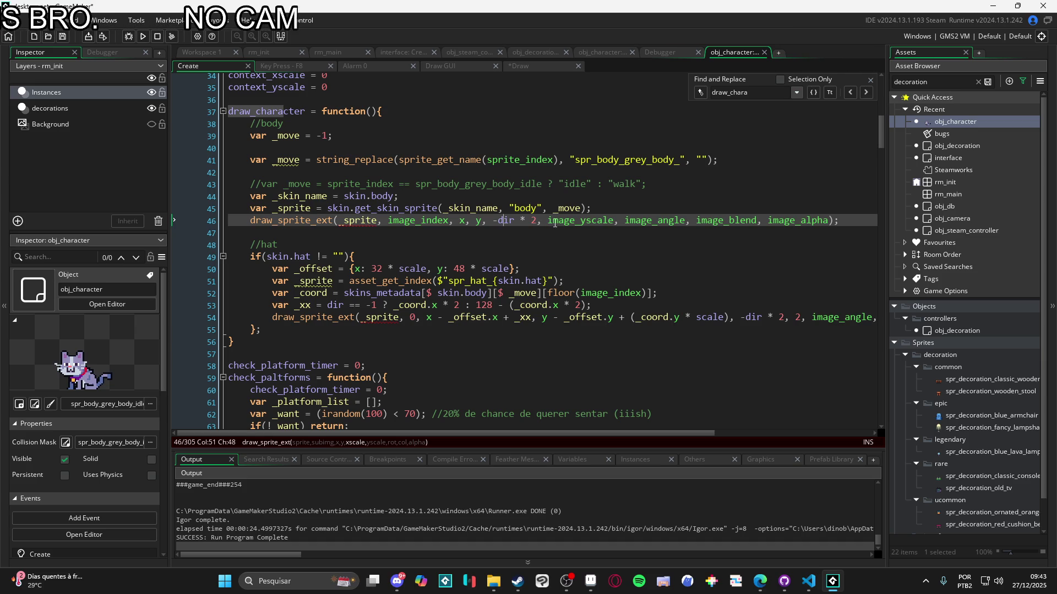
double_click(553, 220)
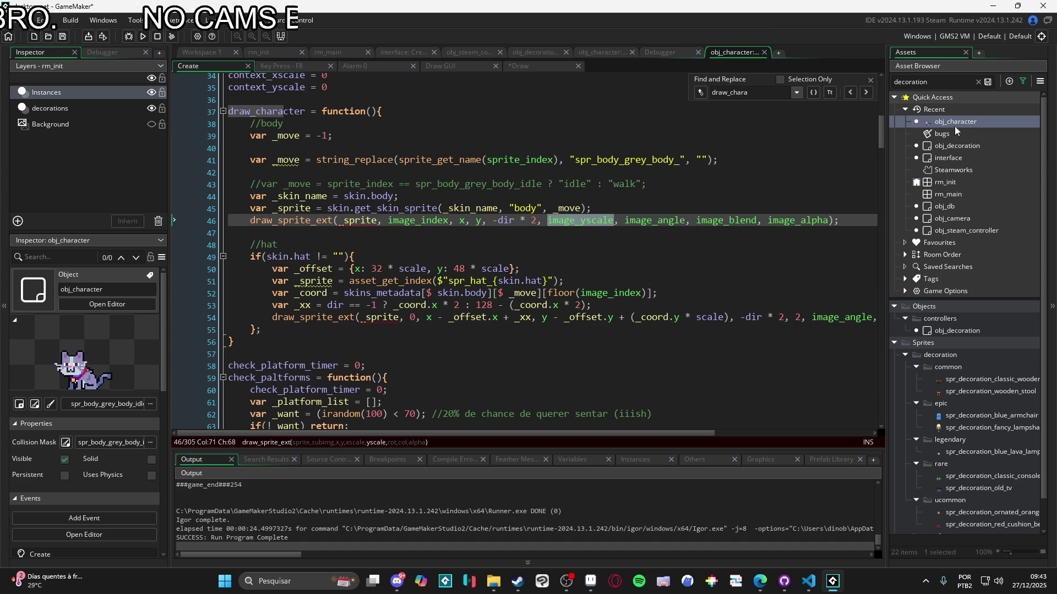
scroll(1034, 358, down, 1)
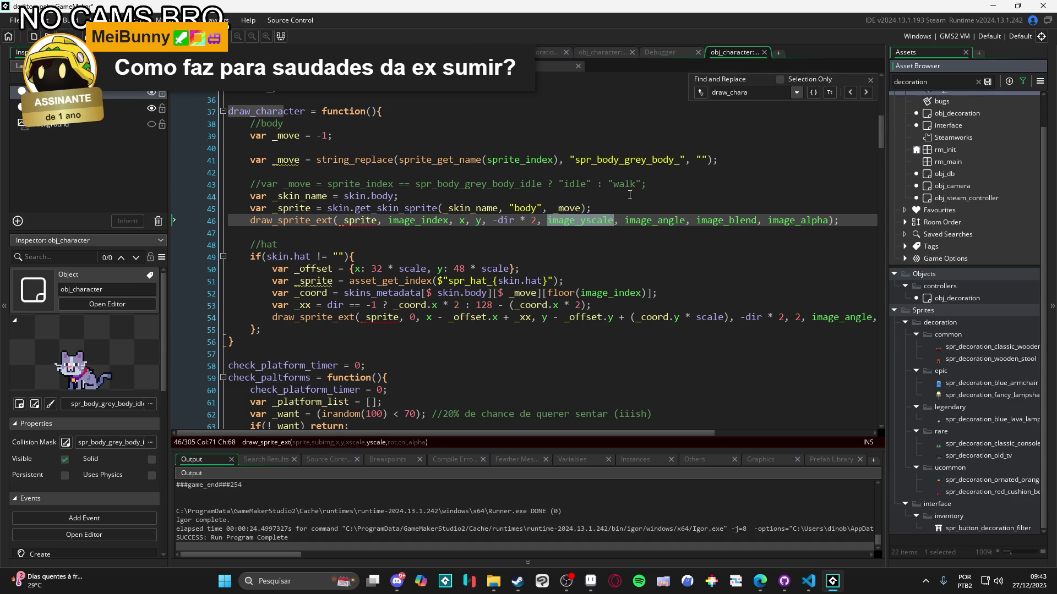
click(563, 221)
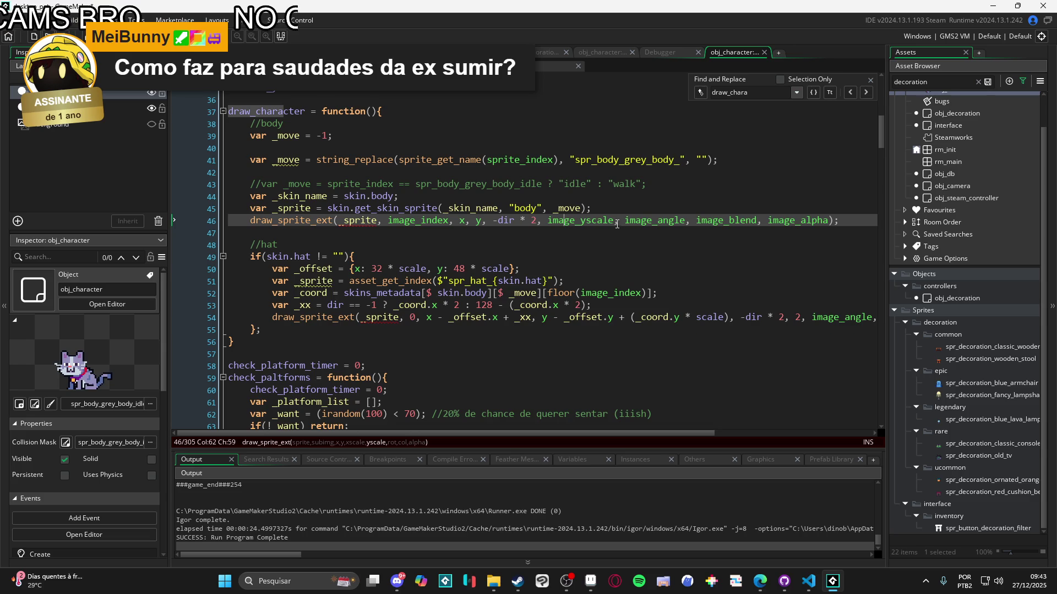
scroll(620, 224, up, 3)
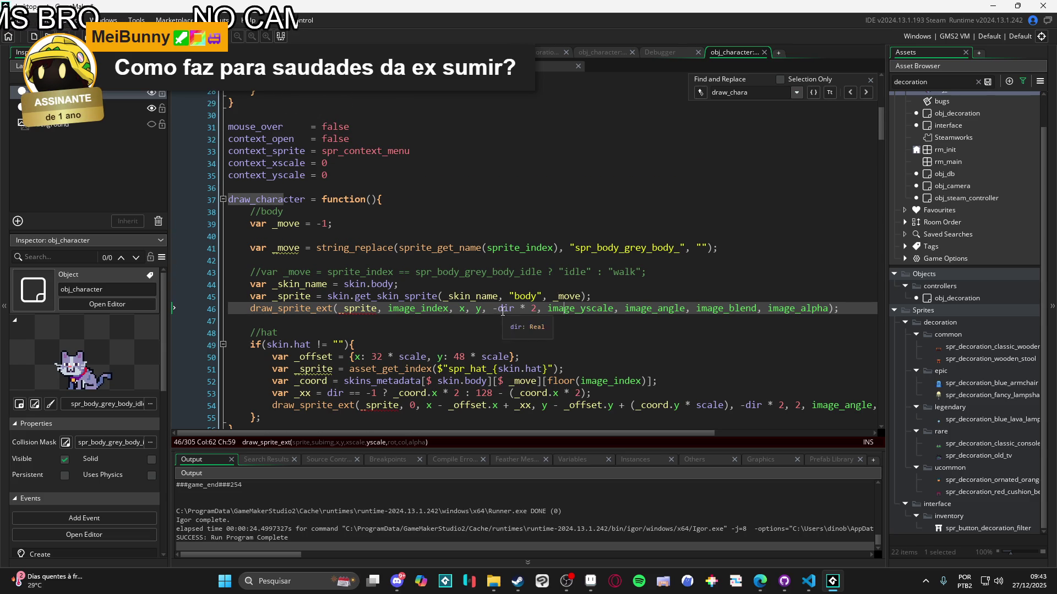
click(504, 313)
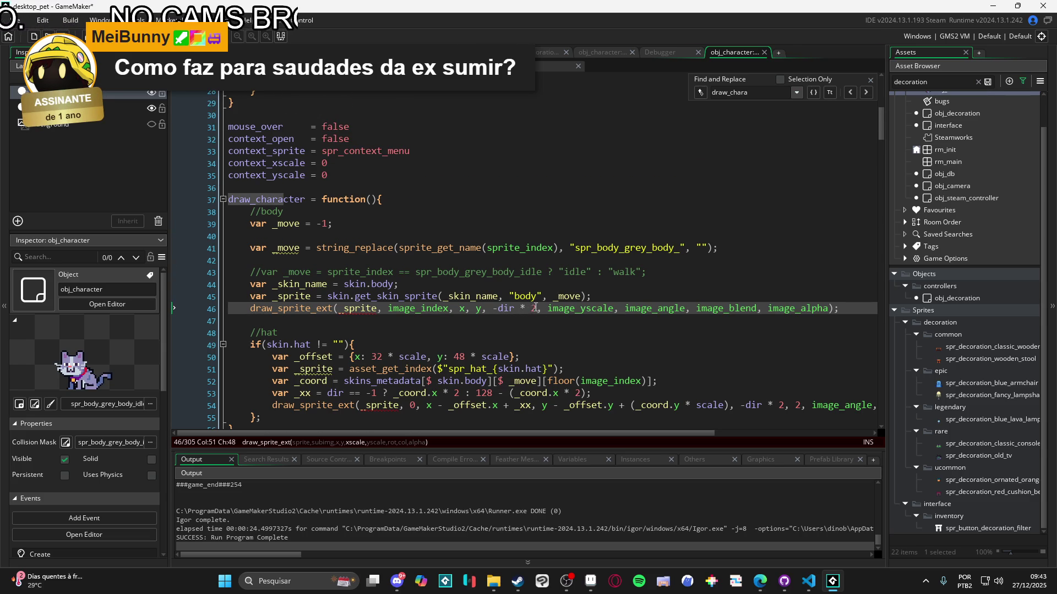
drag(536, 308, 494, 309)
click(495, 309)
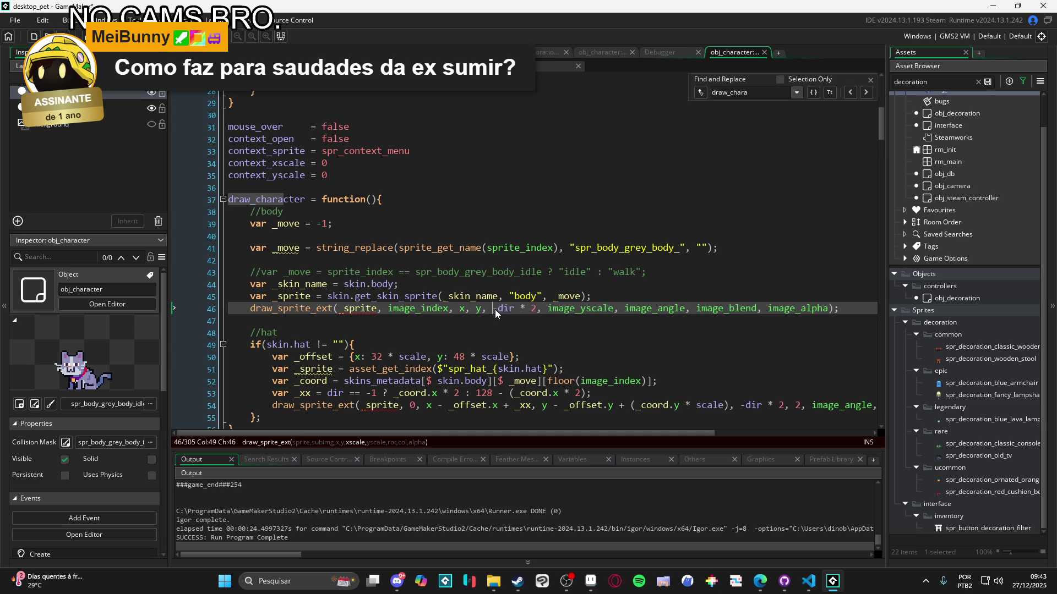
double_click(505, 313)
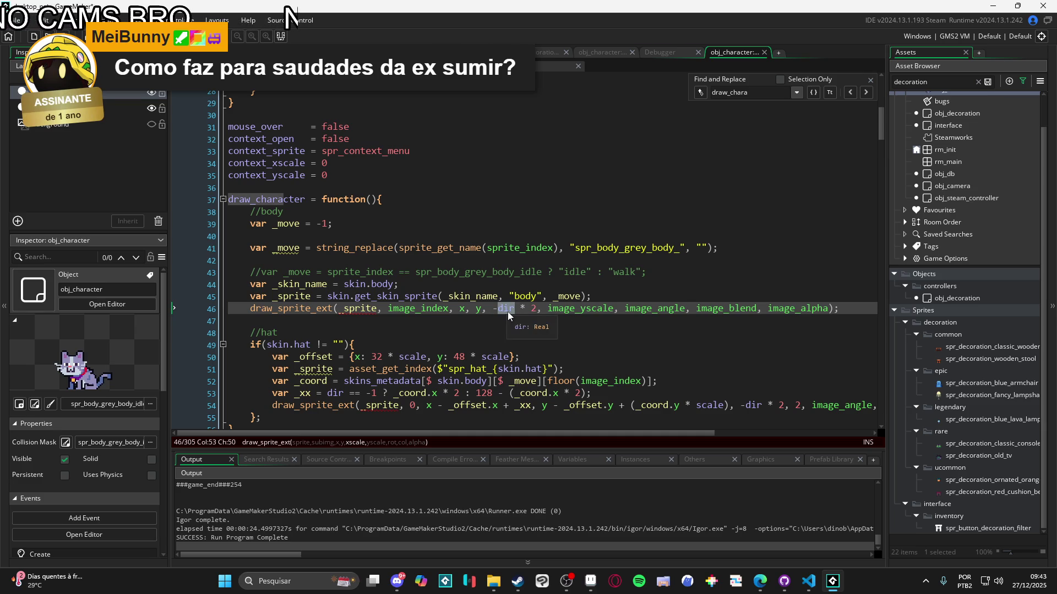
click(507, 311)
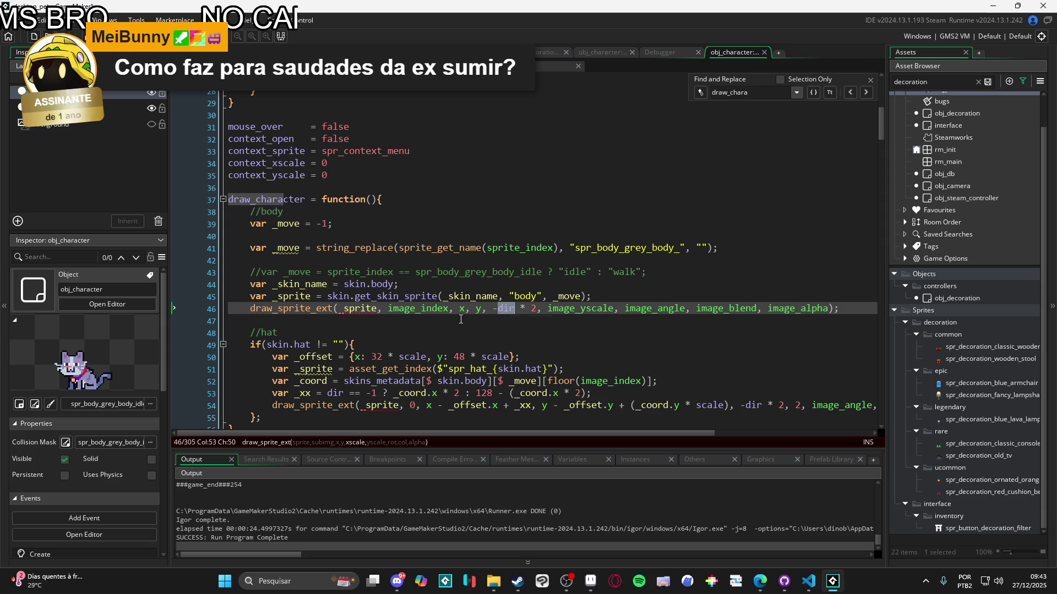
scroll(435, 280, up, 8)
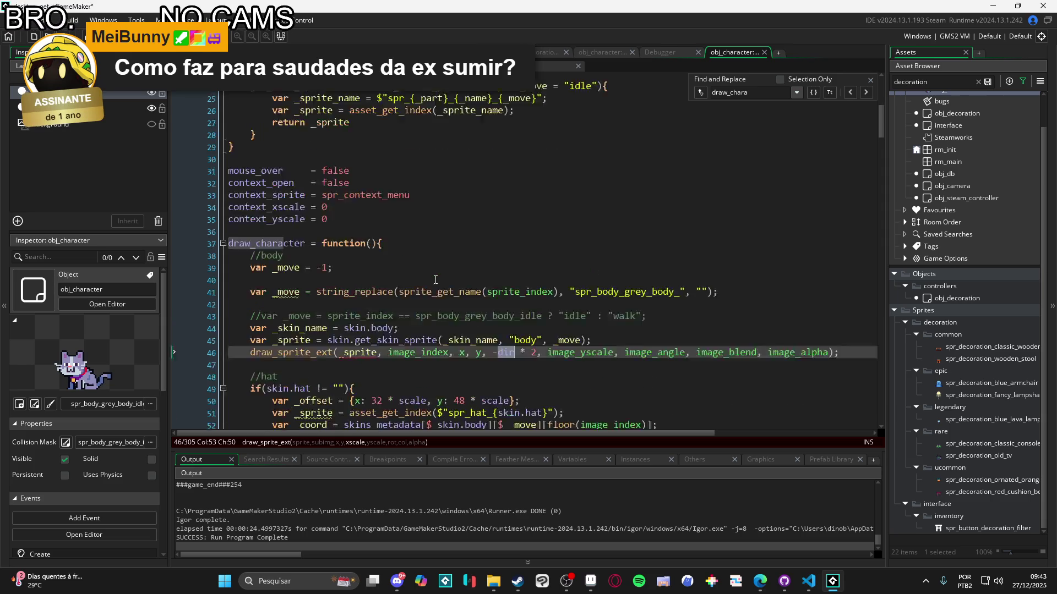
scroll(371, 190, down, 12)
scroll(371, 189, down, 8)
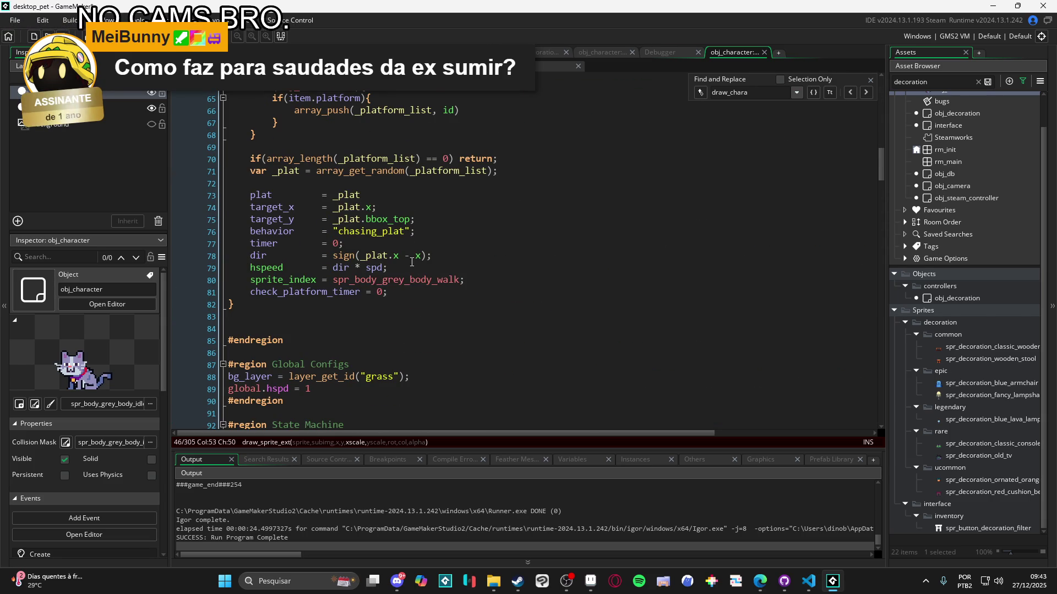
scroll(438, 255, up, 4)
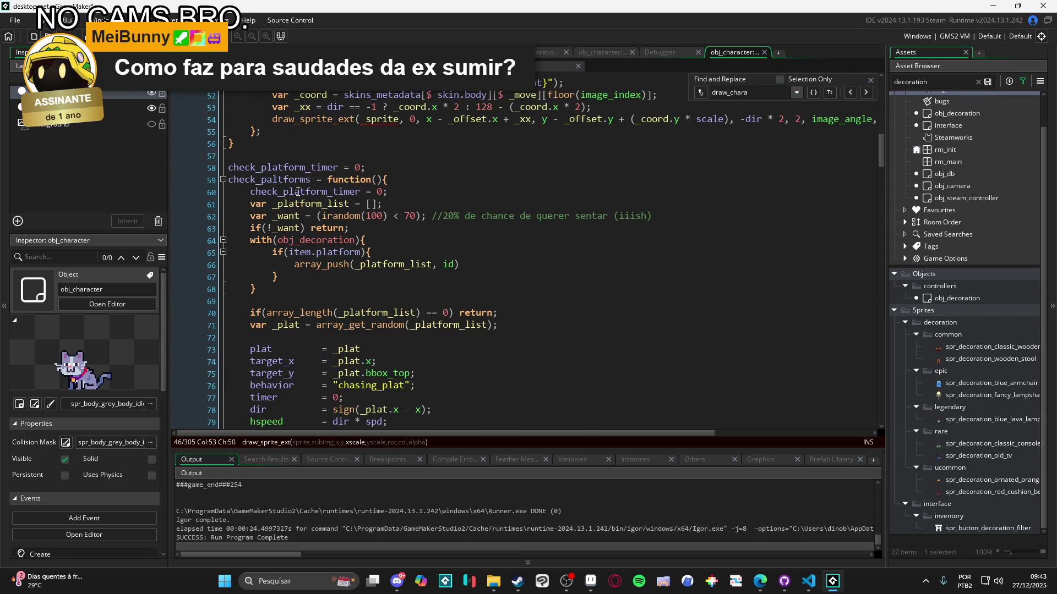
scroll(396, 264, down, 2)
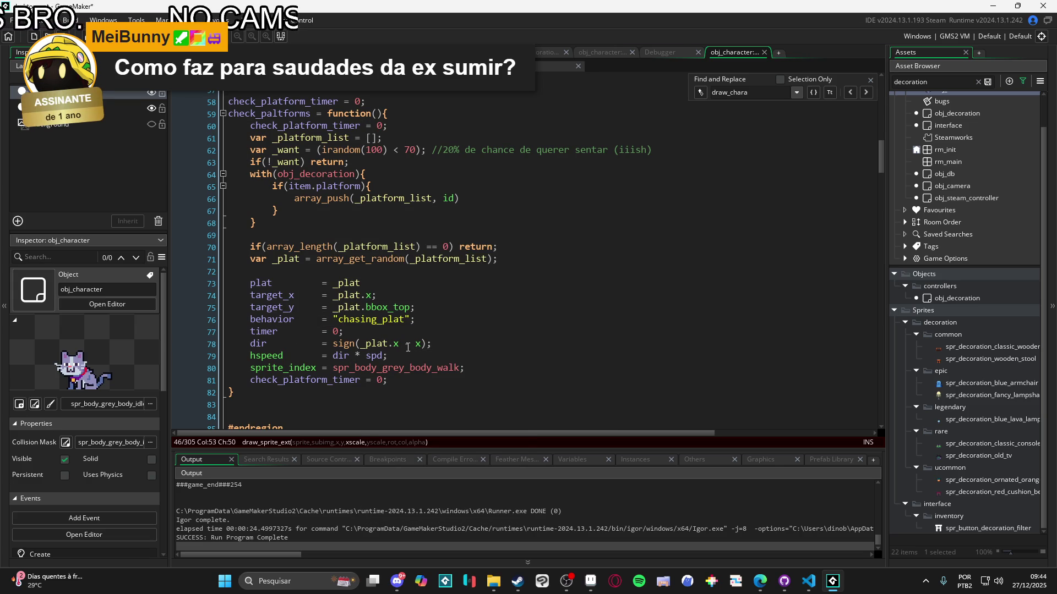
click(421, 344)
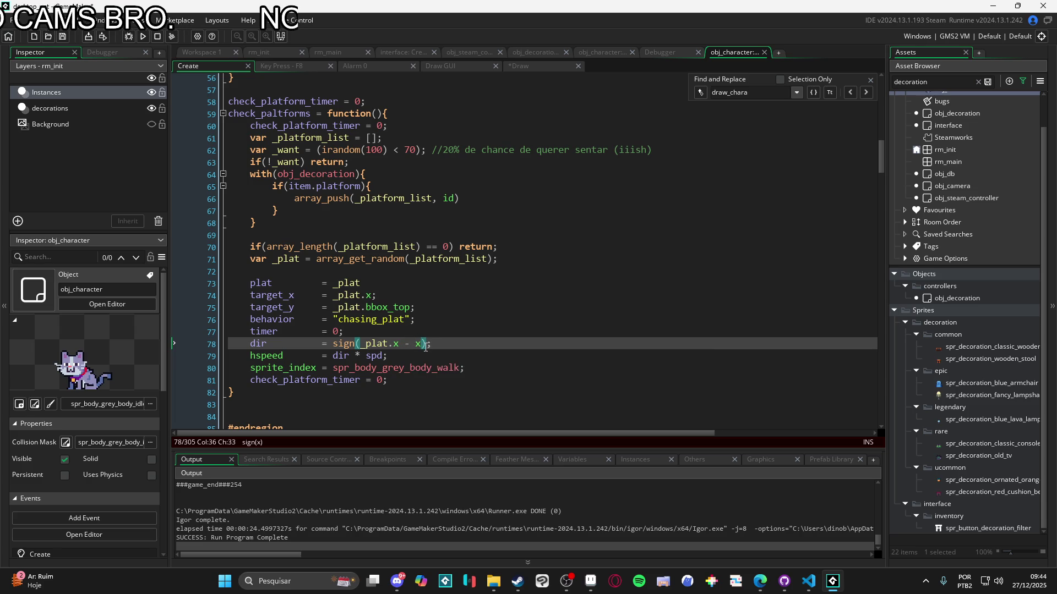
key(Right)
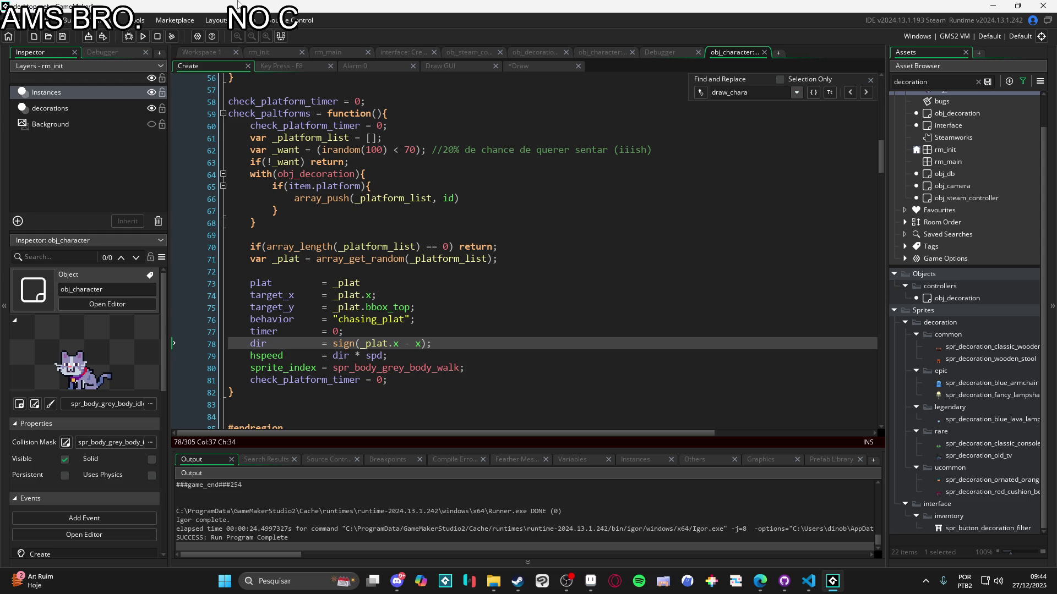
key(Left)
key(Left)
key(Left)
key(Left)
key(Left)
key(Left)
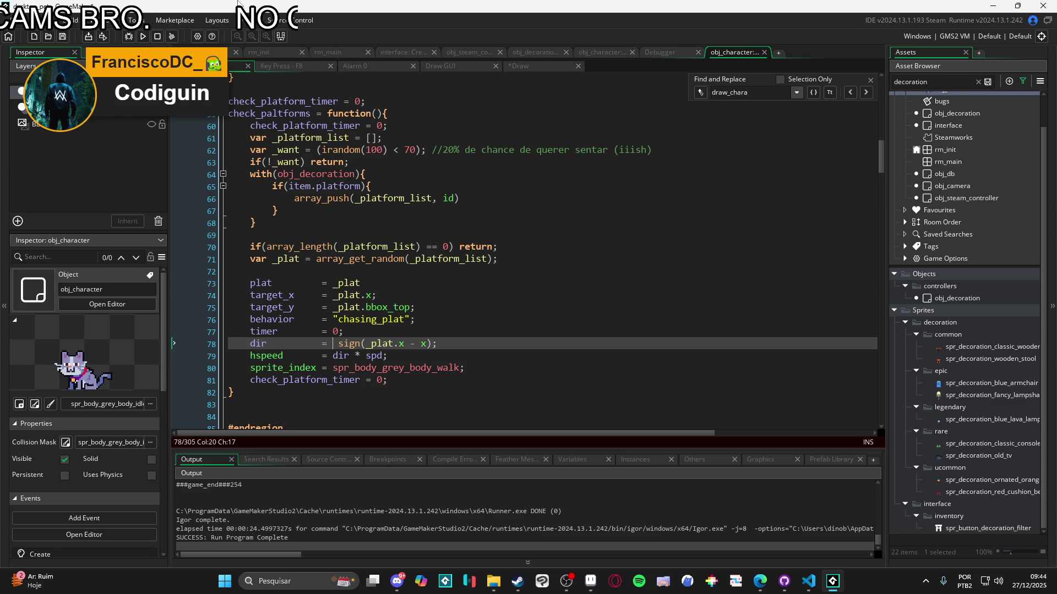
Make line 78 read dir = _plat.x - x == 0 ? 1 : sign(_plat.x - x)
text(_plat)
text(.x - x ==)
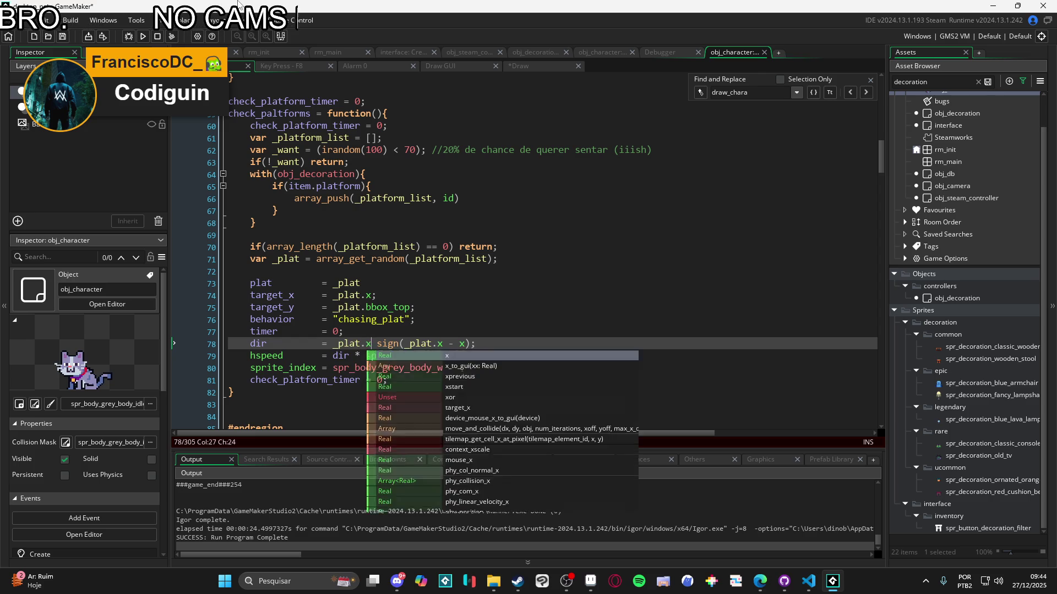
text( 0)
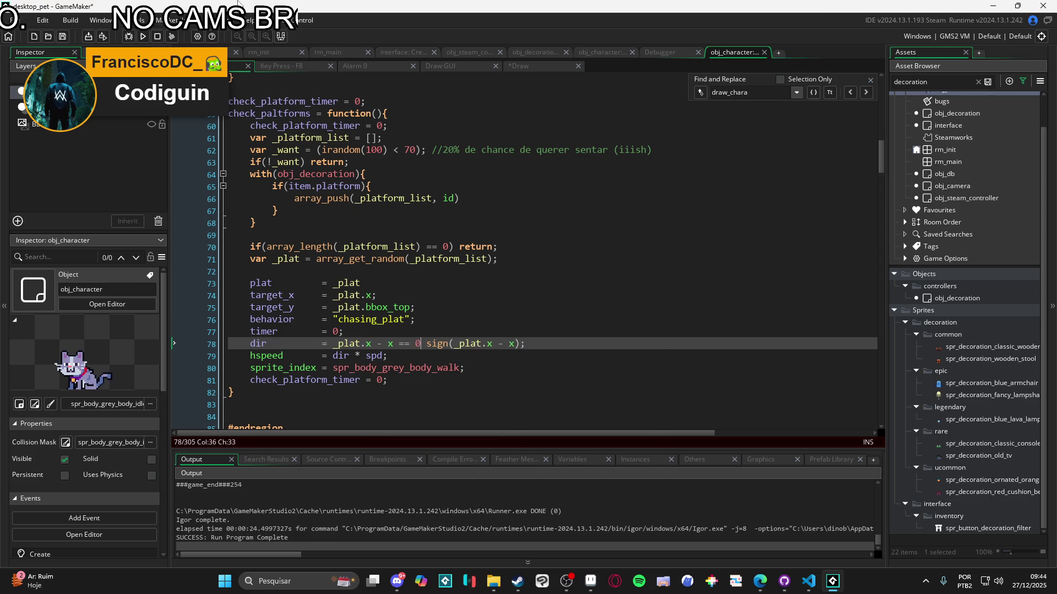
text( ?)
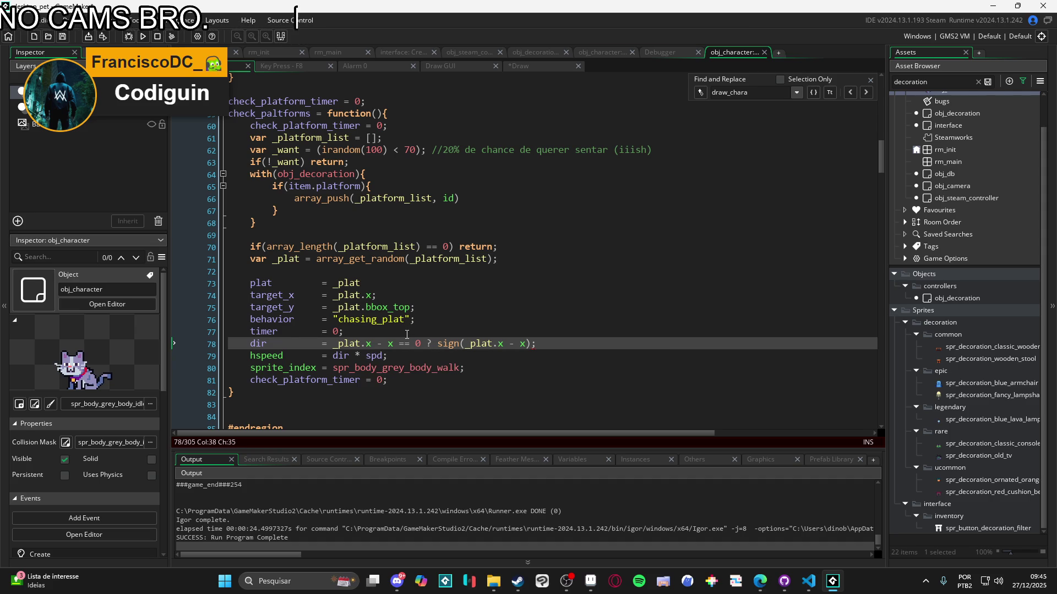
text(1:)
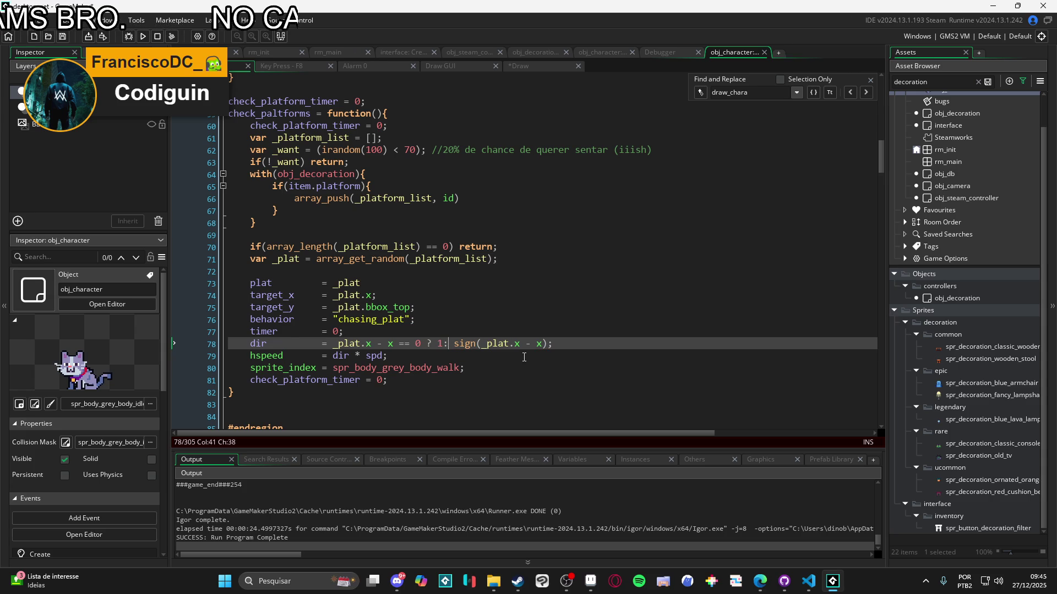
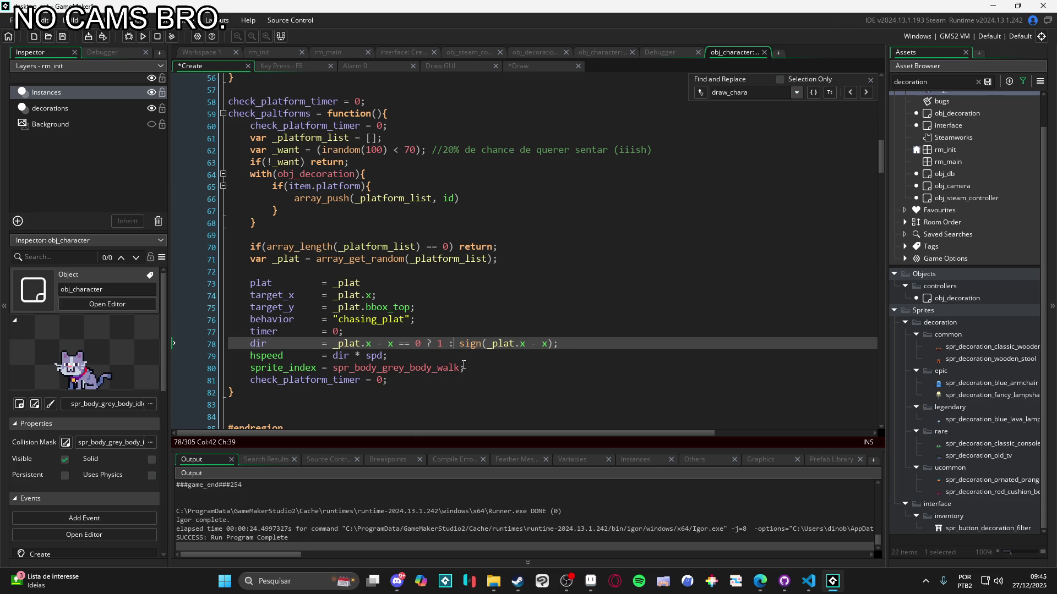
Review the target_x assignment, timer reset and dir calculation lines in the movement code
click(430, 295)
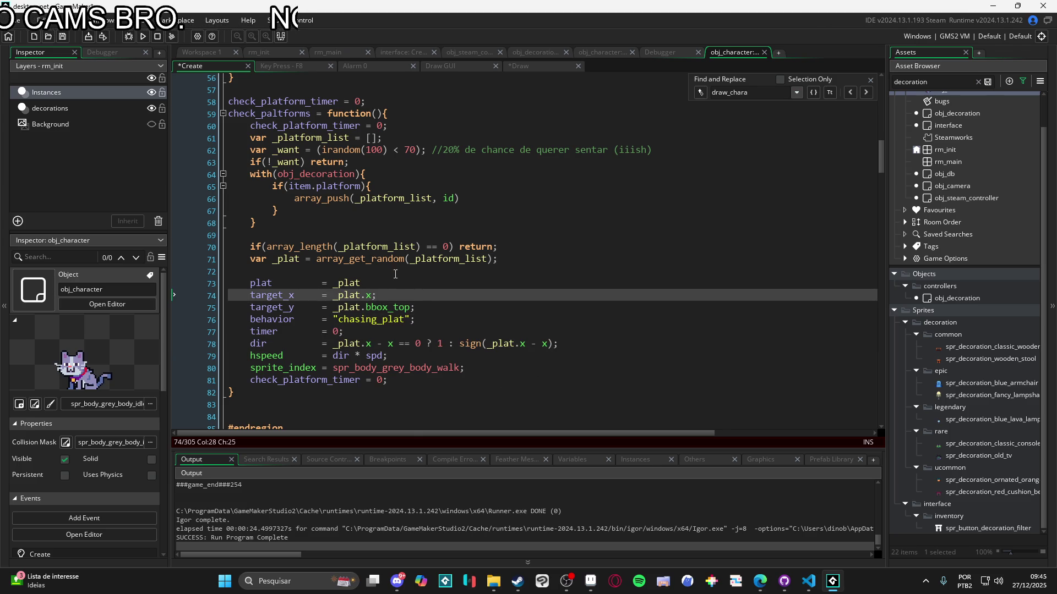
click(531, 326)
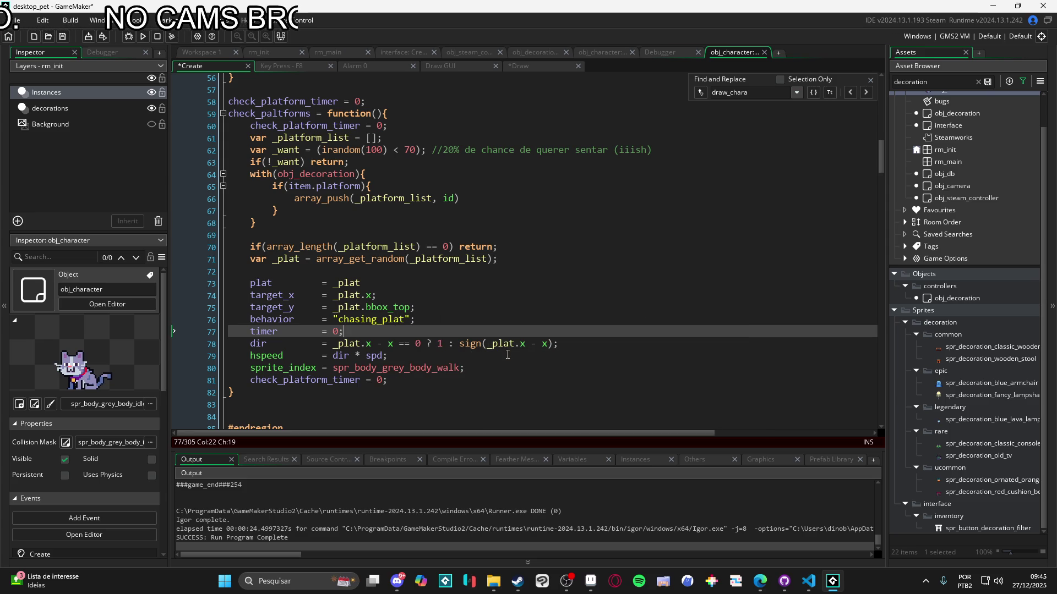
click(572, 346)
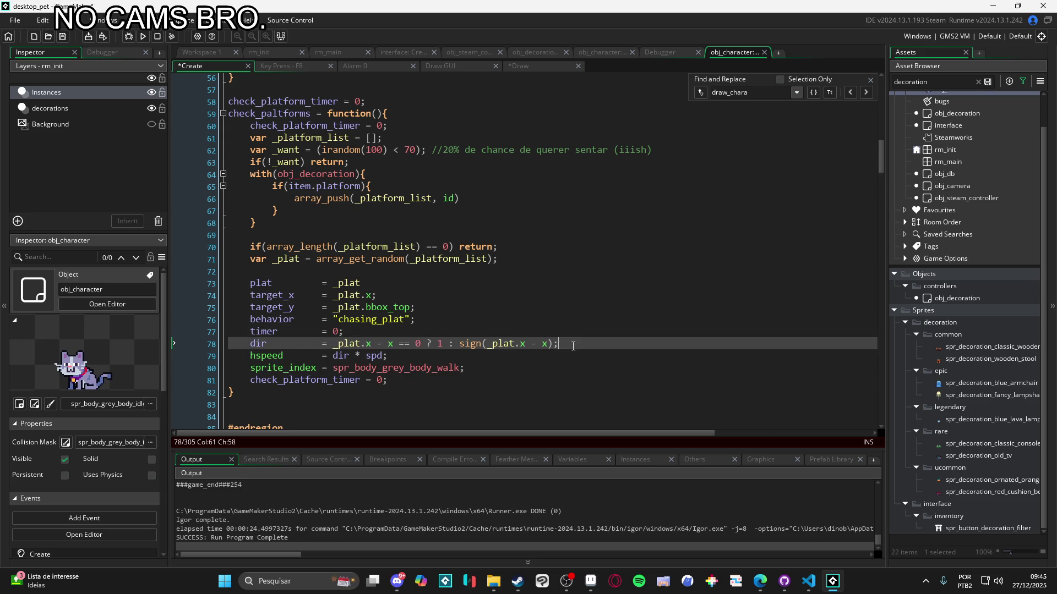
click(413, 291)
scroll(413, 292, down, 6)
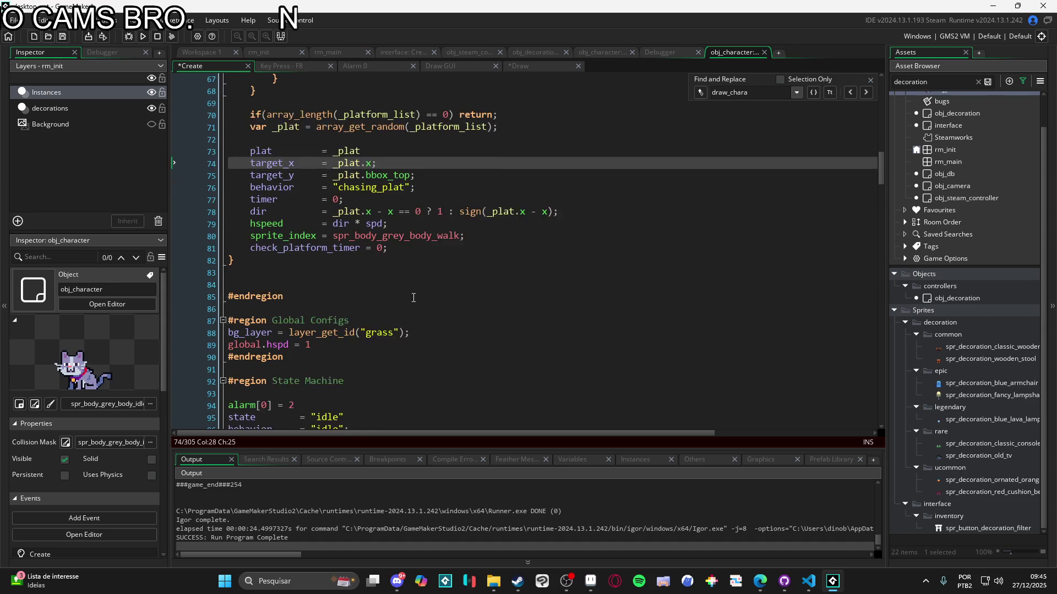
scroll(414, 298, down, 3)
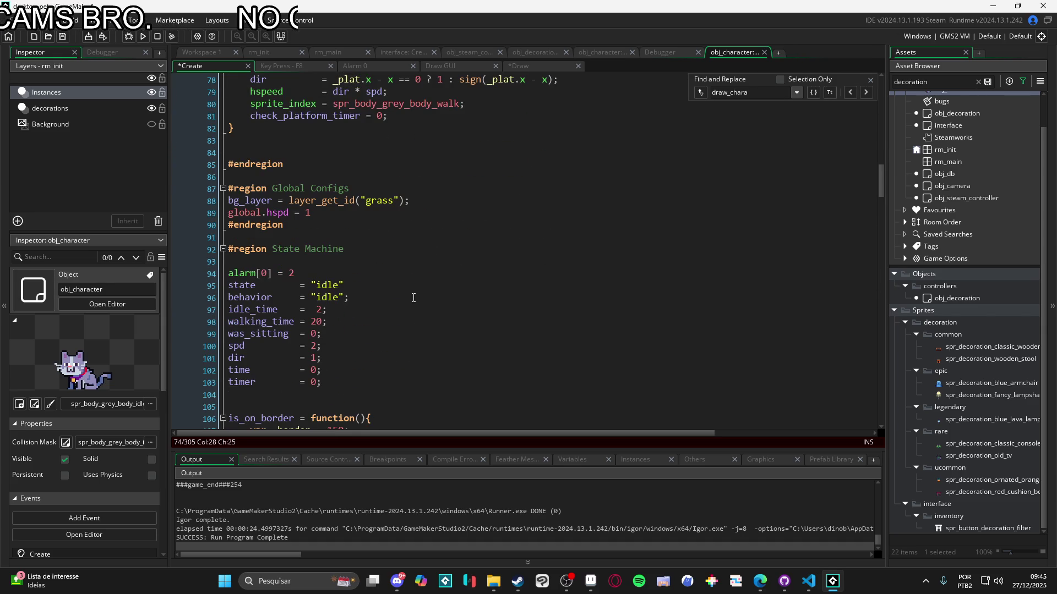
scroll(413, 298, down, 2)
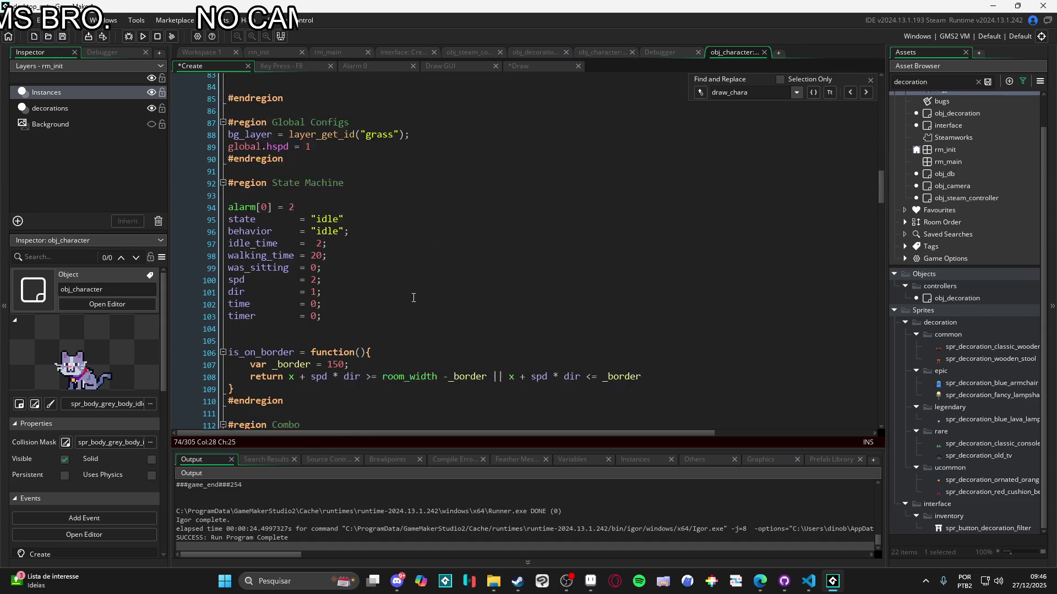
scroll(414, 297, down, 10)
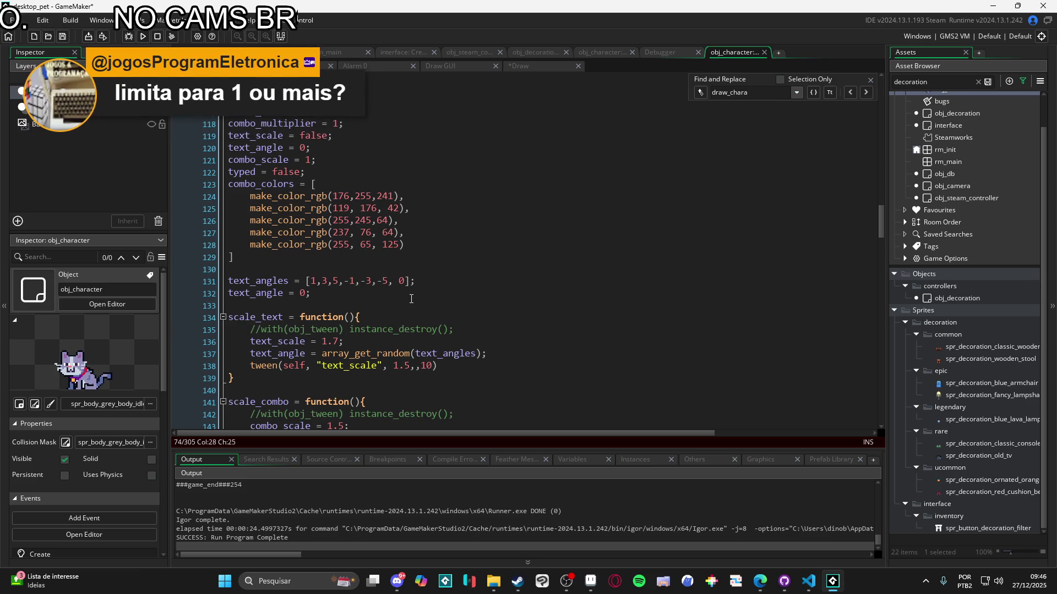
scroll(411, 299, up, 12)
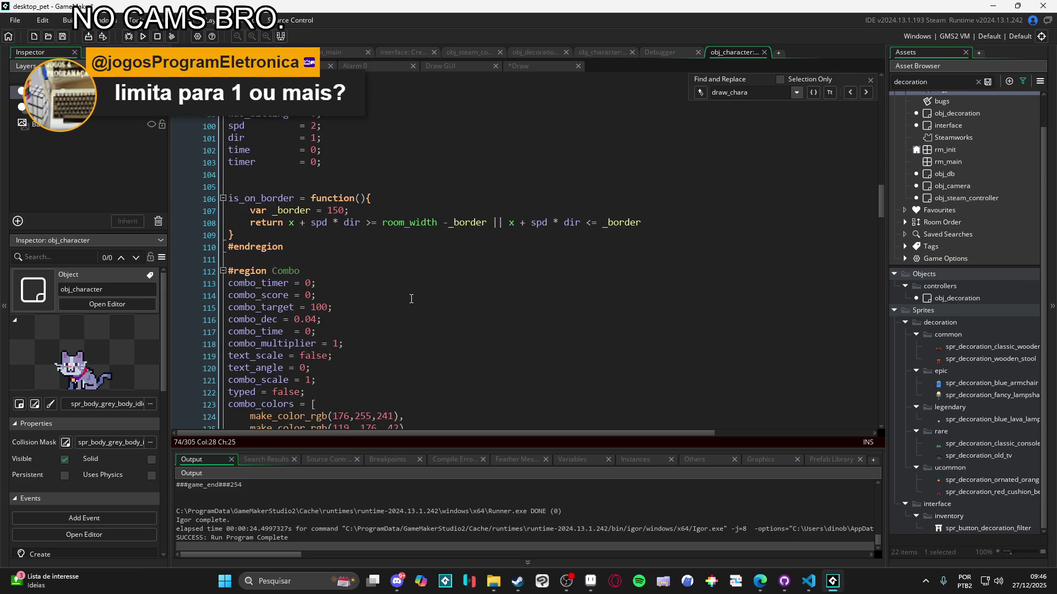
scroll(411, 299, up, 1)
scroll(411, 299, down, 5)
scroll(404, 308, up, 7)
scroll(403, 307, up, 2)
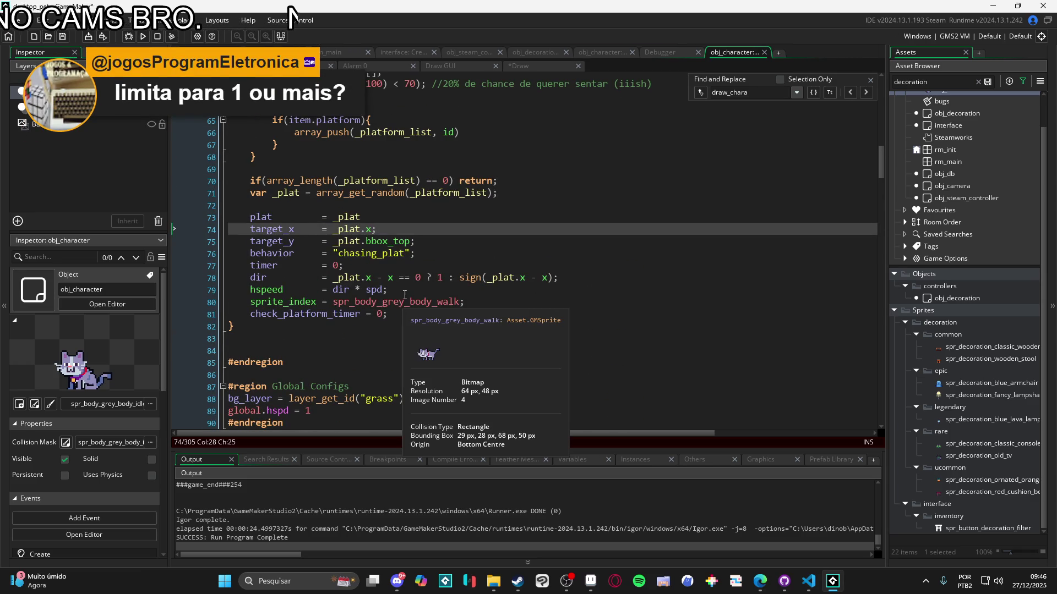
Examine the dir line's ternary expression and its _plat.x reference
click(431, 278)
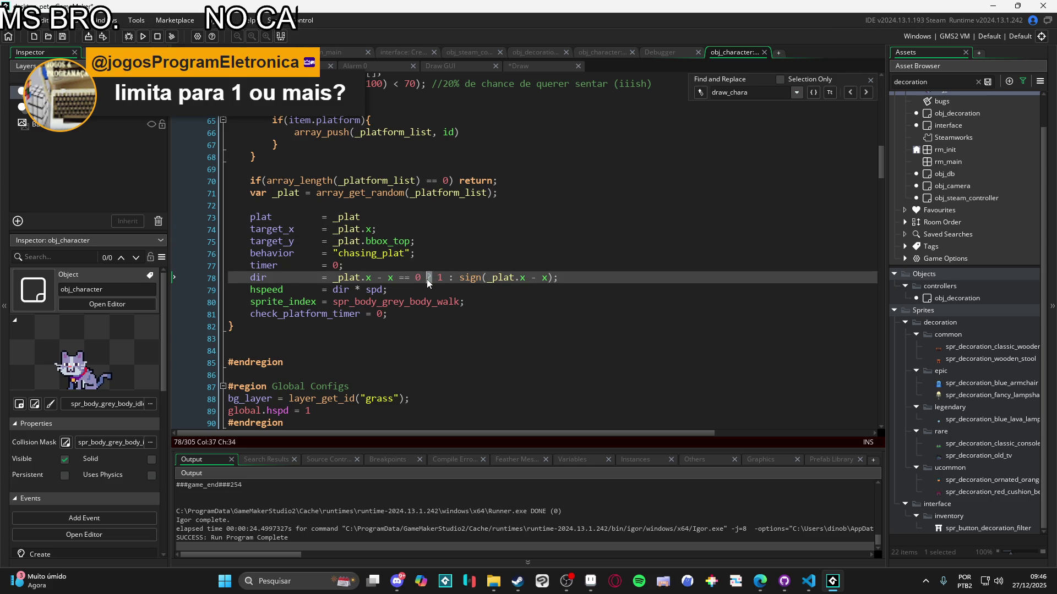
drag(559, 278, 427, 278)
click(436, 284)
key(Up)
key(End)
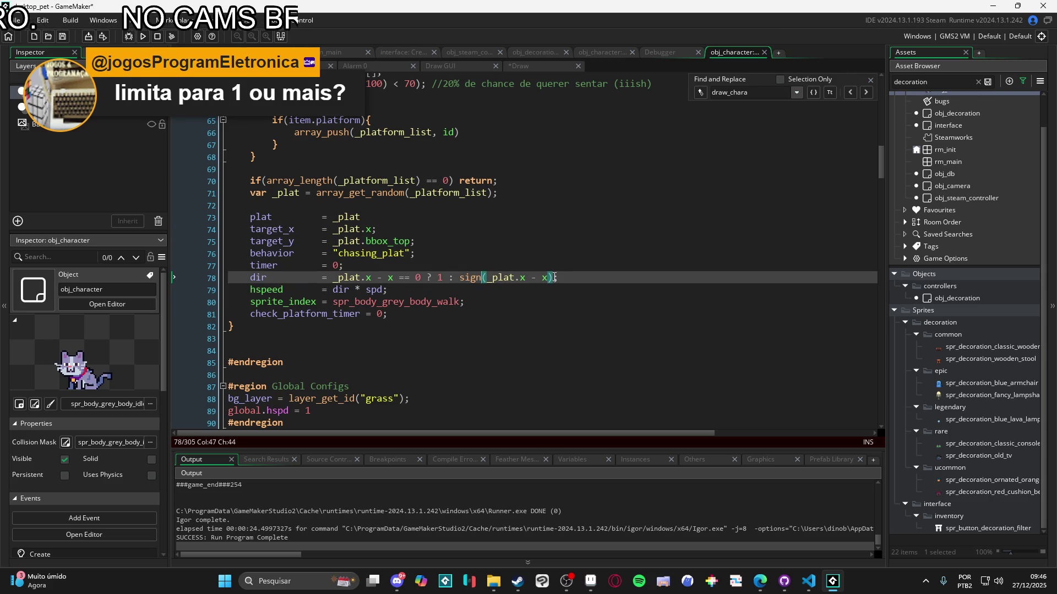
click(438, 279)
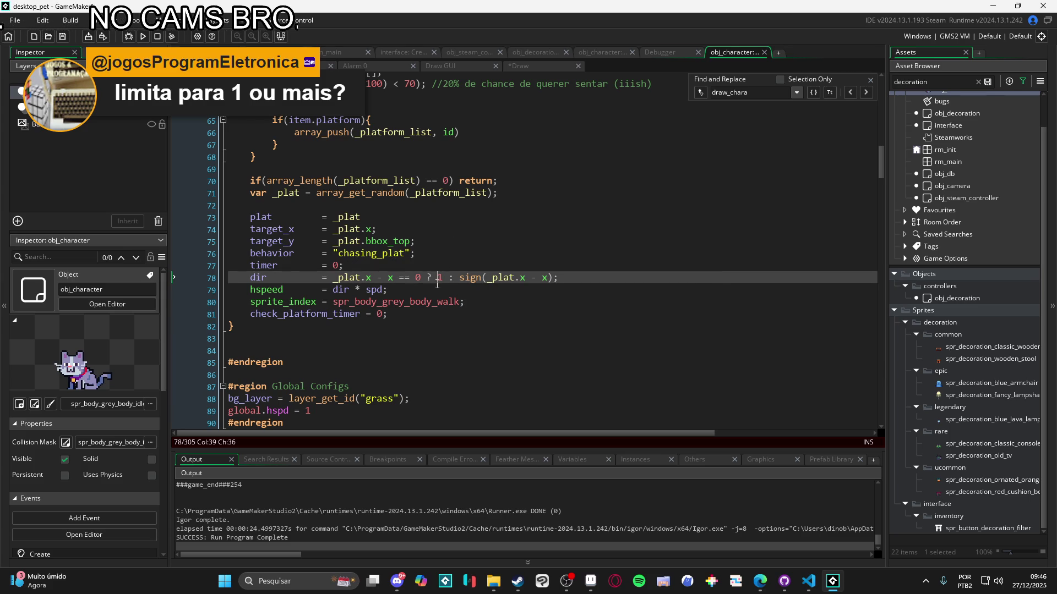
mouse_move(388, 277)
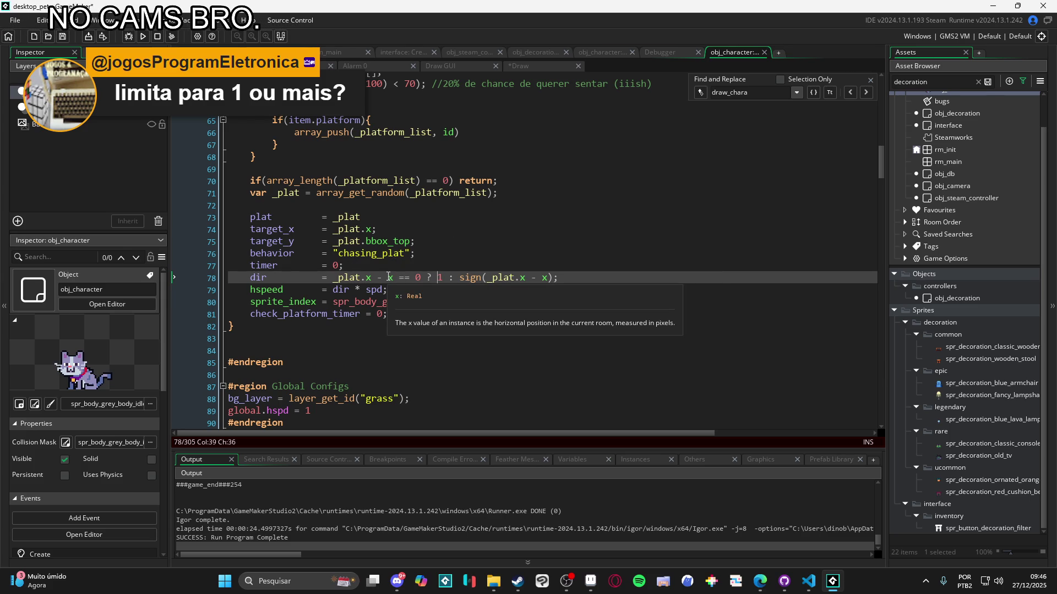
click(373, 276)
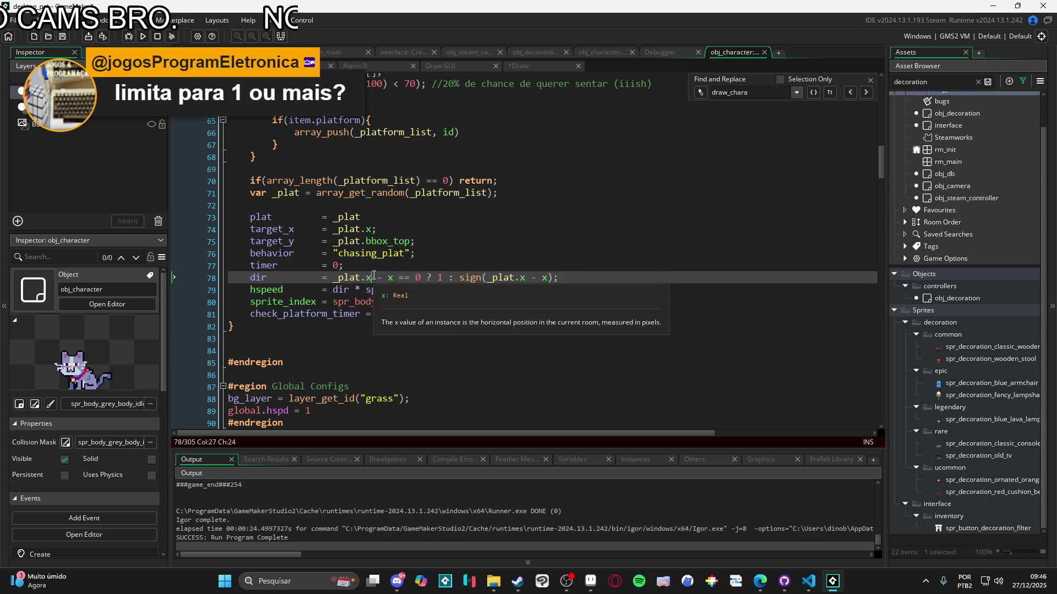
click(378, 277)
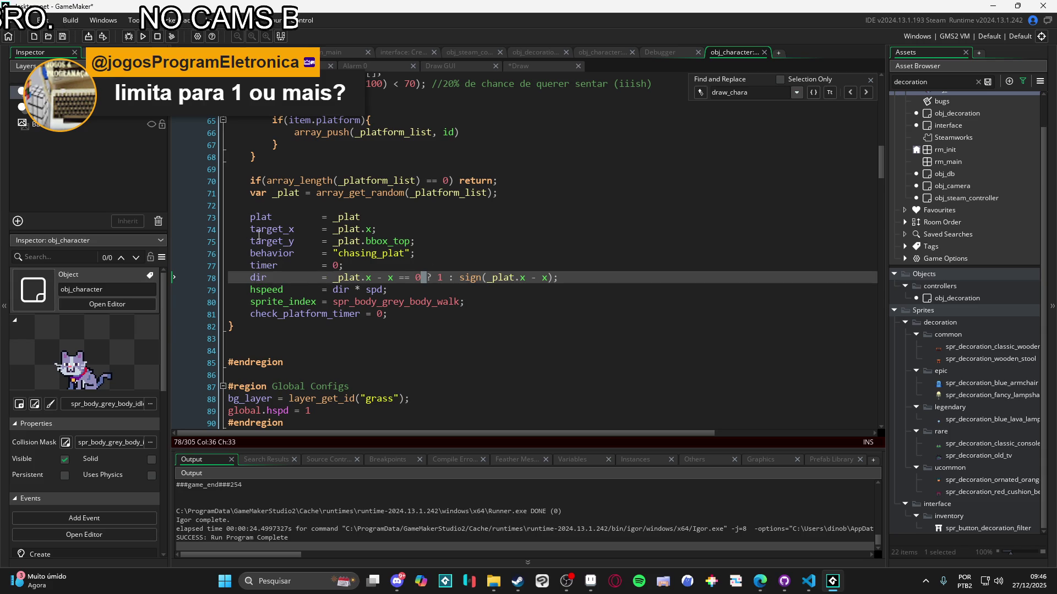
drag(444, 278, 442, 271)
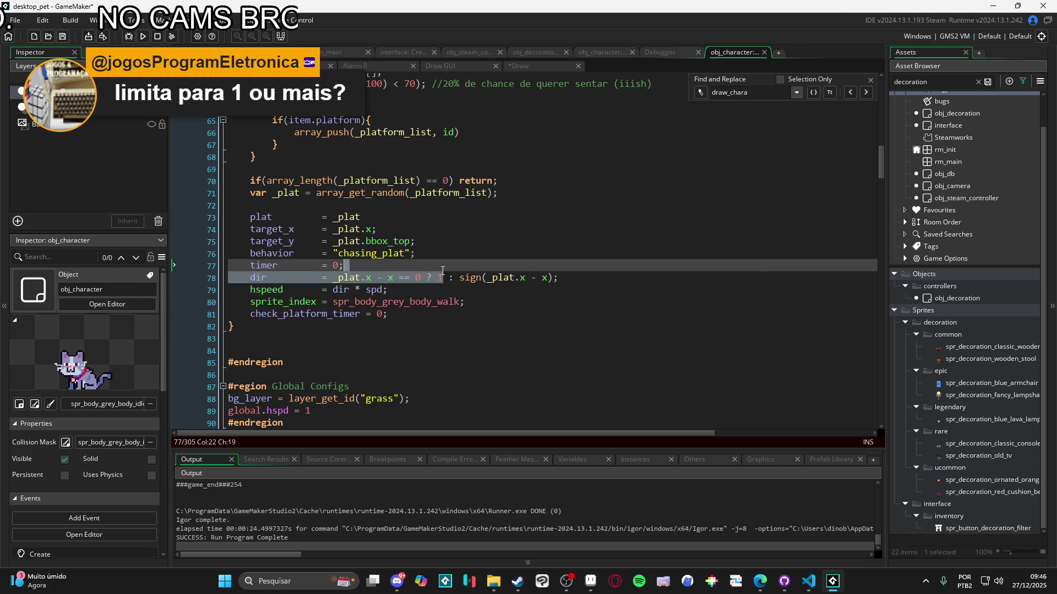
click(449, 278)
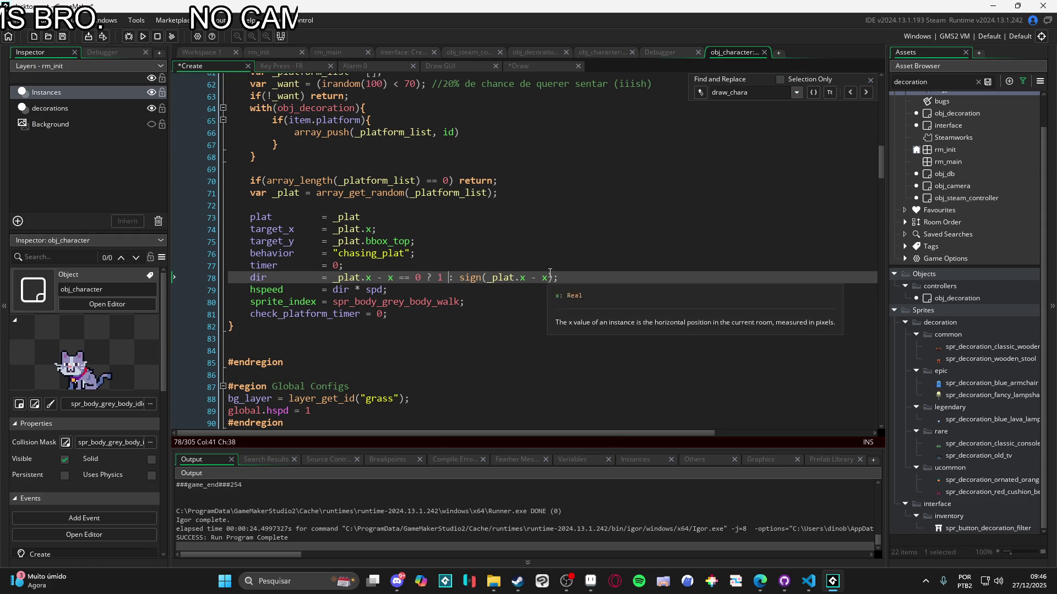
scroll(975, 249, up, 2)
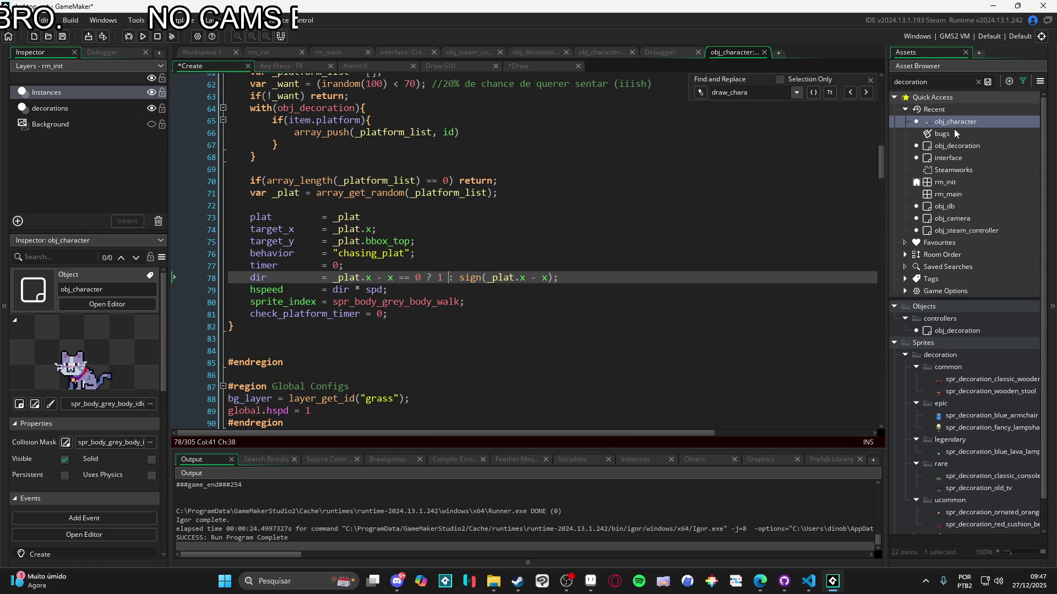
Mark 'Às vezes o pet some.' as (X?) in the bugs note, even out the (X) spacing, and open obj_character
double_click(953, 123)
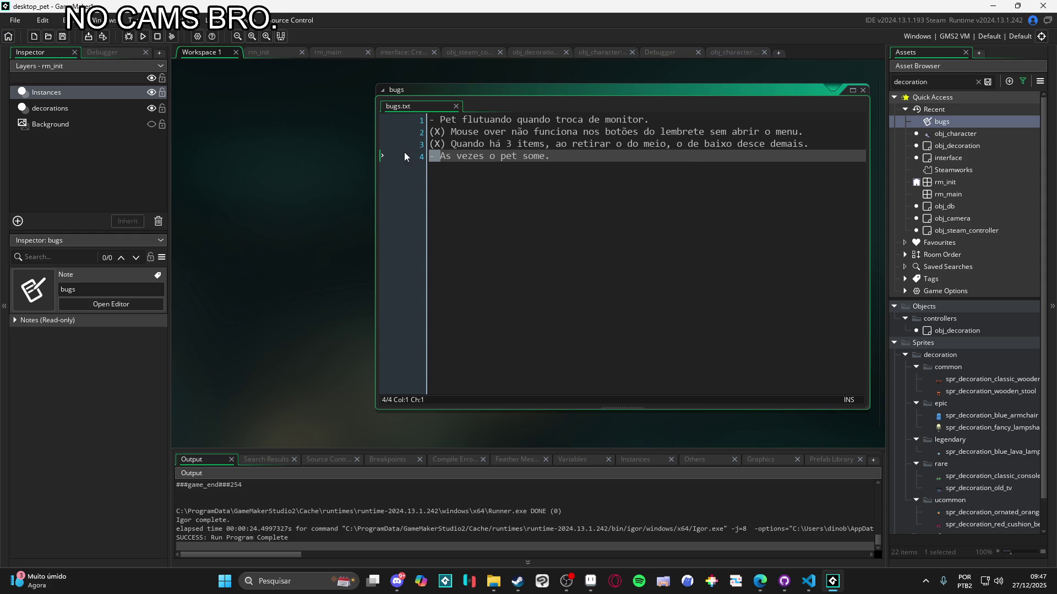
text(())
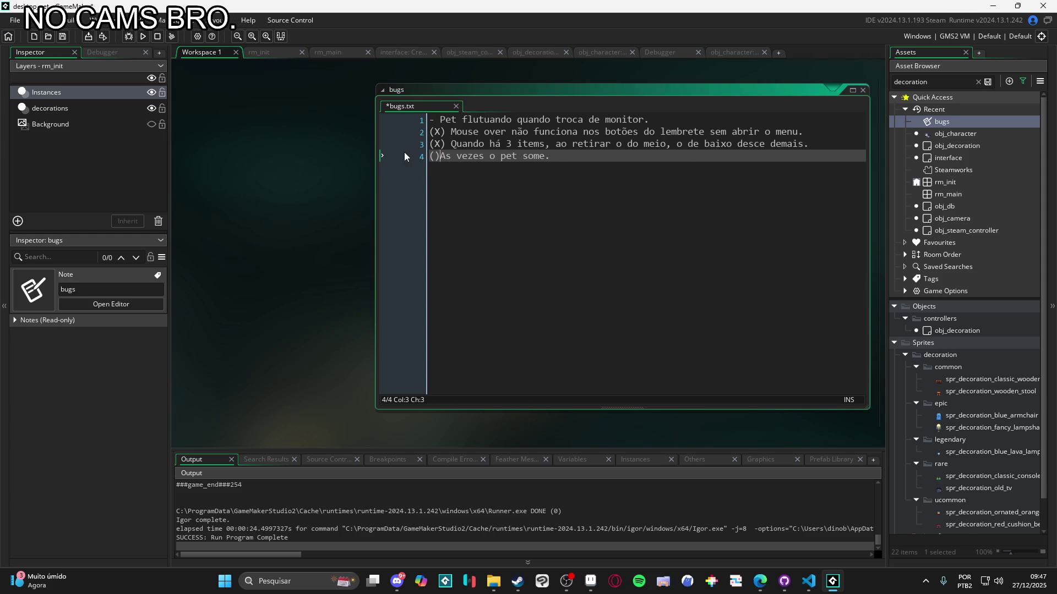
key(Left)
text(X?)
key(Right)
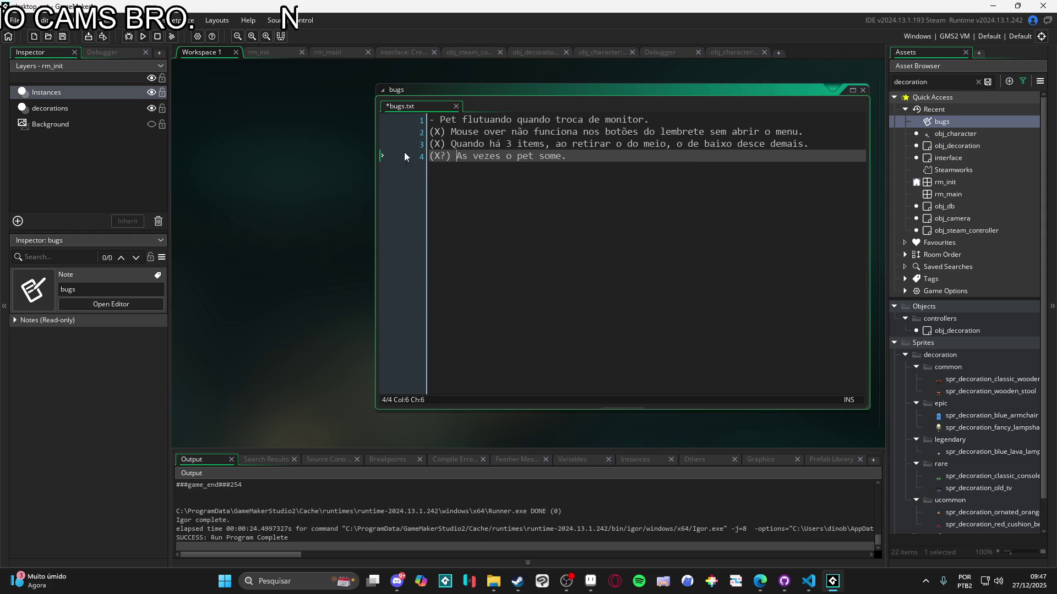
key(Up)
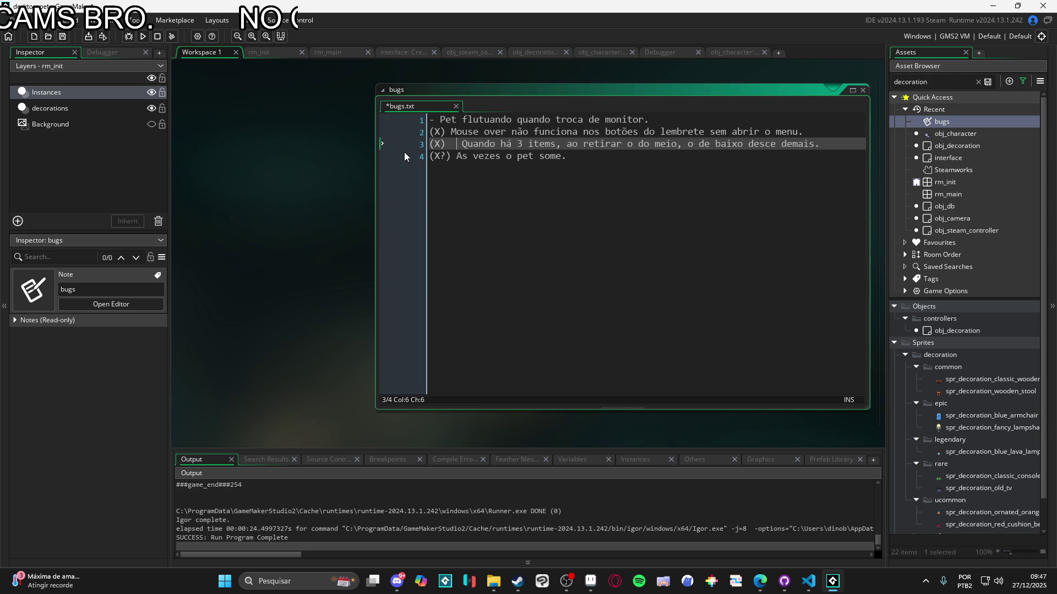
key(BackSpace)
key(Delete)
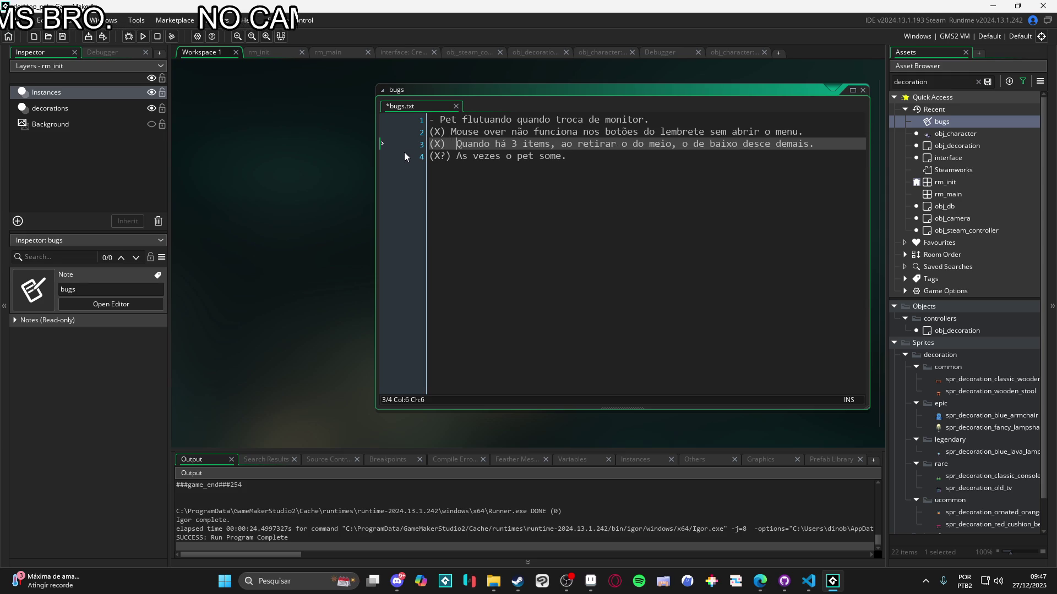
key(Up)
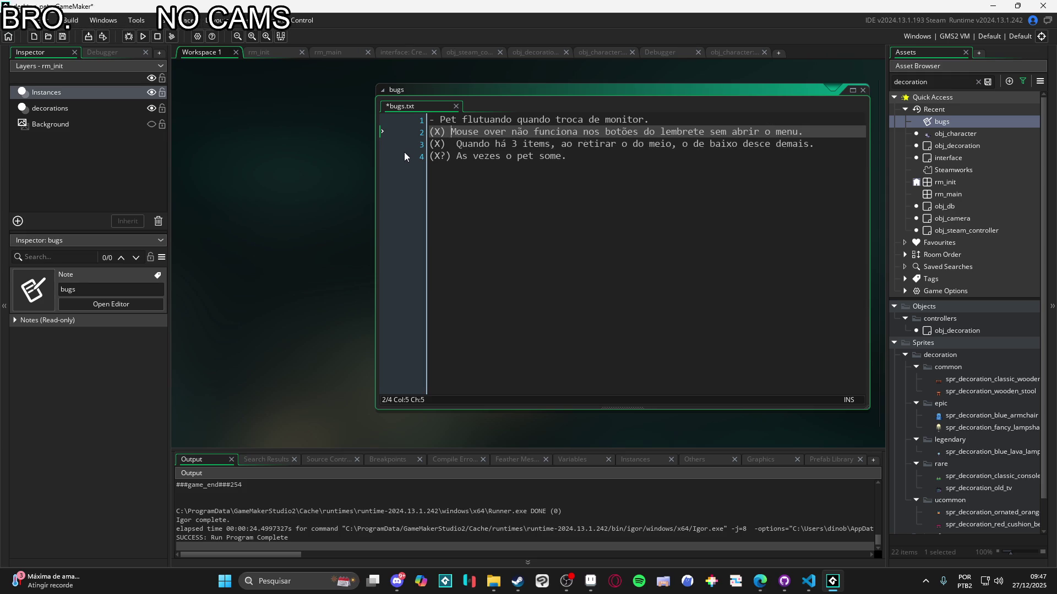
key(Up)
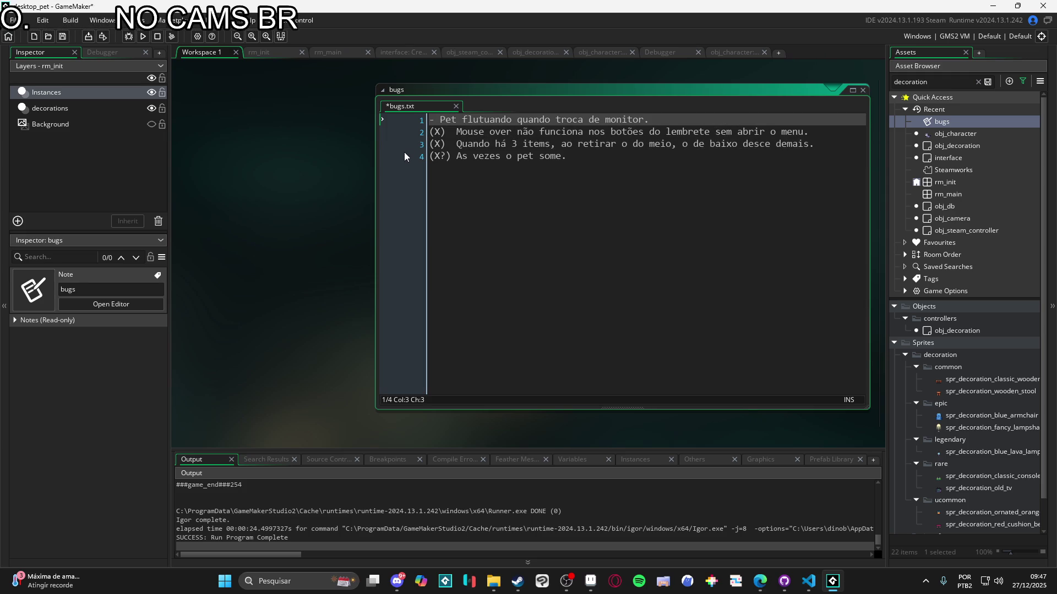
double_click(966, 132)
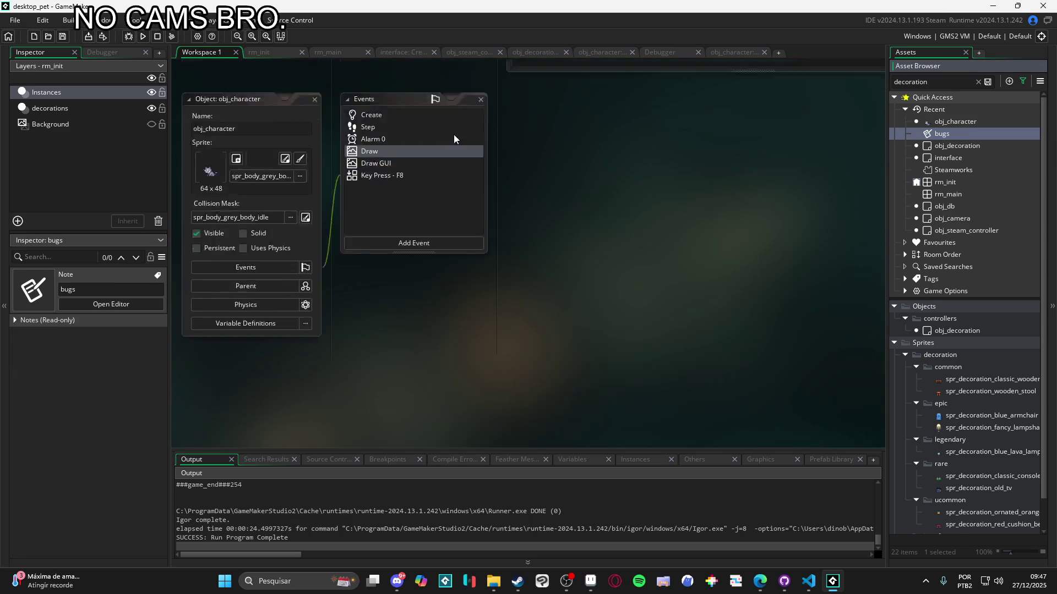
Find the sit-chance check in obj_character's Create code and change irandom(100) < 70 to < 80
double_click(371, 146)
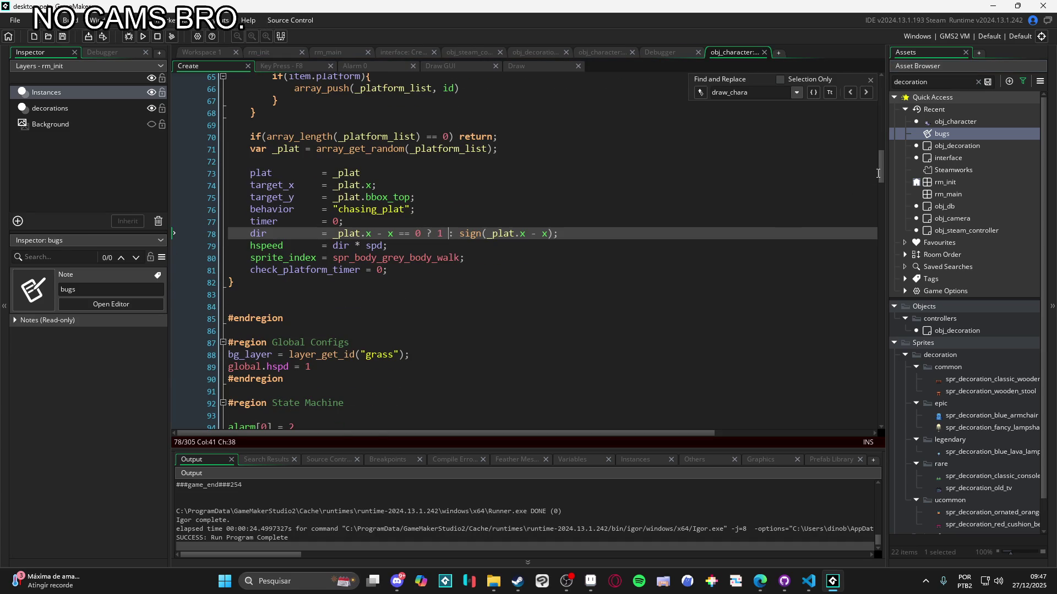
drag(879, 173, 881, 96)
click(870, 80)
key(ctrl+f)
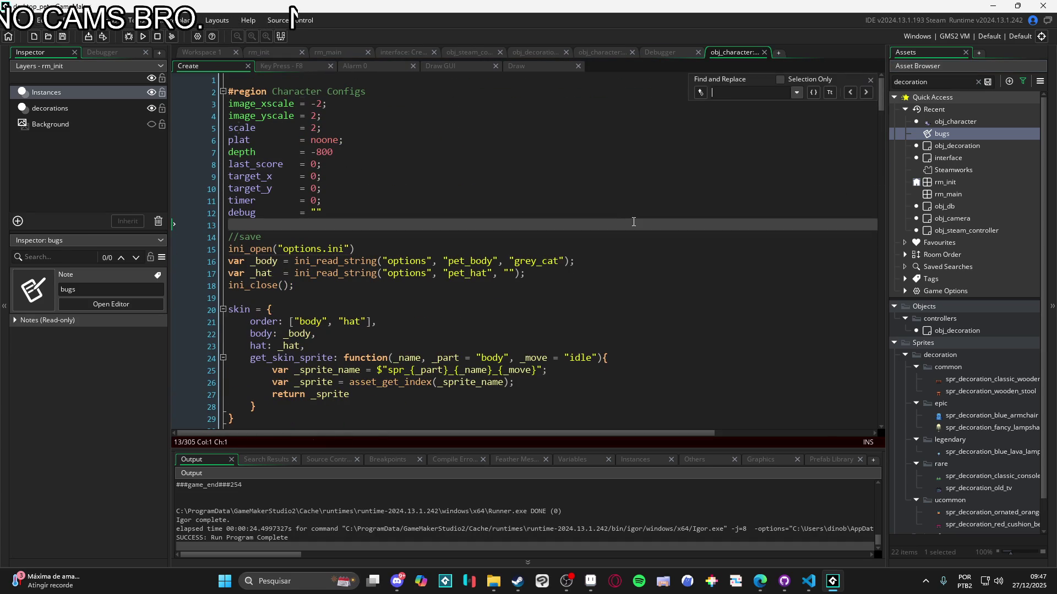
text(chance)
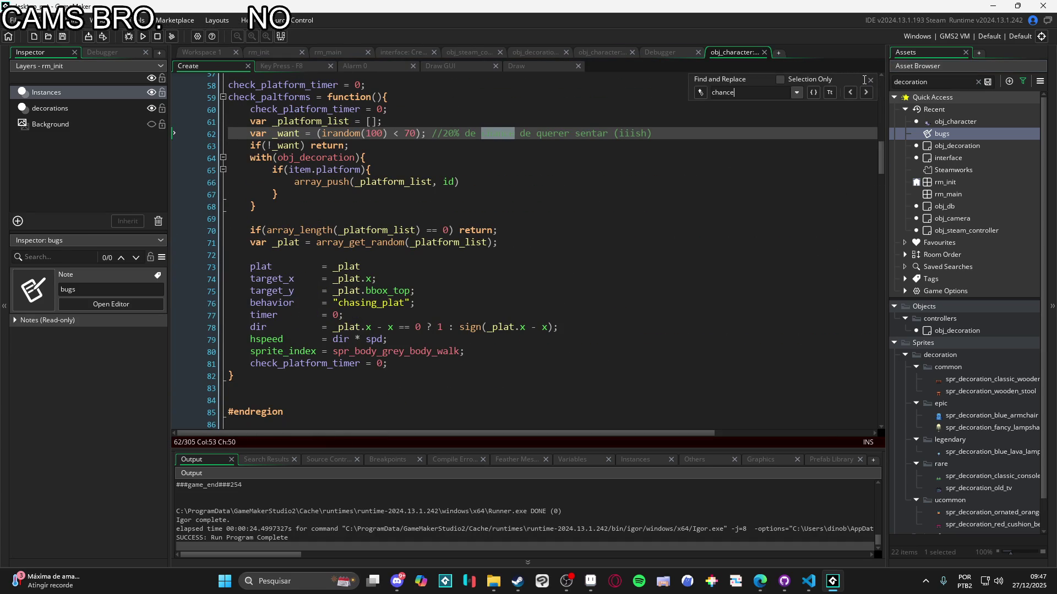
click(870, 80)
click(513, 189)
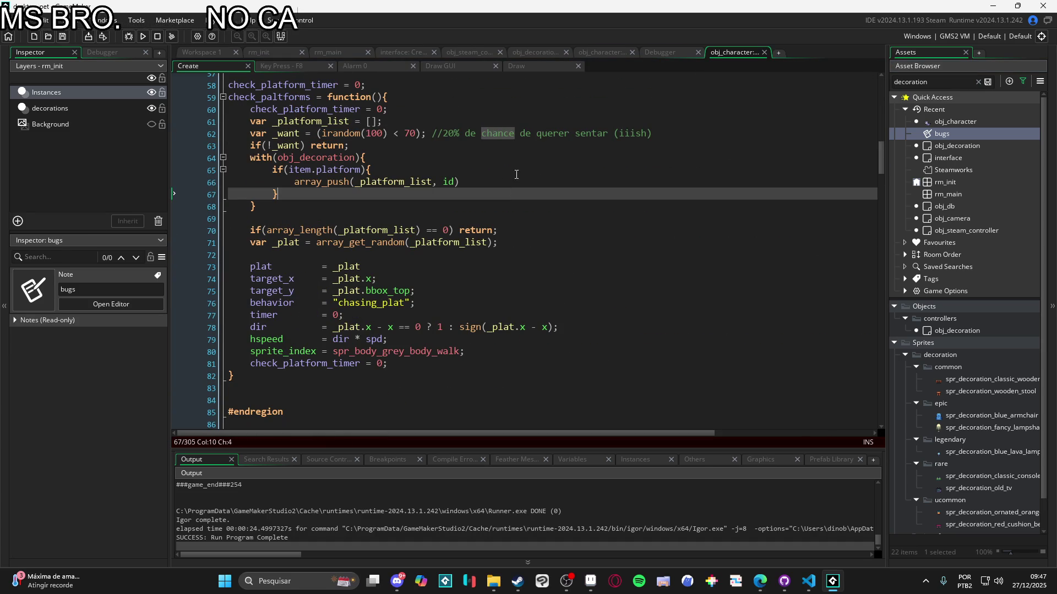
click(438, 170)
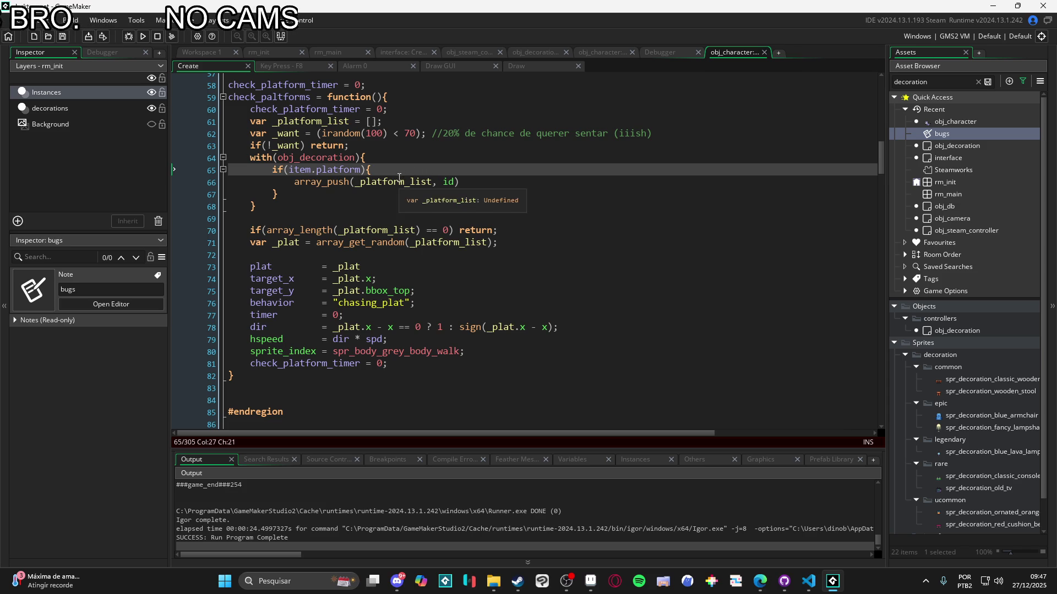
double_click(410, 132)
text(80)
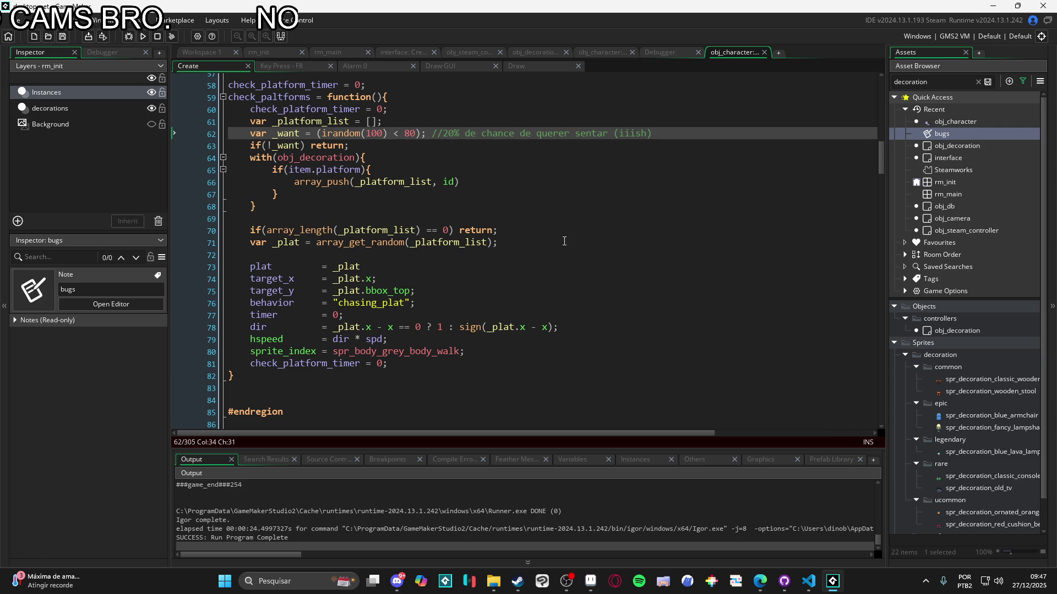
Build to locate the Draw event errors, comment out the xscale debug line 12, and uncomment score line 10
key(F5)
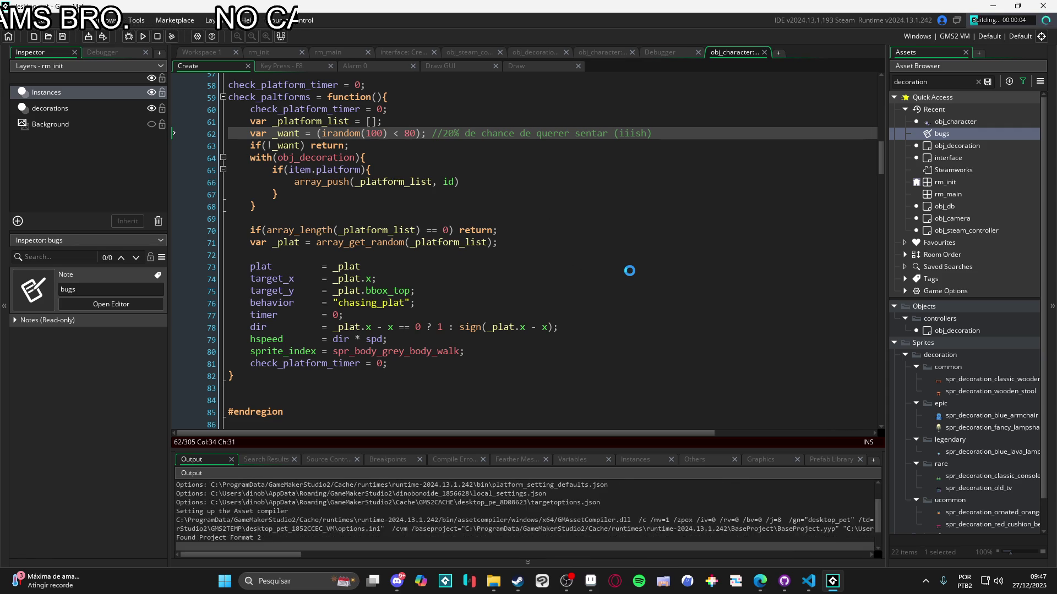
double_click(462, 486)
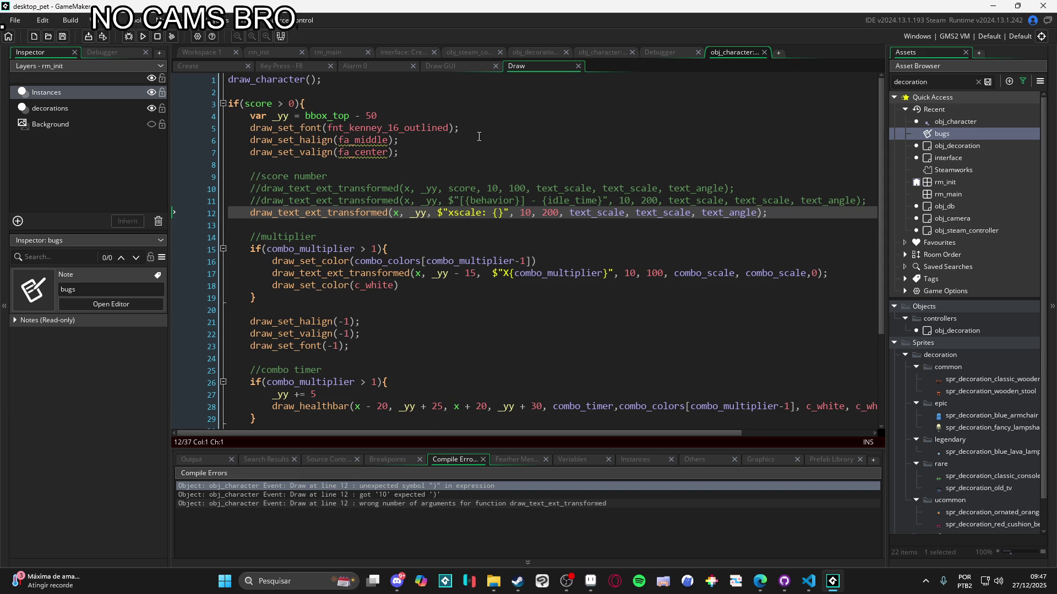
click(493, 213)
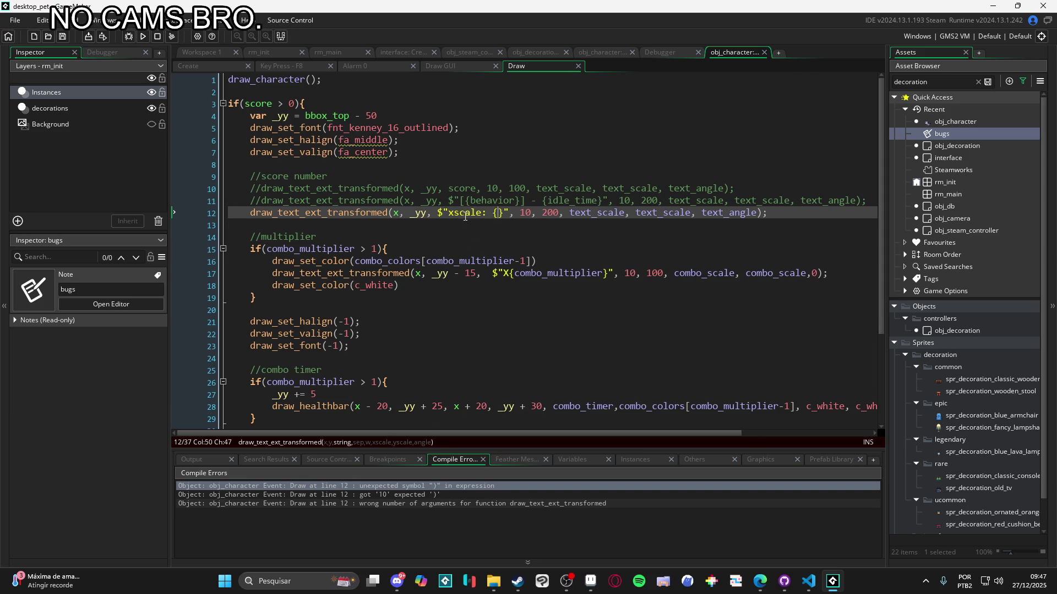
key(ctrl+z)
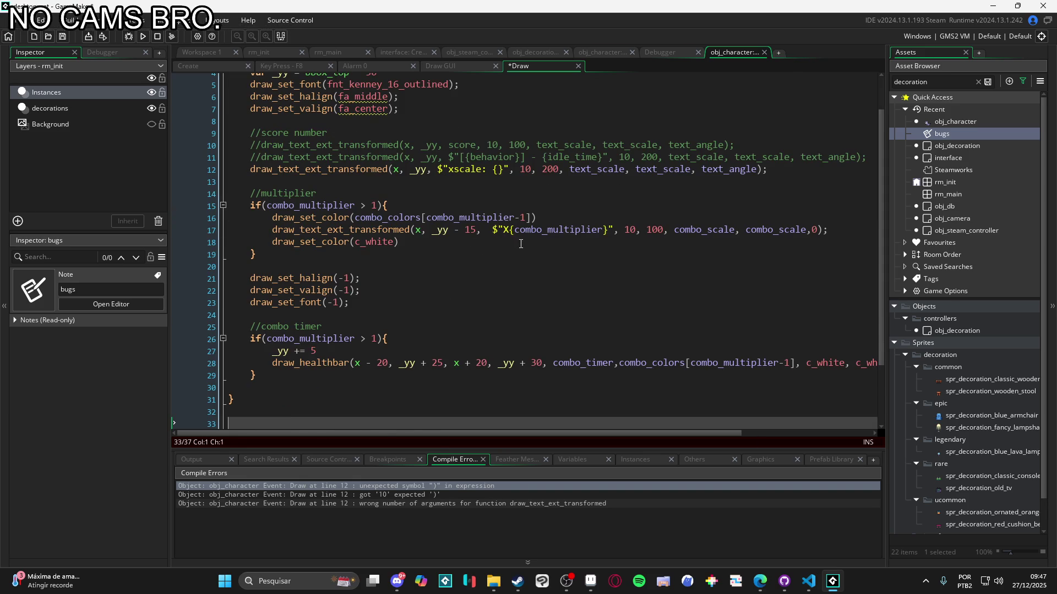
key(ctrl+y)
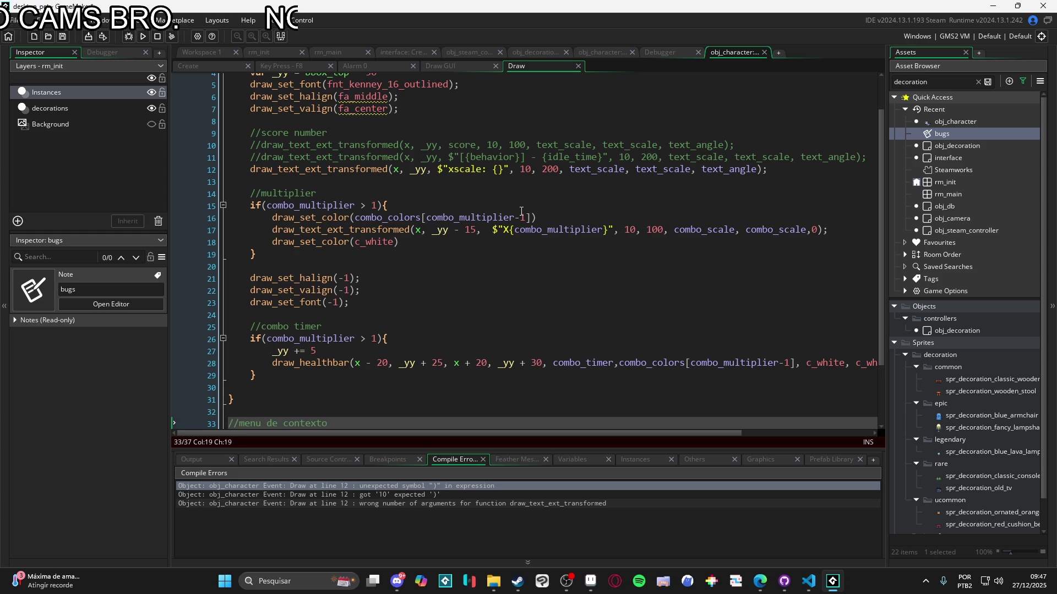
click(243, 171)
key(ctrl+k)
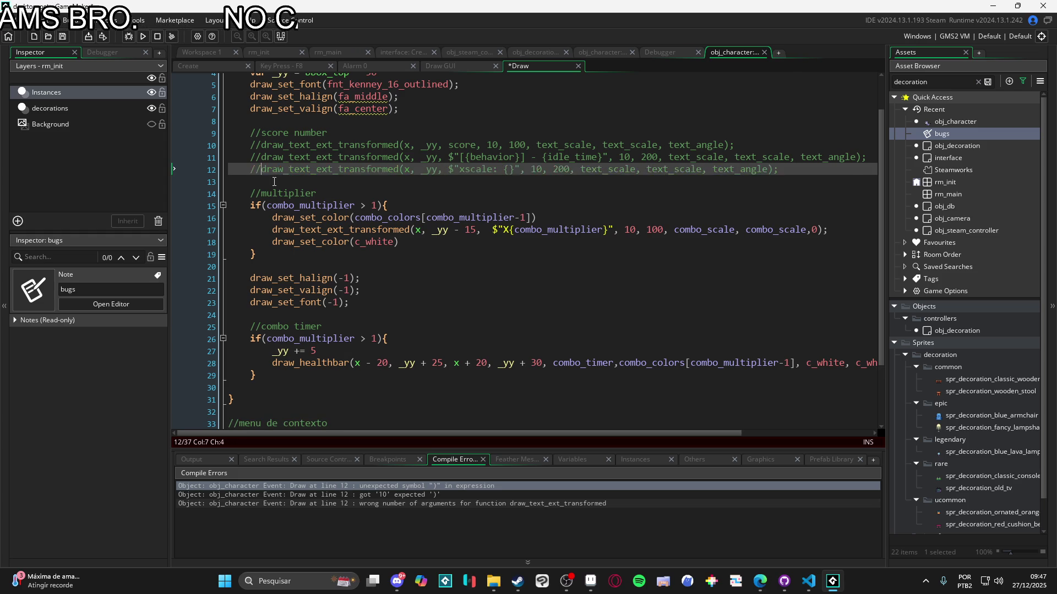
key(Up)
key(Up)
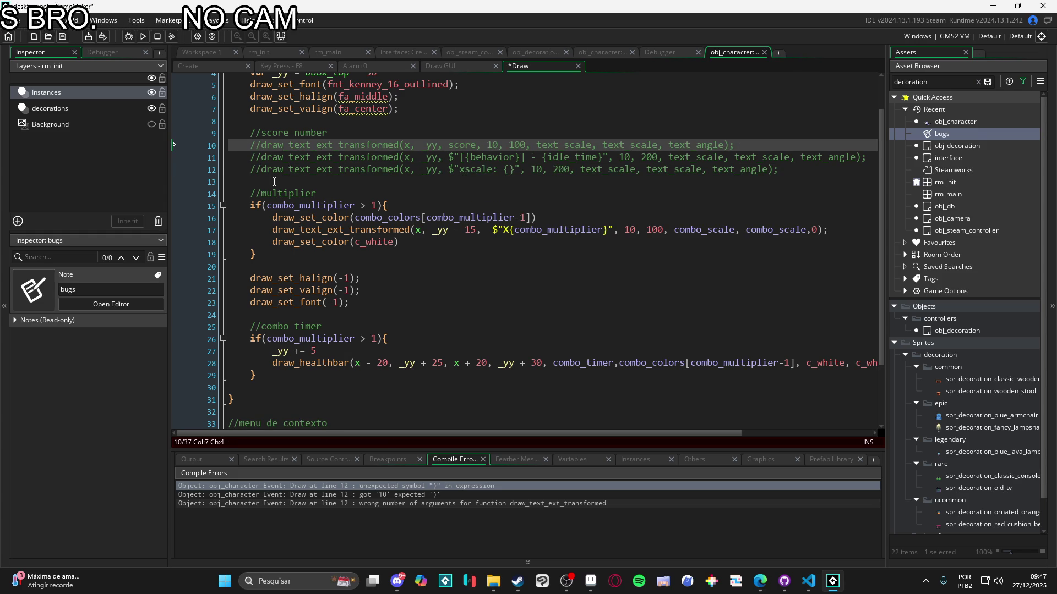
key(BackSpace)
key(BackSpace)
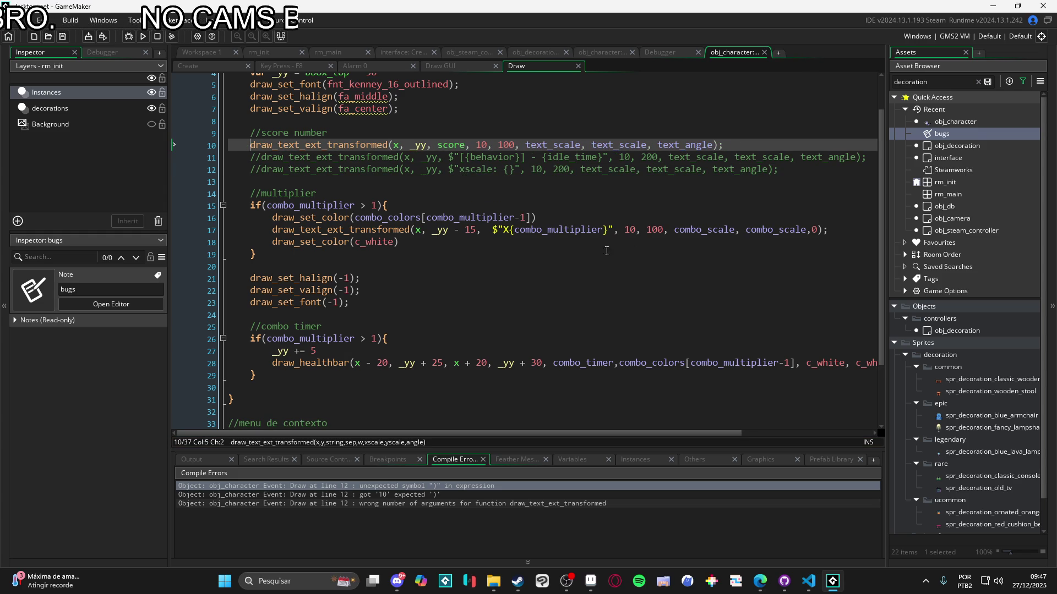
click(544, 218)
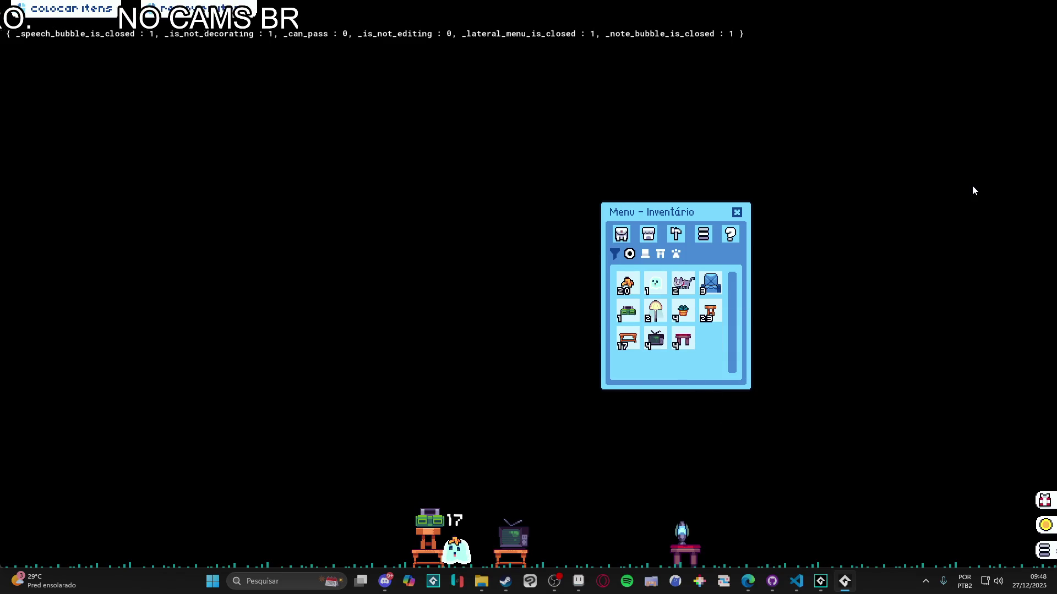
Place the blue armchair on the floor at the right and return the pet's table to the inventory
click(710, 286)
click(837, 377)
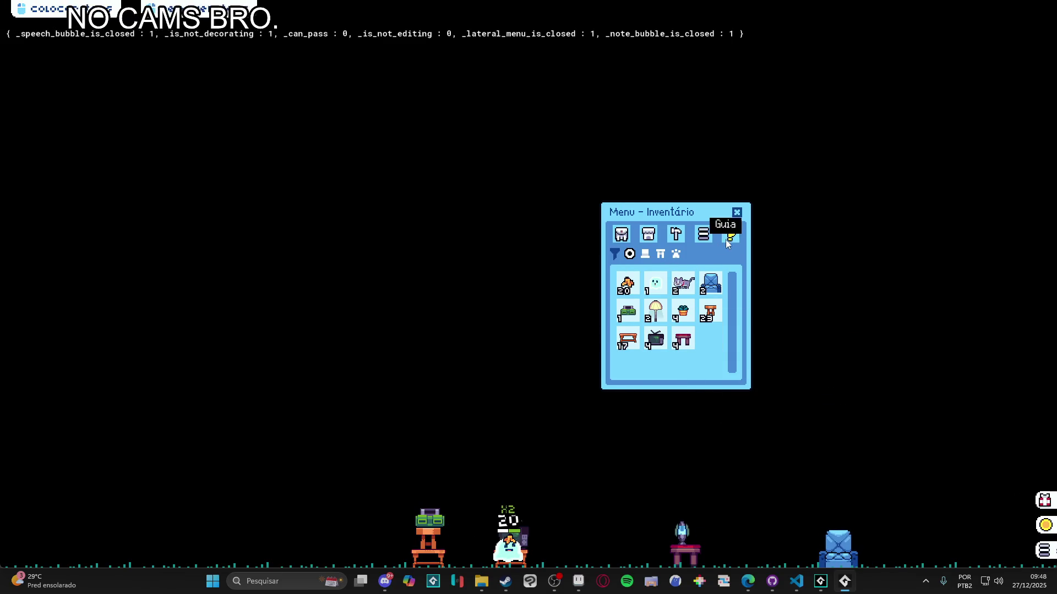
click(737, 214)
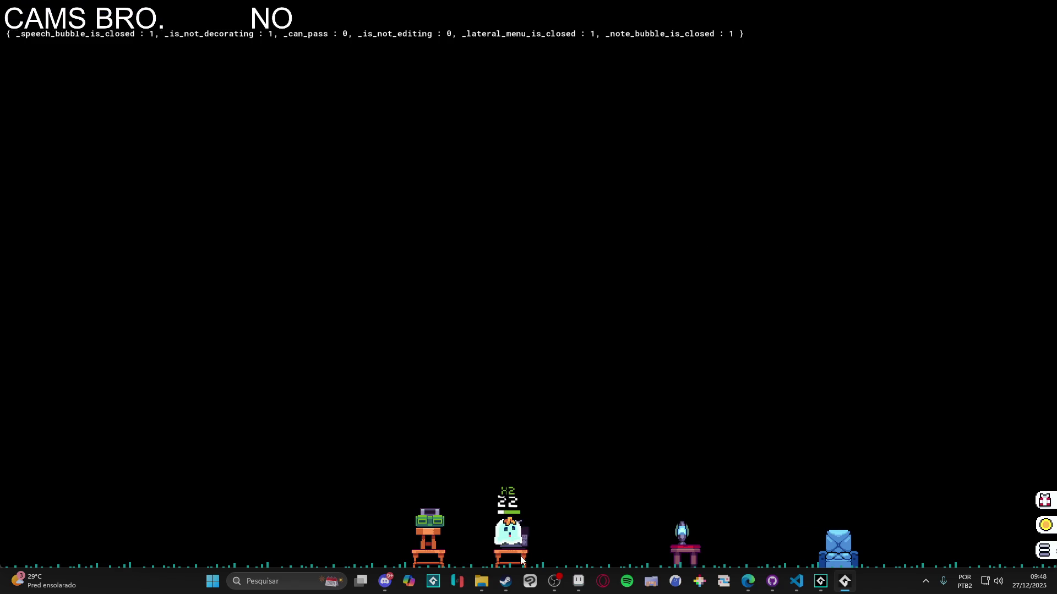
click(494, 560)
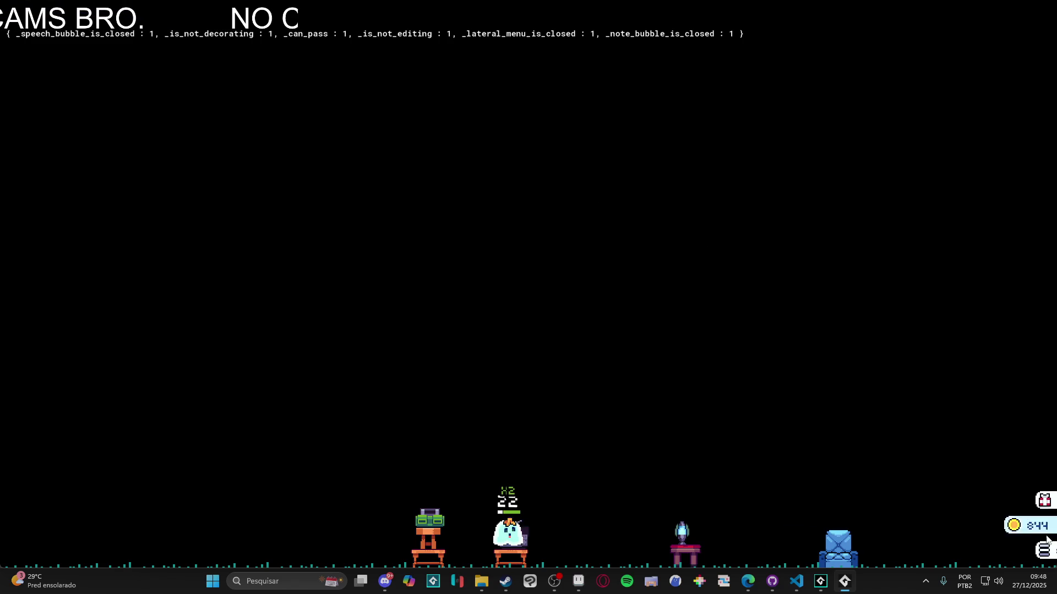
click(498, 559)
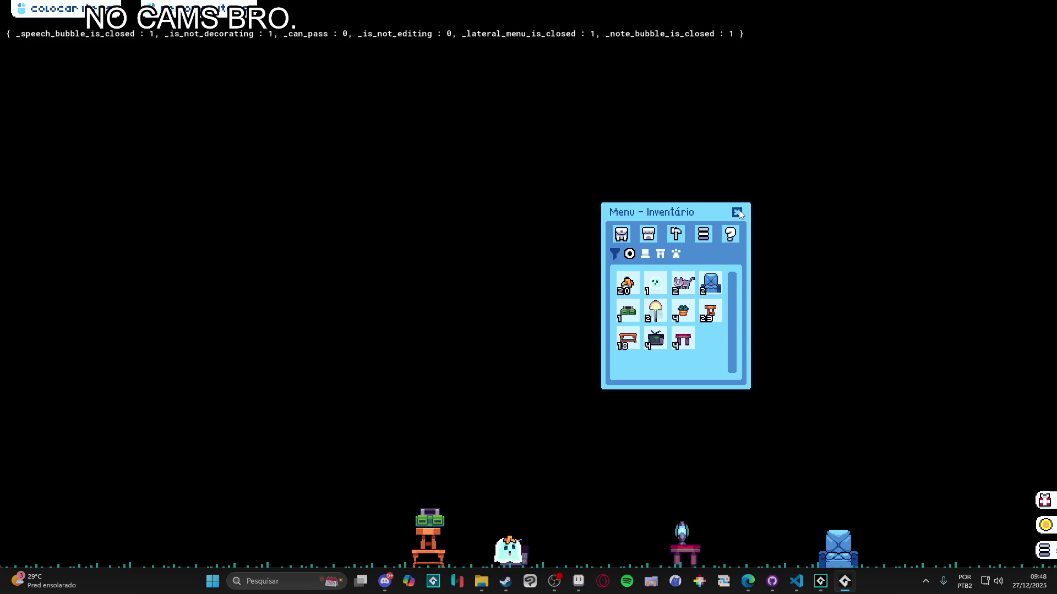
right_click(842, 586)
Close the game, comment out the score line, uncomment the behavior/idle_time line, and rerun with F5
click(820, 553)
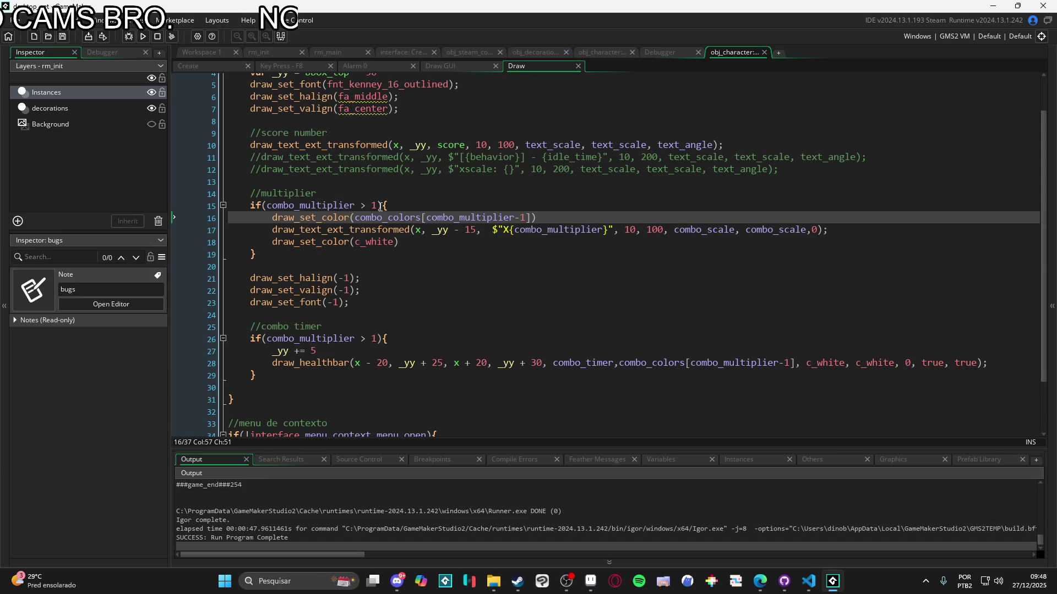
scroll(355, 190, up, 2)
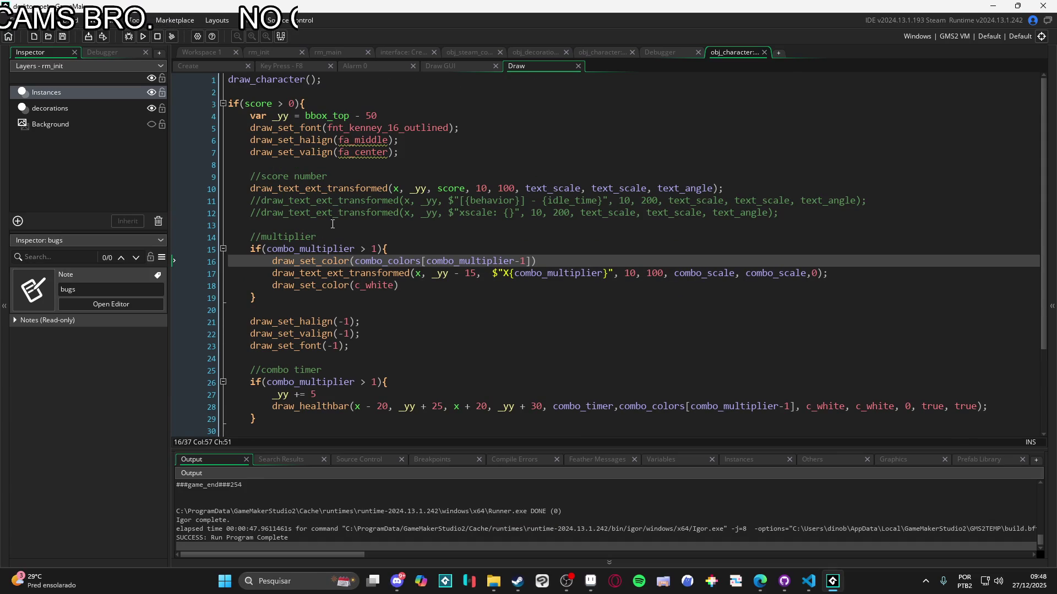
click(251, 188)
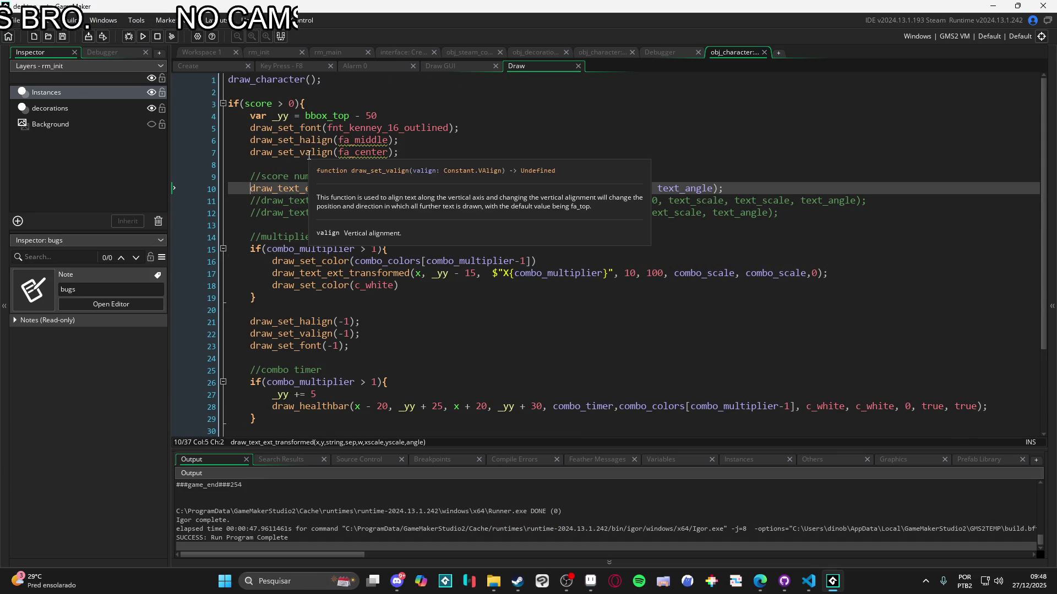
text(//)
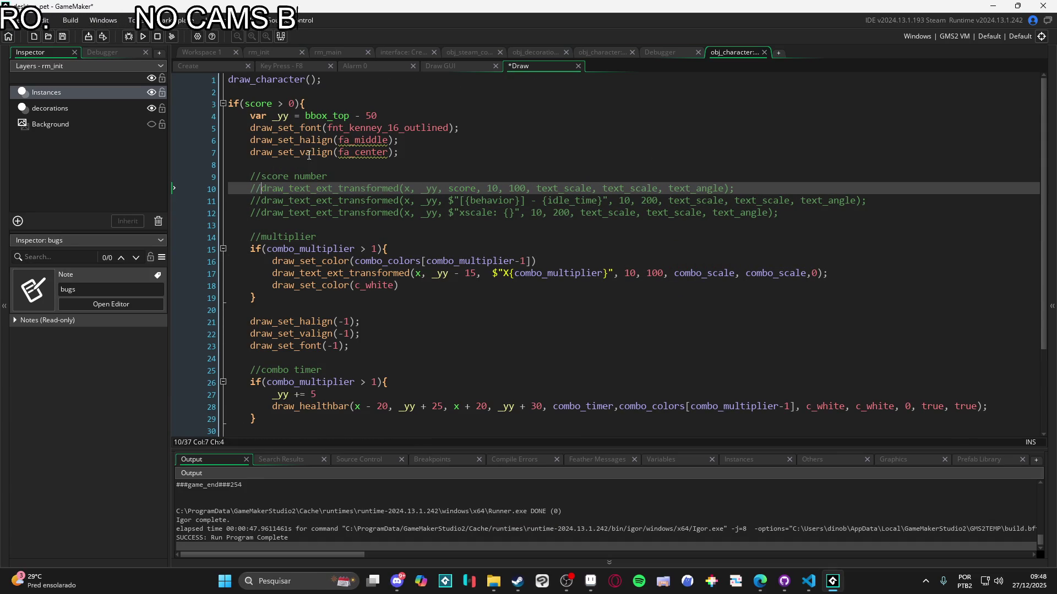
click(262, 202)
key(BackSpace)
key(BackSpace)
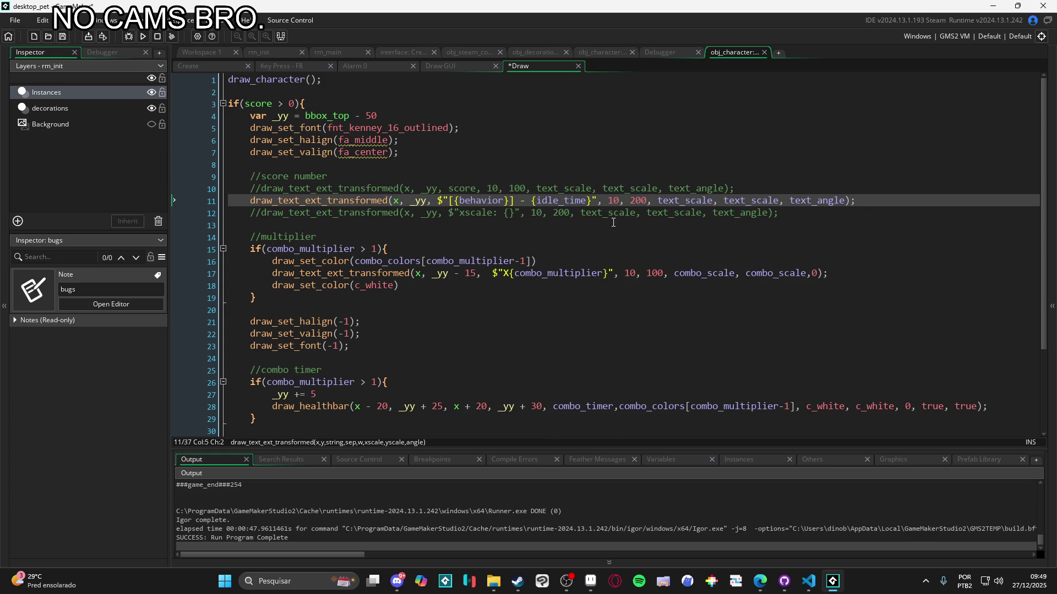
key(F5)
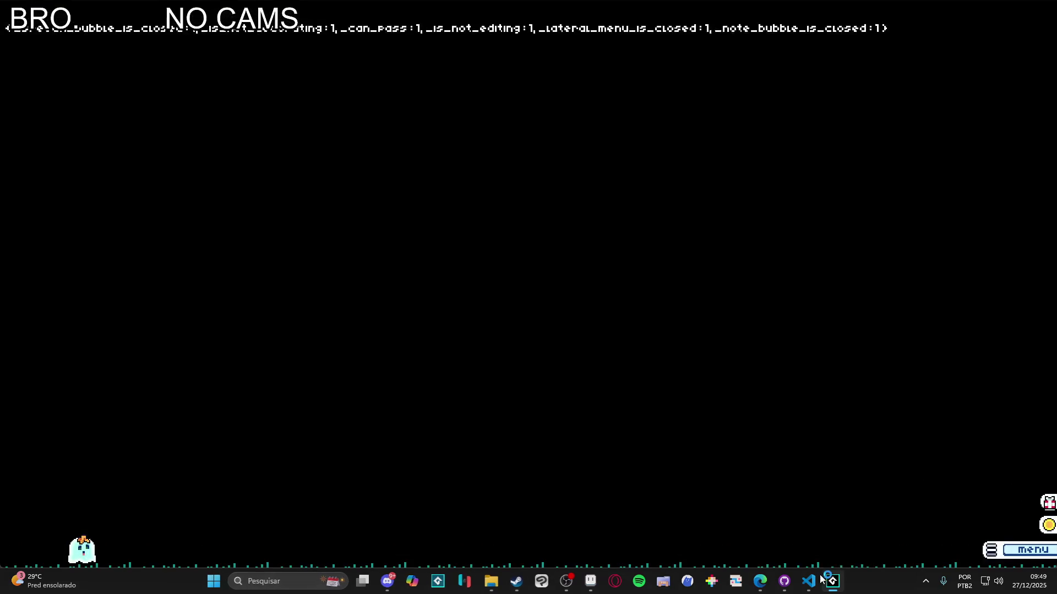
right_click(821, 579)
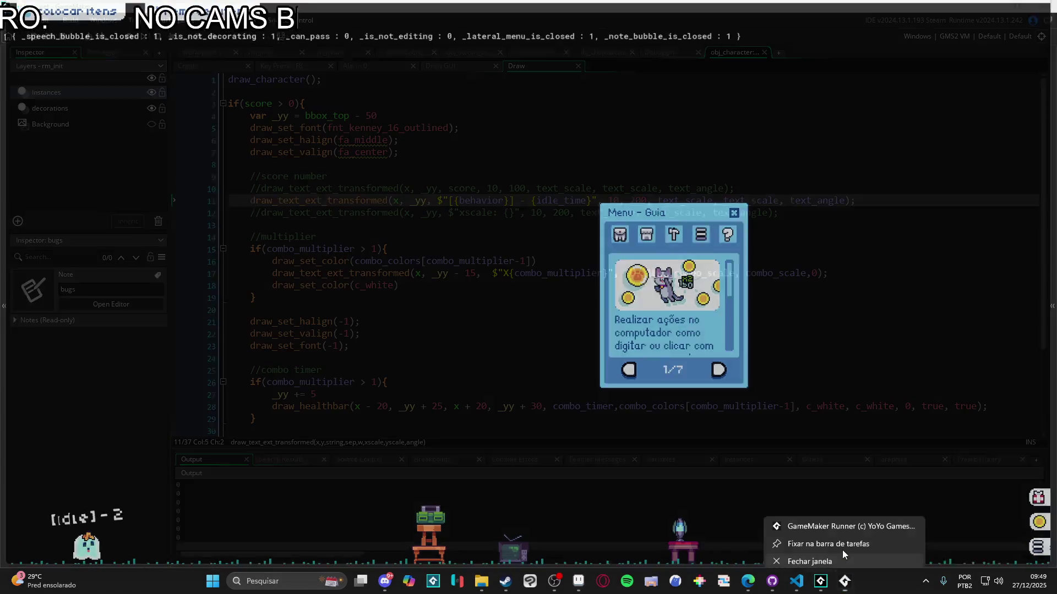
Replace the Draw event's 'score > 0' condition with 'true', keep '//score > 0' above it, then save and run
click(842, 555)
click(245, 104)
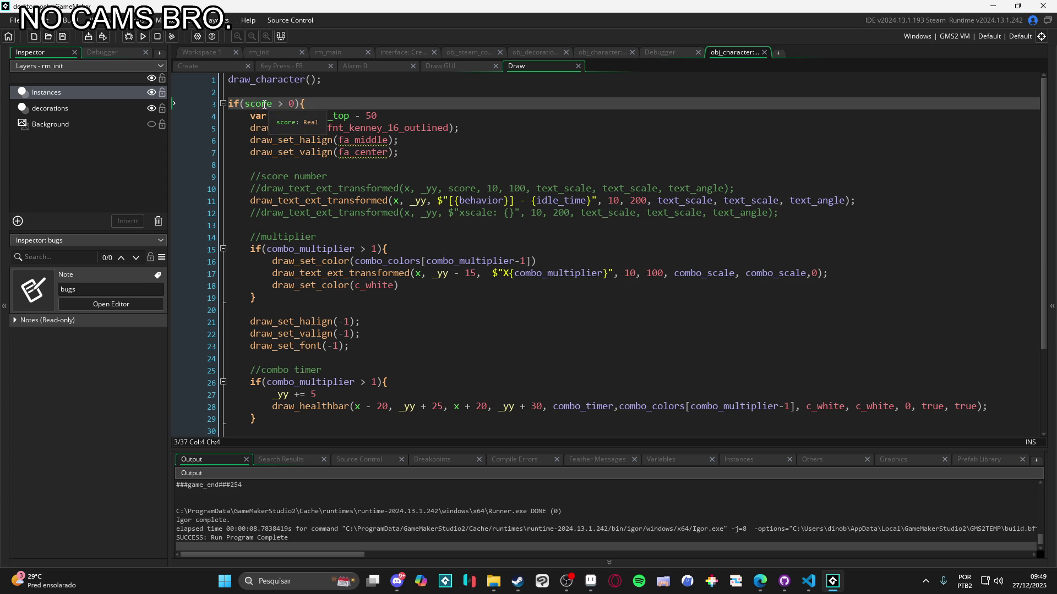
text(true)
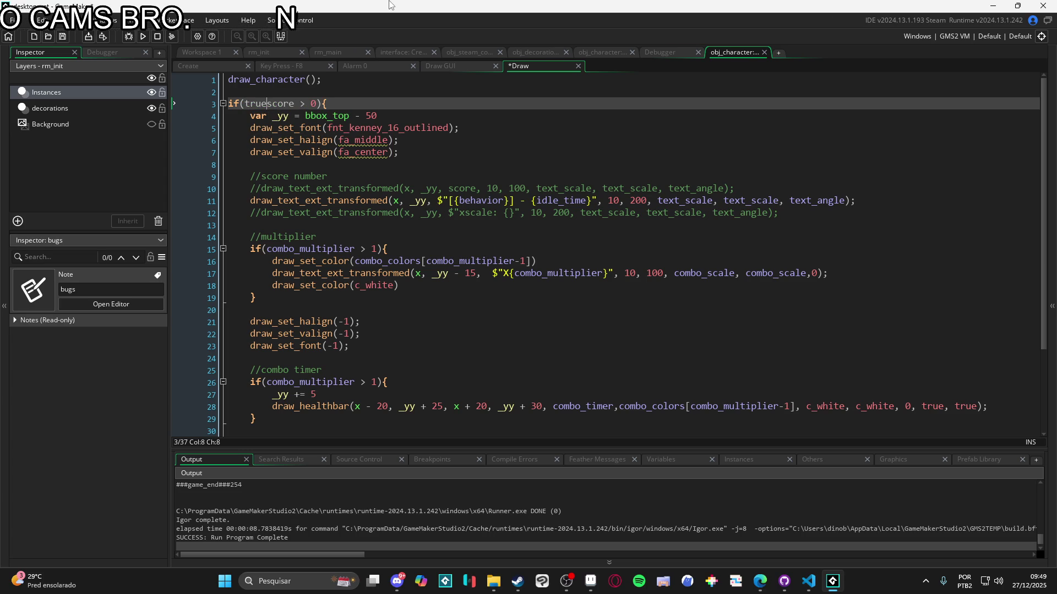
key(shift+Right)
key(shift+Right)
key(shift+Right)
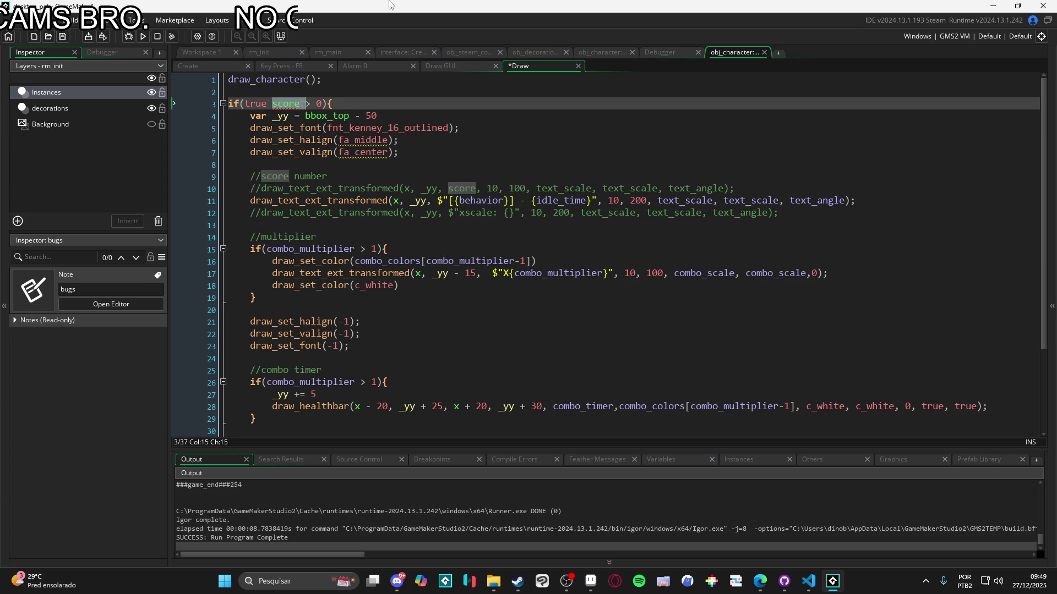
key(BackSpace)
key(Up)
text(//score > 0)
key(ctrl+s)
key(F5)
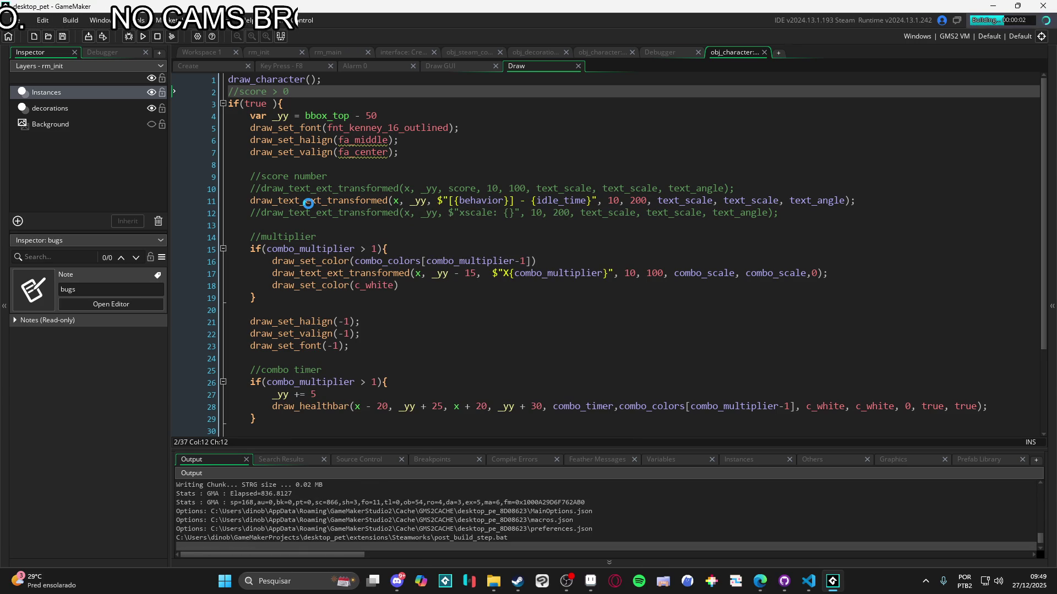
mouse_move(312, 198)
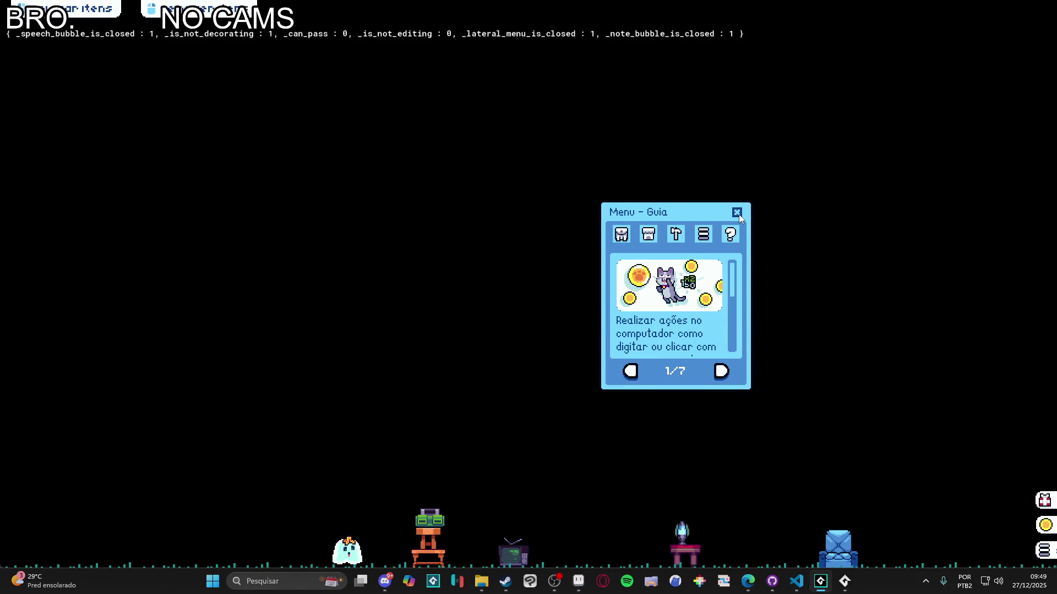
Make the grey cat the active pet from the Inventário tab
click(621, 234)
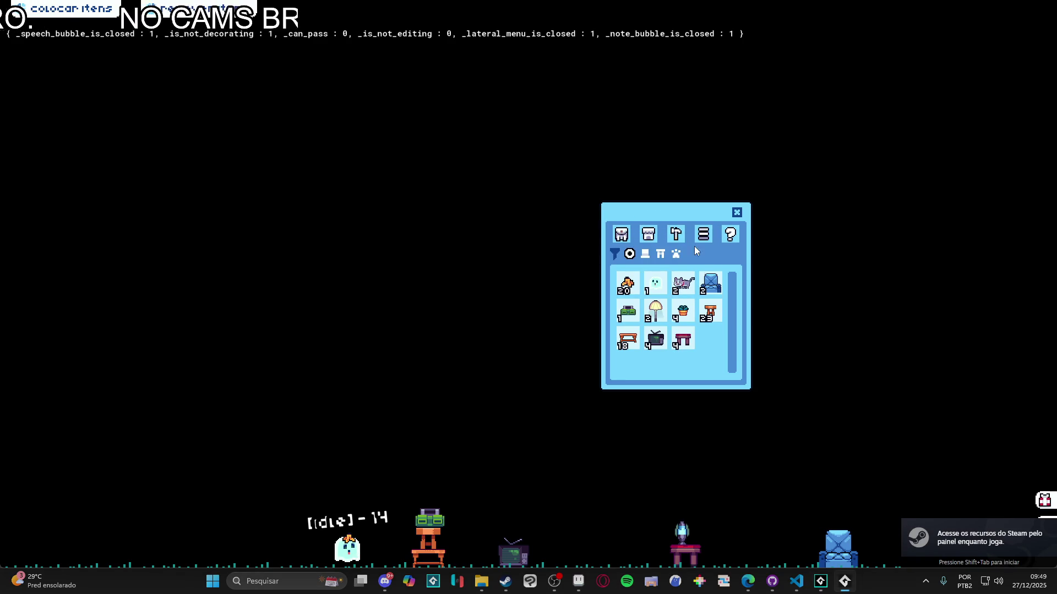
click(683, 284)
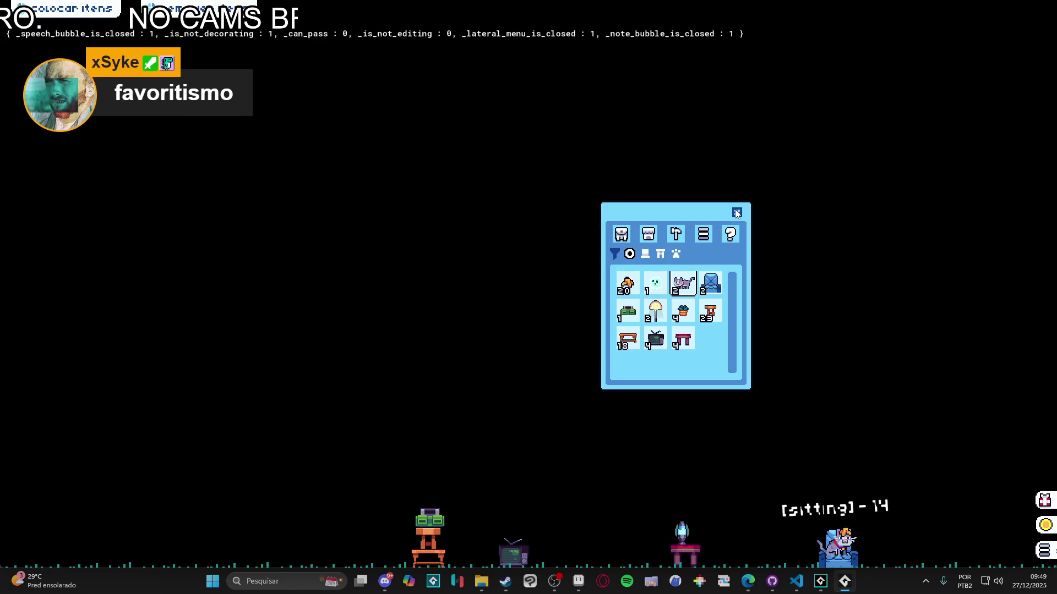
click(737, 213)
Make the cat stay put and then sit using its action bubble
click(861, 564)
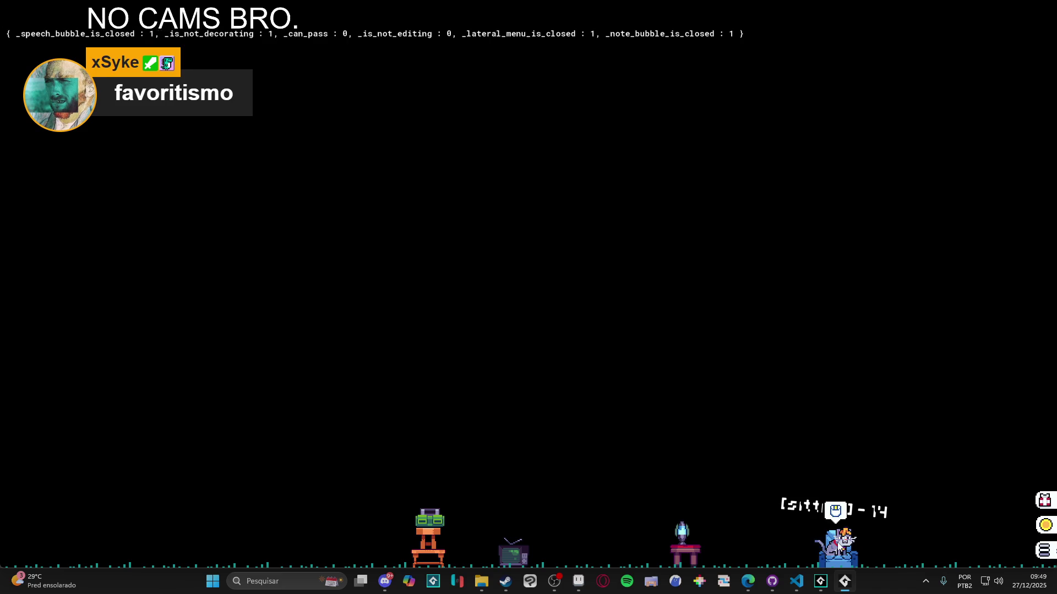
click(830, 511)
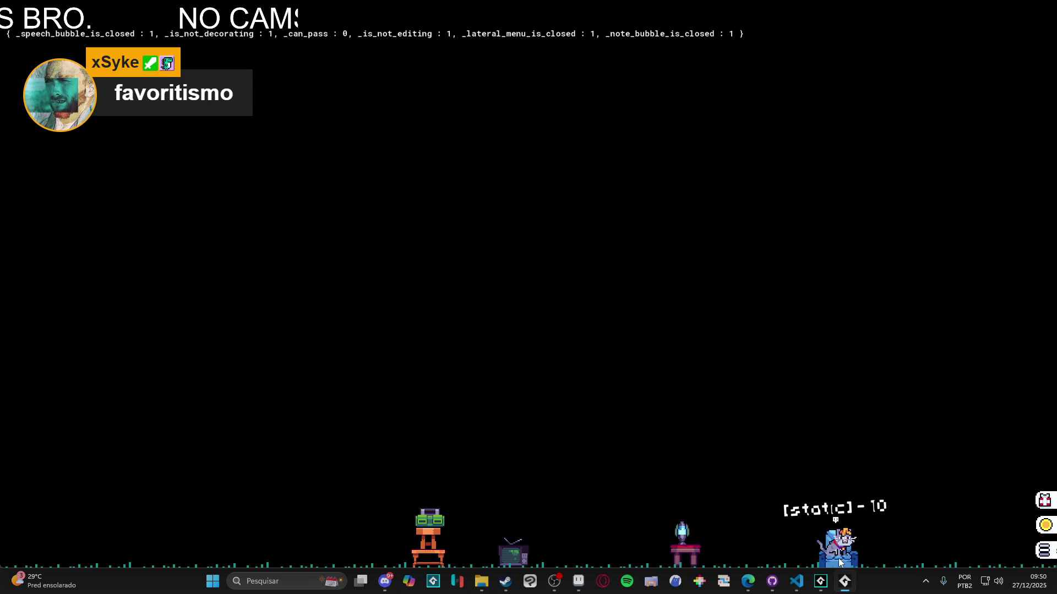
click(833, 549)
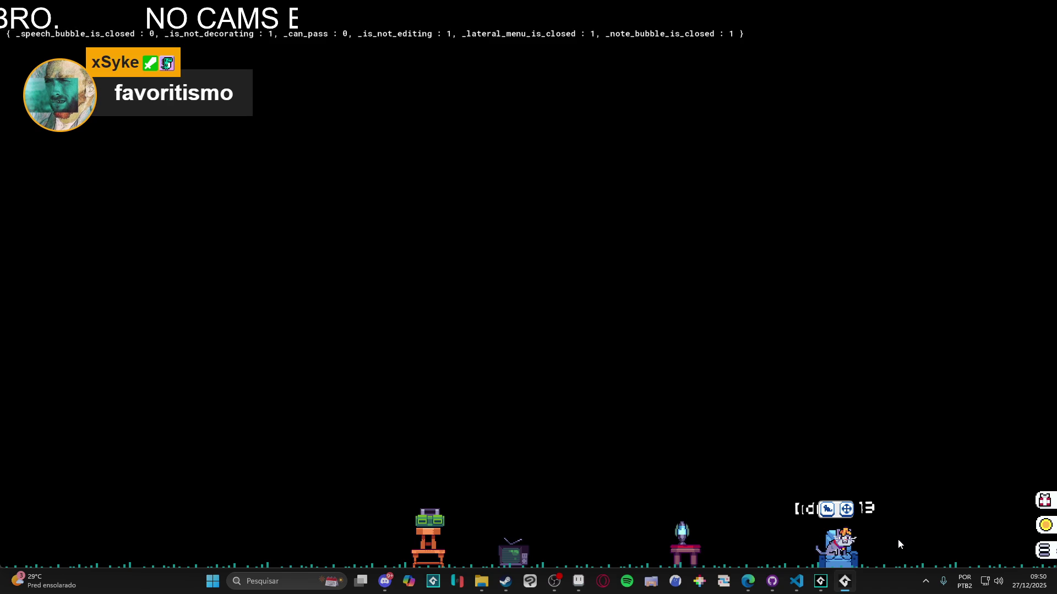
click(827, 511)
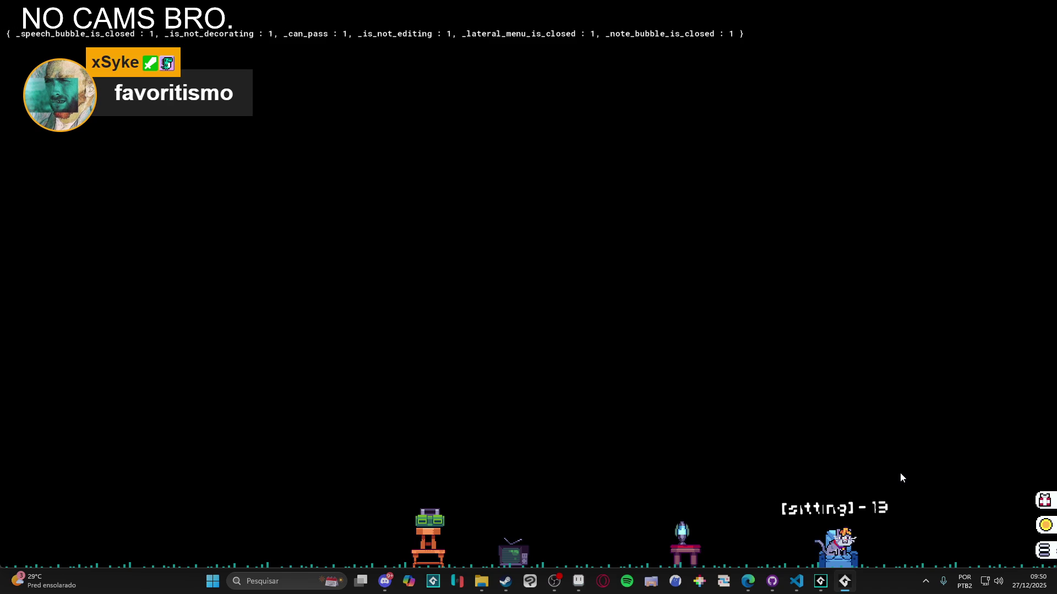
mouse_move(834, 539)
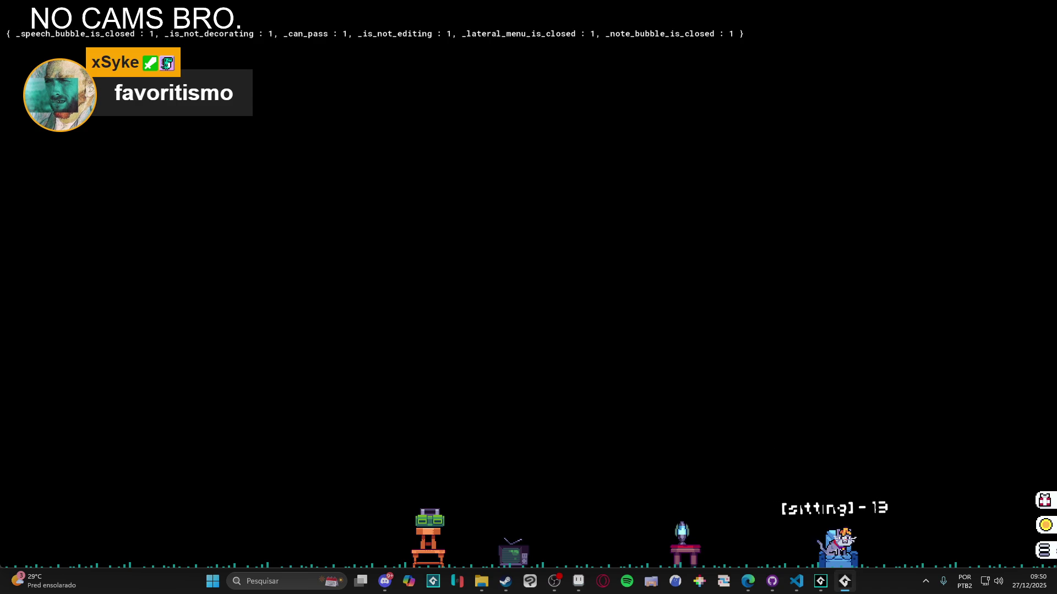
mouse_move(851, 583)
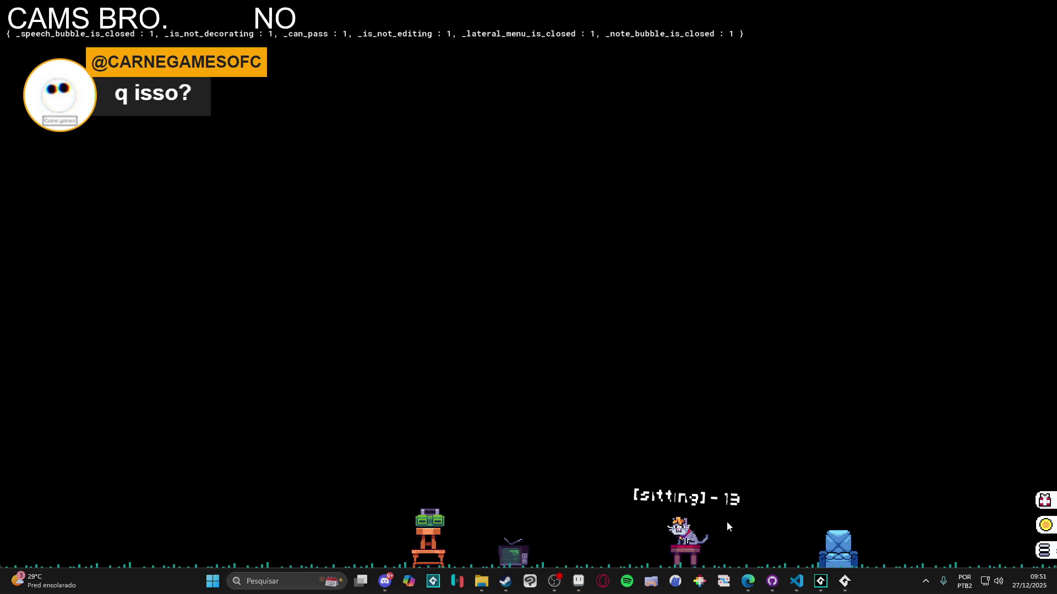
click(696, 559)
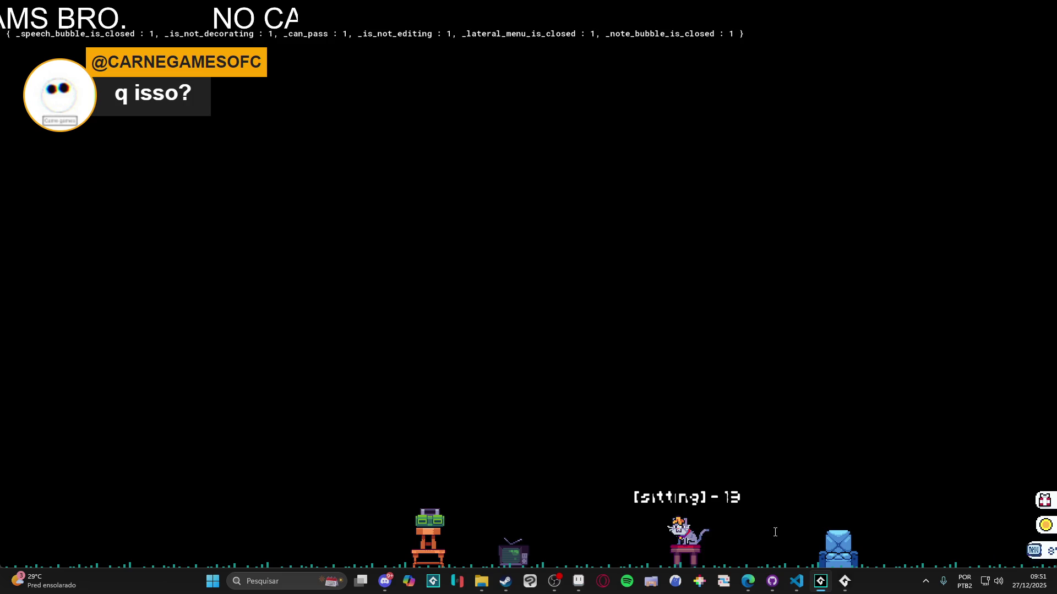
Store the pink stool, radio, TV, rocket lamp and blue chair back in the inventory
click(1045, 550)
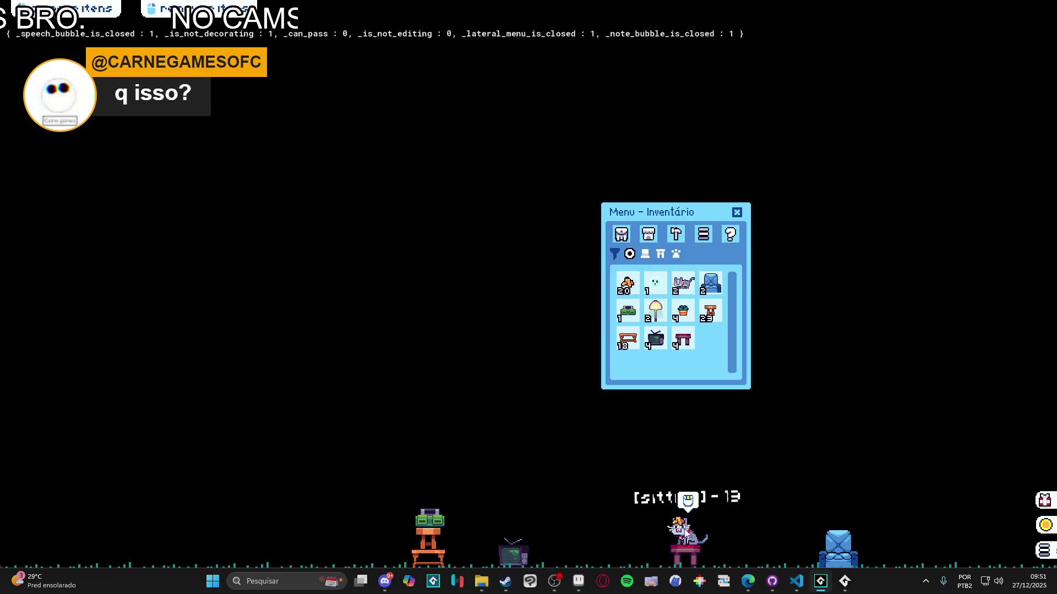
click(685, 550)
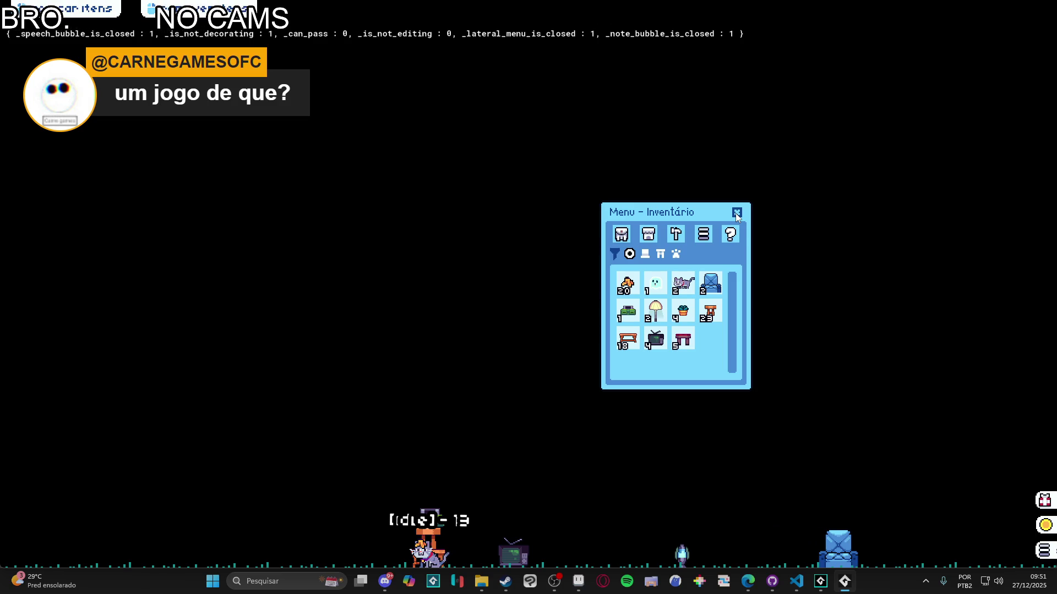
mouse_move(428, 562)
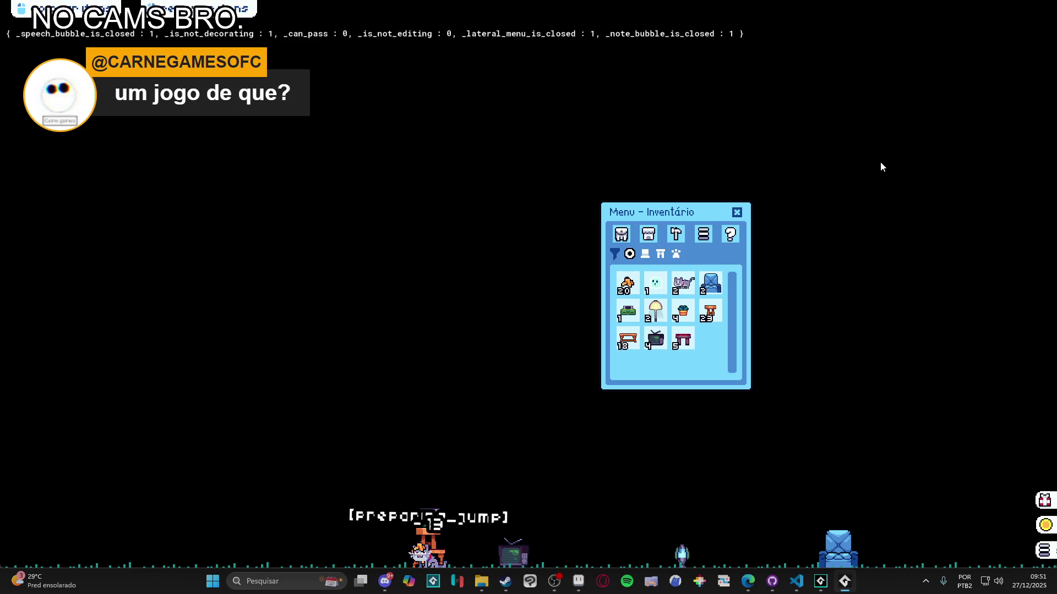
click(431, 567)
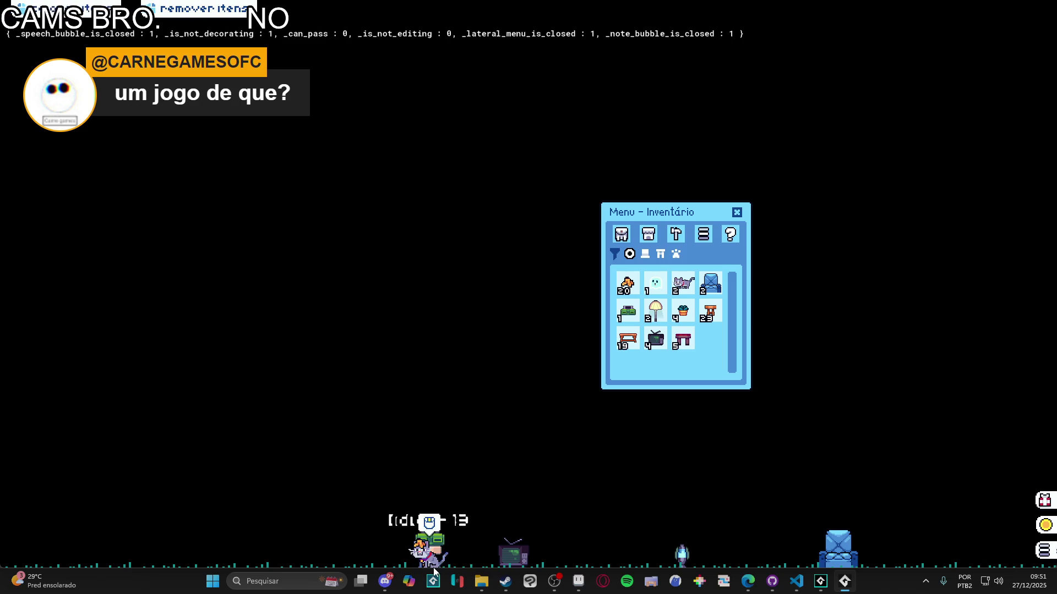
click(434, 539)
click(515, 555)
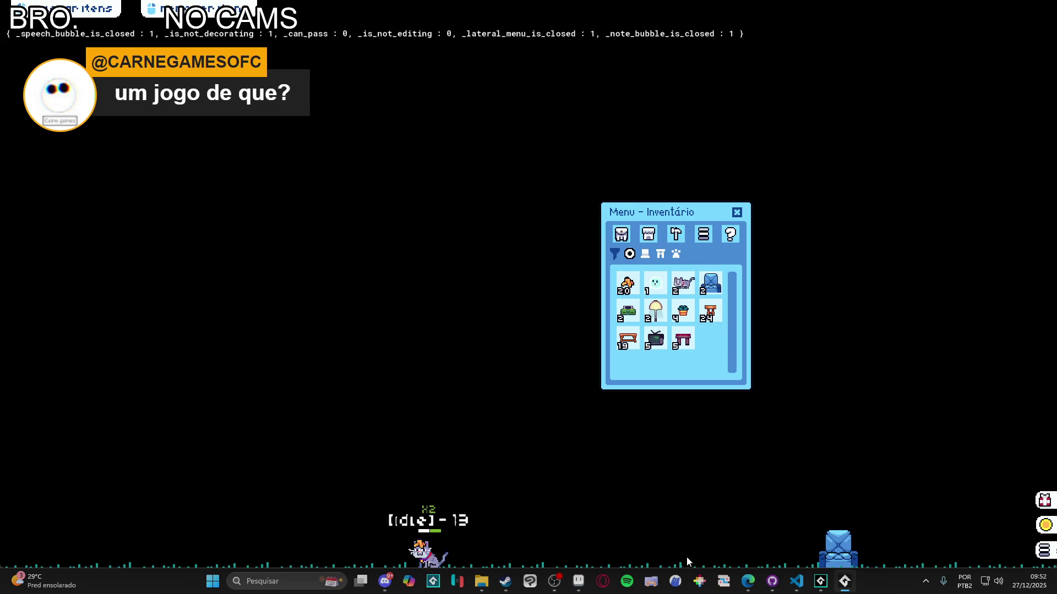
click(683, 555)
click(833, 556)
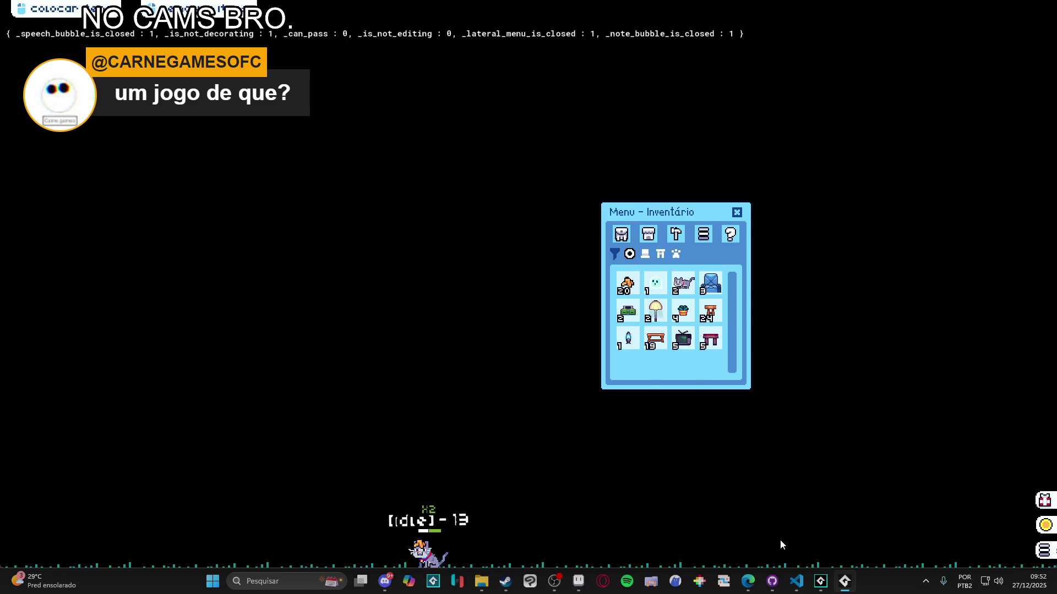
Place a wooden table, a plant pot on it, a lava lamp on the right table, and a floor lamp
click(664, 342)
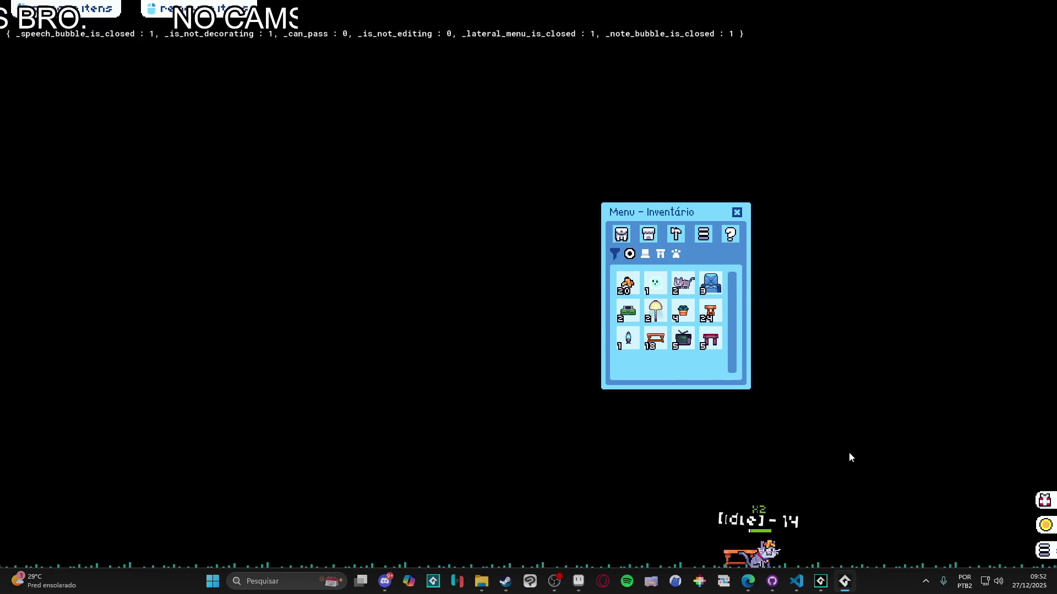
drag(655, 339, 465, 407)
mouse_move(690, 308)
mouse_down()
mouse_move(448, 401)
mouse_move(462, 401)
mouse_up()
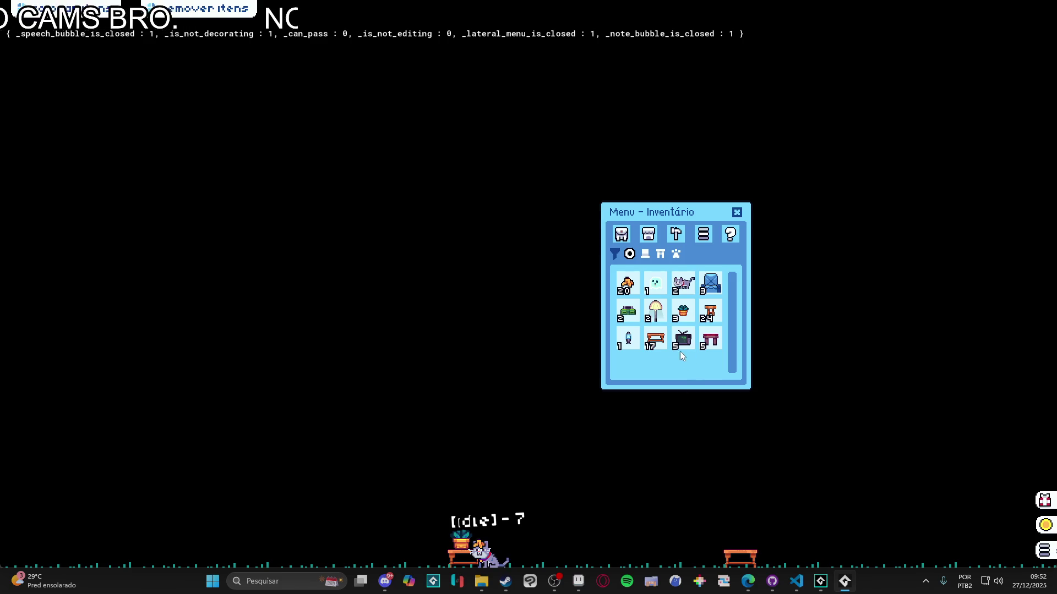
drag(628, 339, 745, 399)
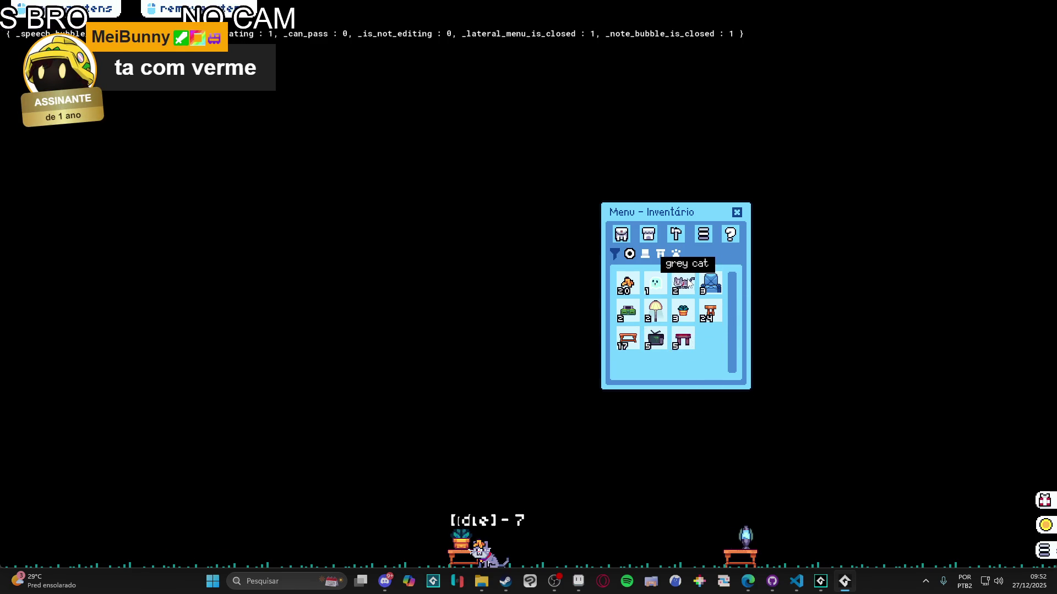
drag(655, 311, 438, 385)
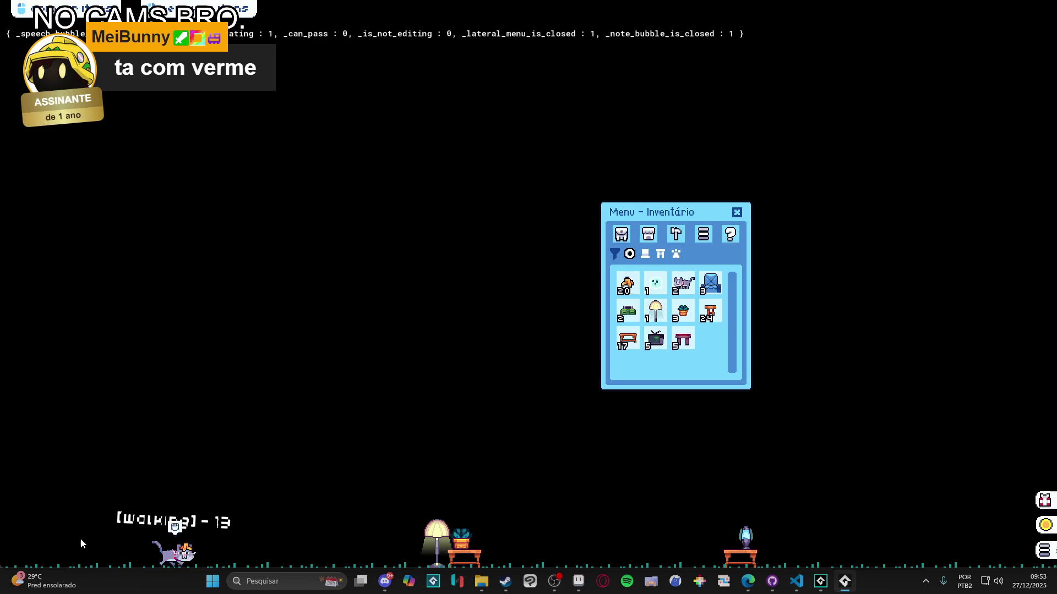
click(678, 238)
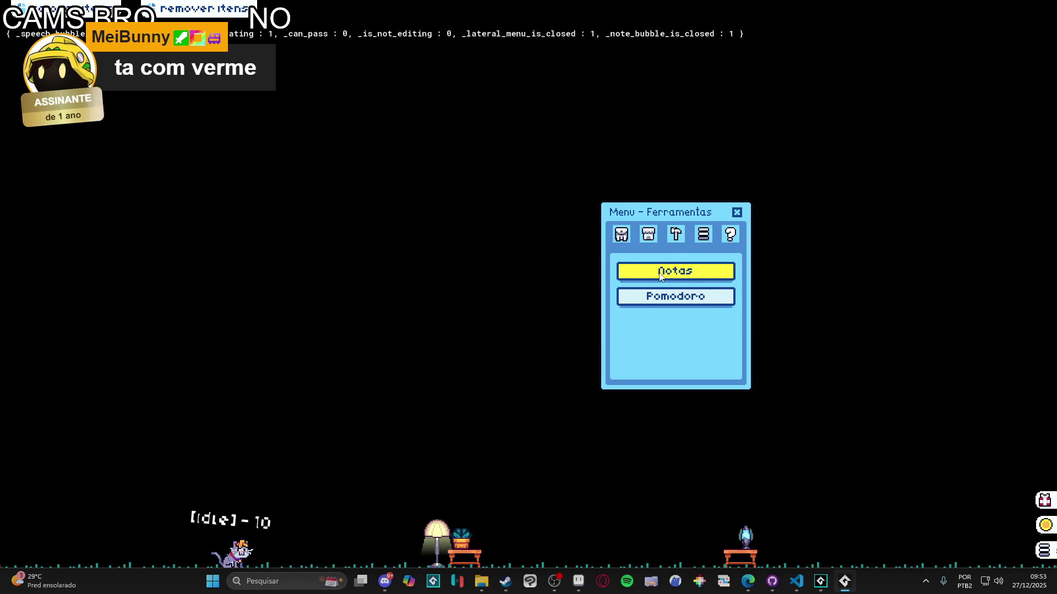
Start the Pomodoro timer in the upper left, close it, then close the inventory panel
click(695, 300)
drag(235, 464, 47, 181)
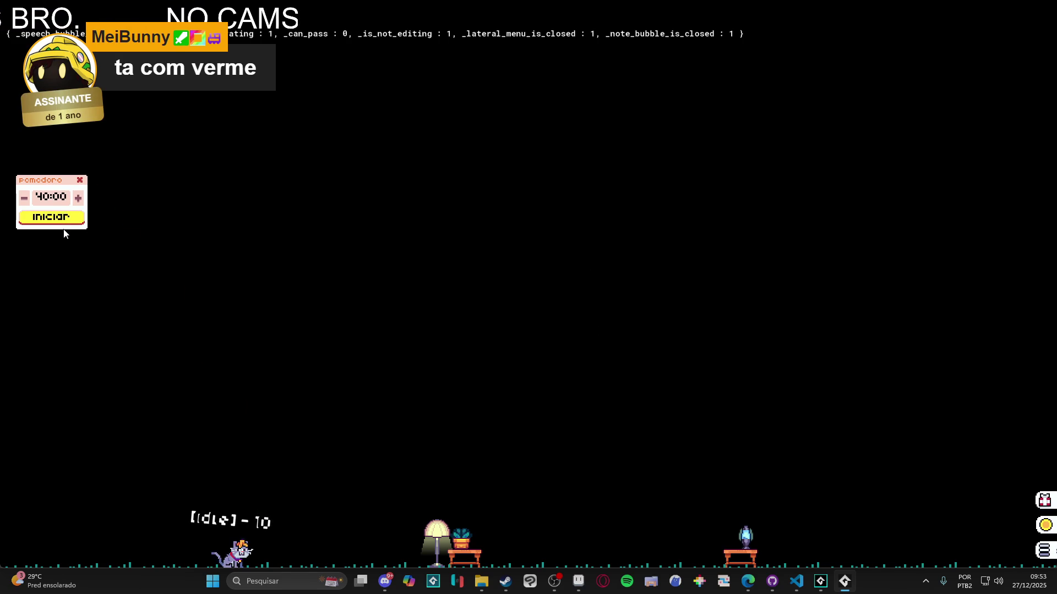
click(51, 217)
click(79, 180)
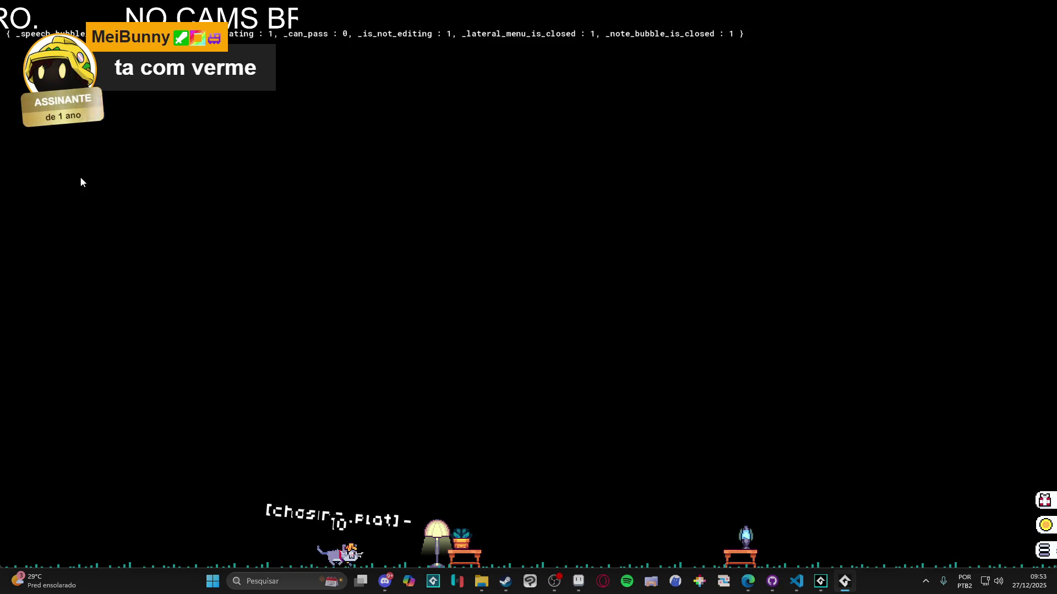
click(1048, 549)
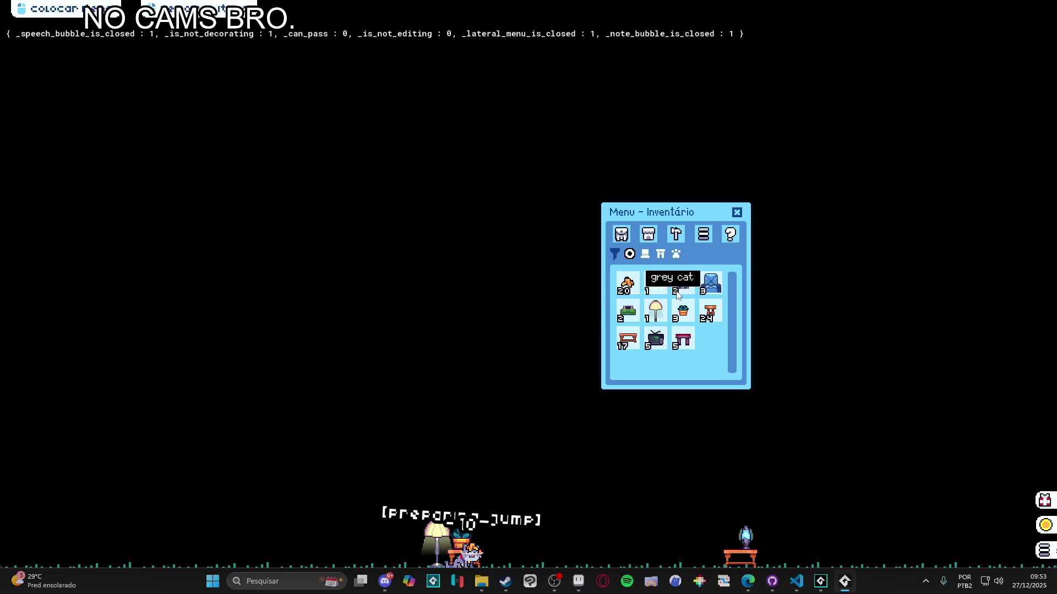
click(736, 213)
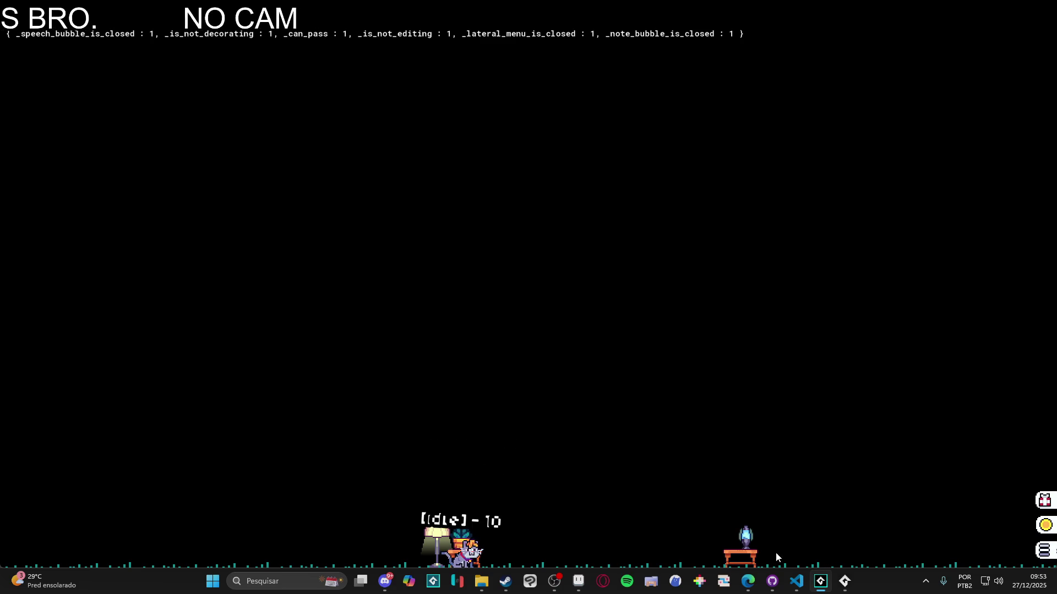
Pick up the blue lamp, table and floor lamp from the floor into the inventory
click(1045, 550)
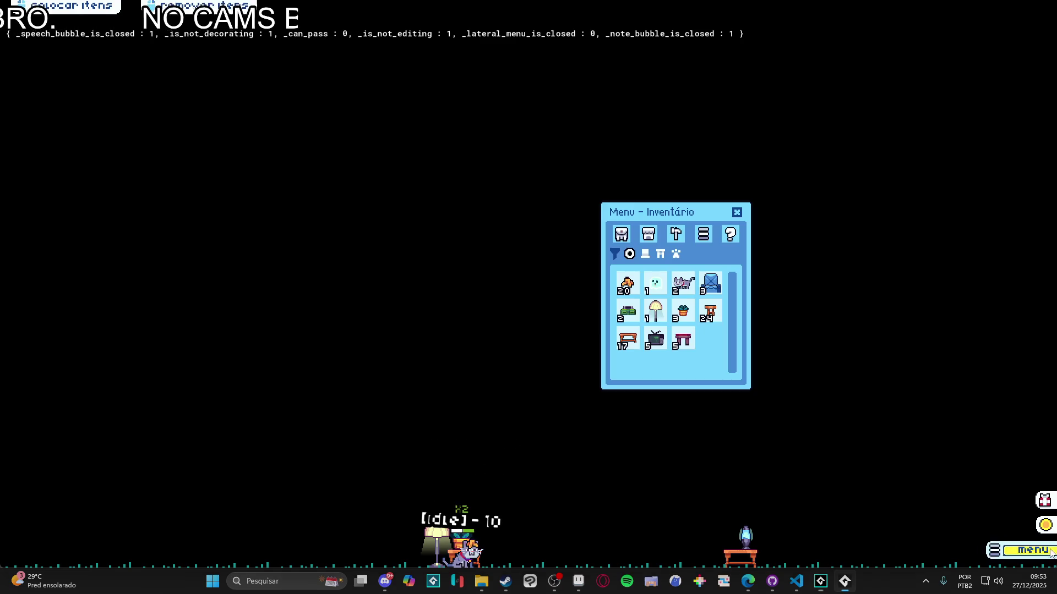
click(749, 562)
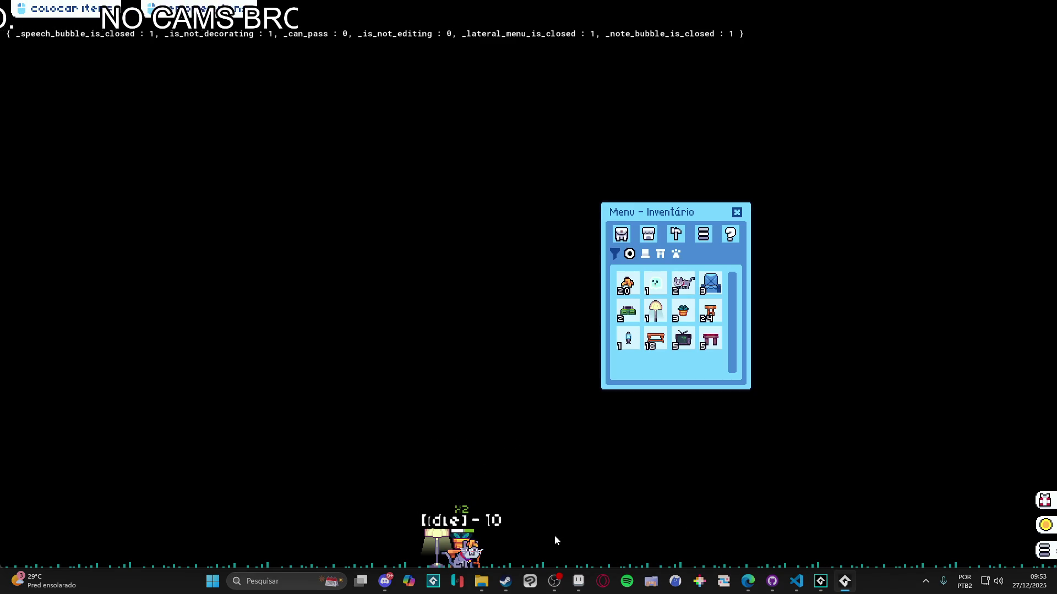
click(443, 549)
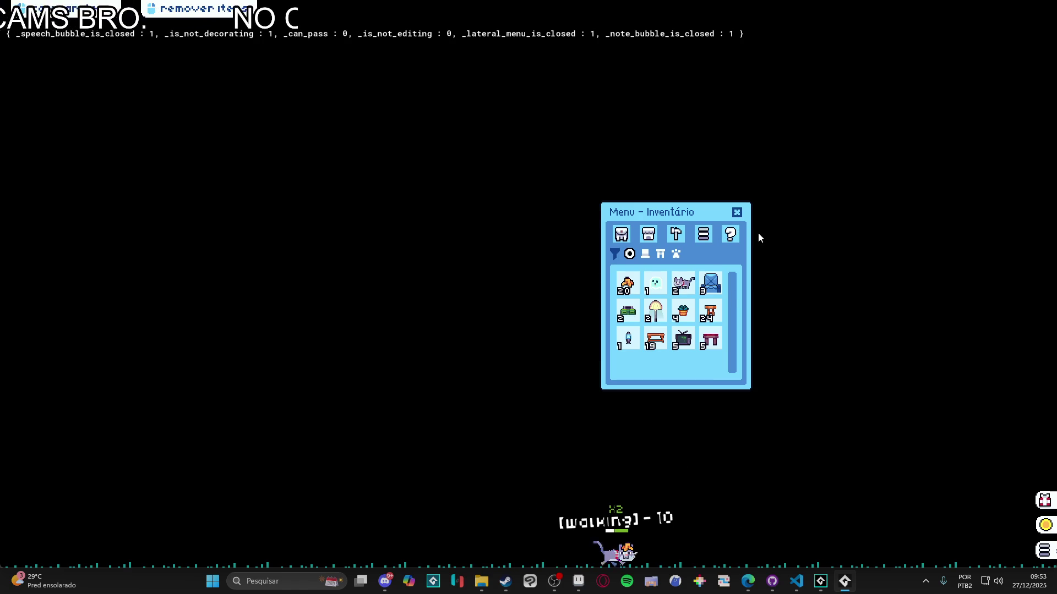
click(737, 213)
Let the pet roam freely again and bring up its action bubble
click(718, 564)
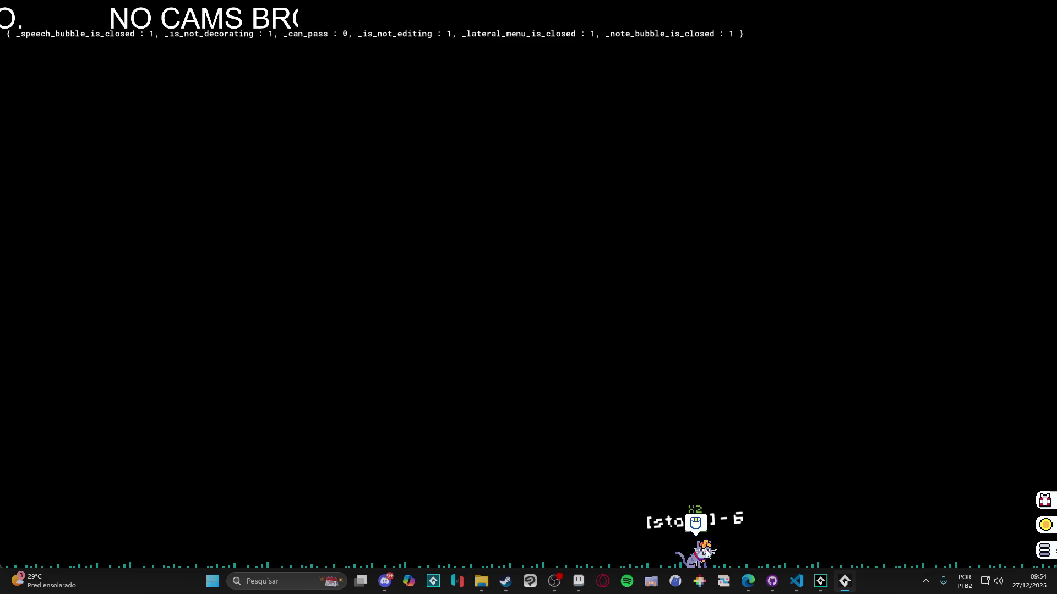
click(706, 521)
click(694, 526)
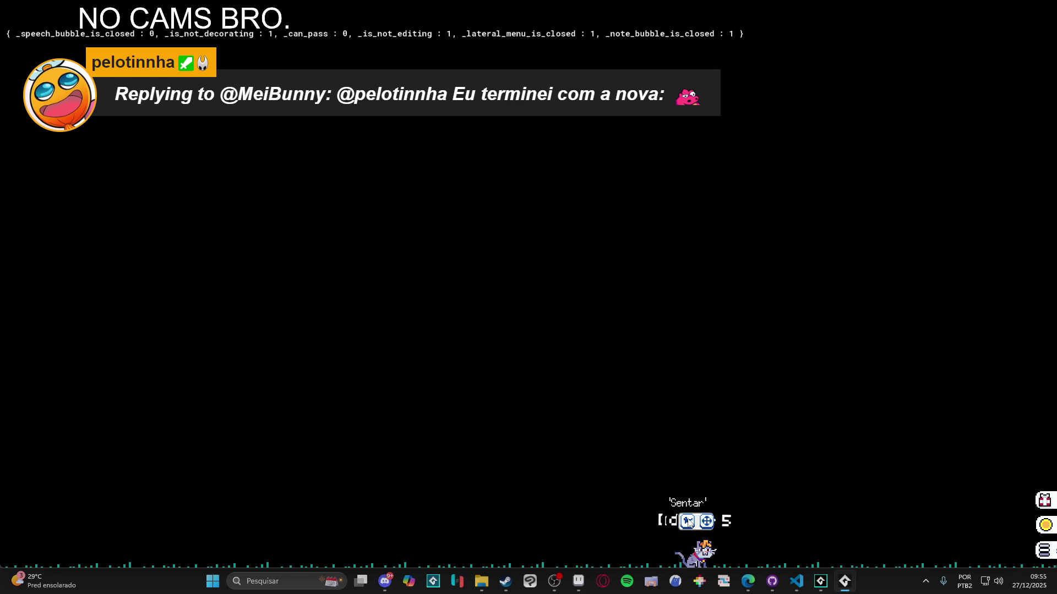
Toggle the pet's Sentar/Livre mode, open and close the inventory, then close the game window
click(689, 523)
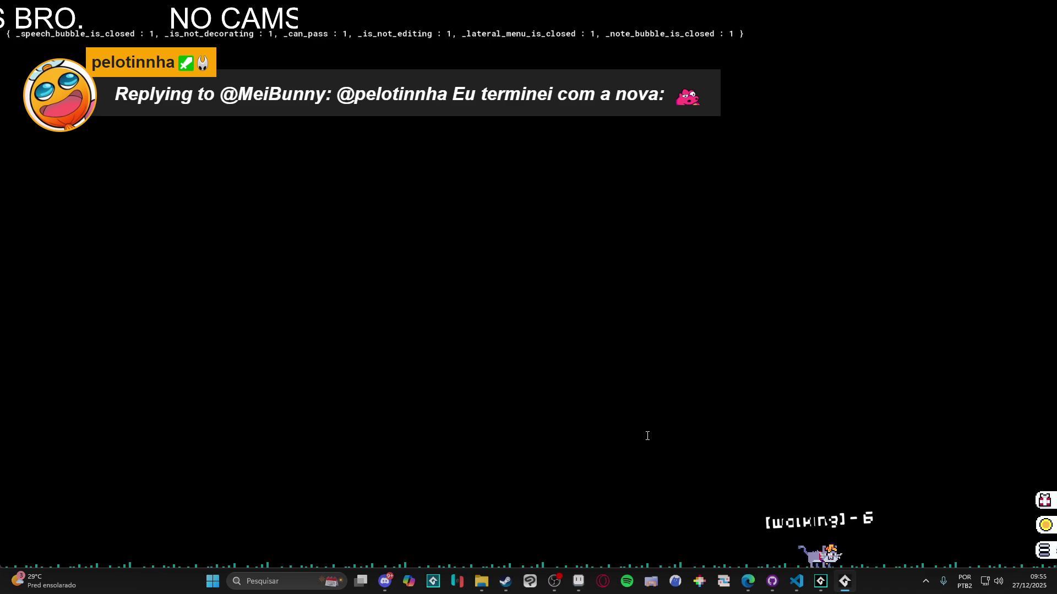
click(1050, 551)
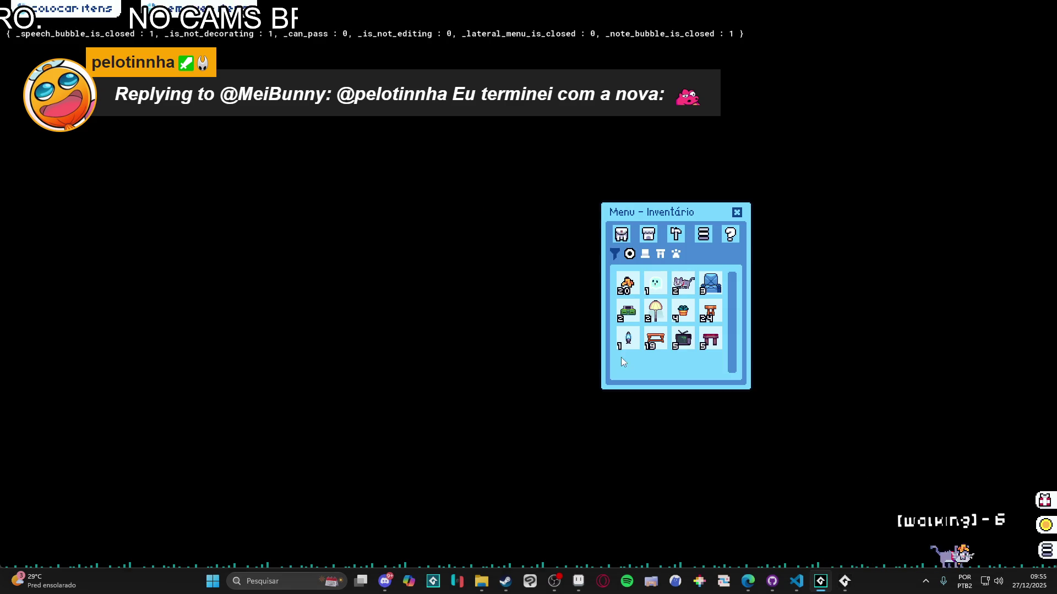
click(738, 214)
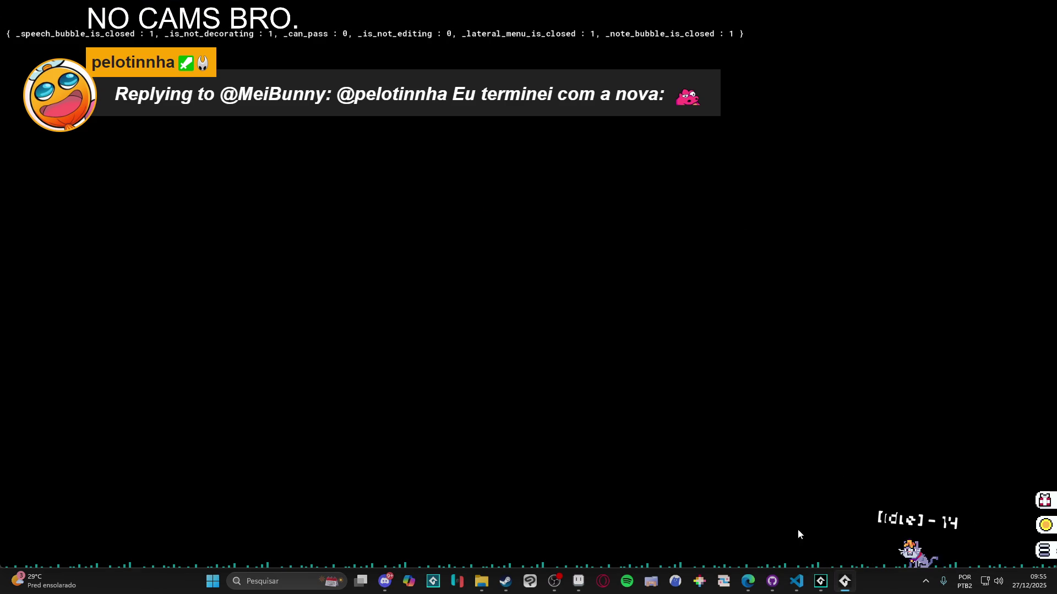
right_click(845, 581)
click(829, 551)
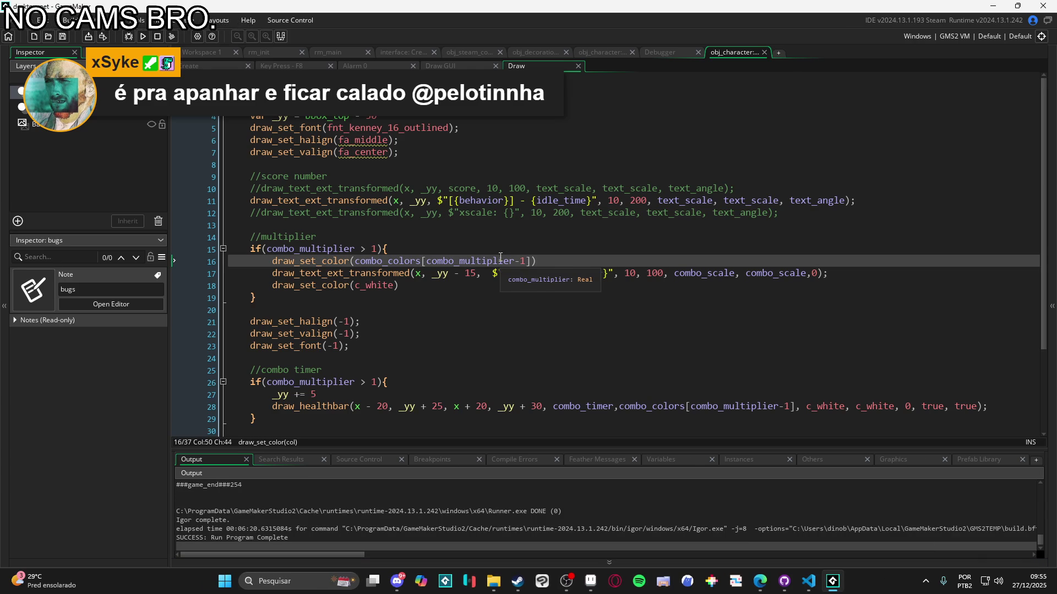
Show the Asset Browser, narrow the Inspector panel, then begin packaging the game
key(ctrl+alt+2)
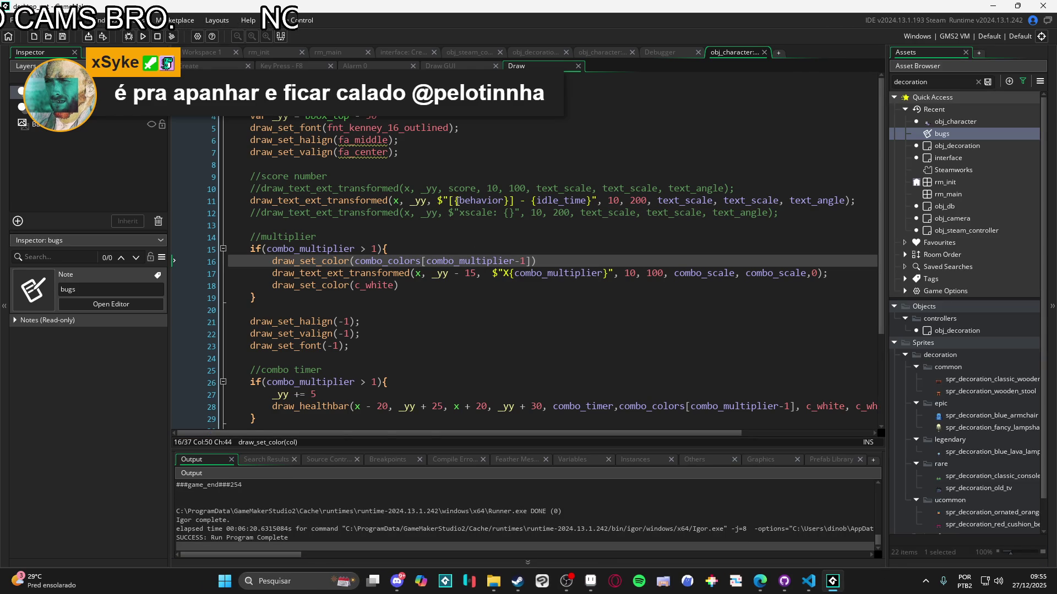
click(450, 200)
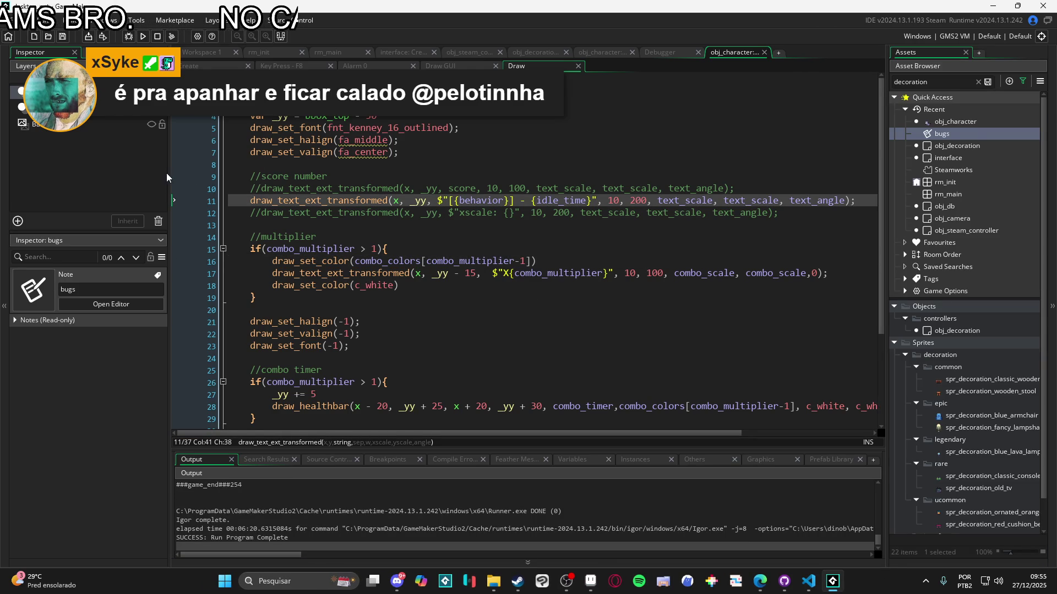
drag(168, 177, 132, 177)
click(198, 176)
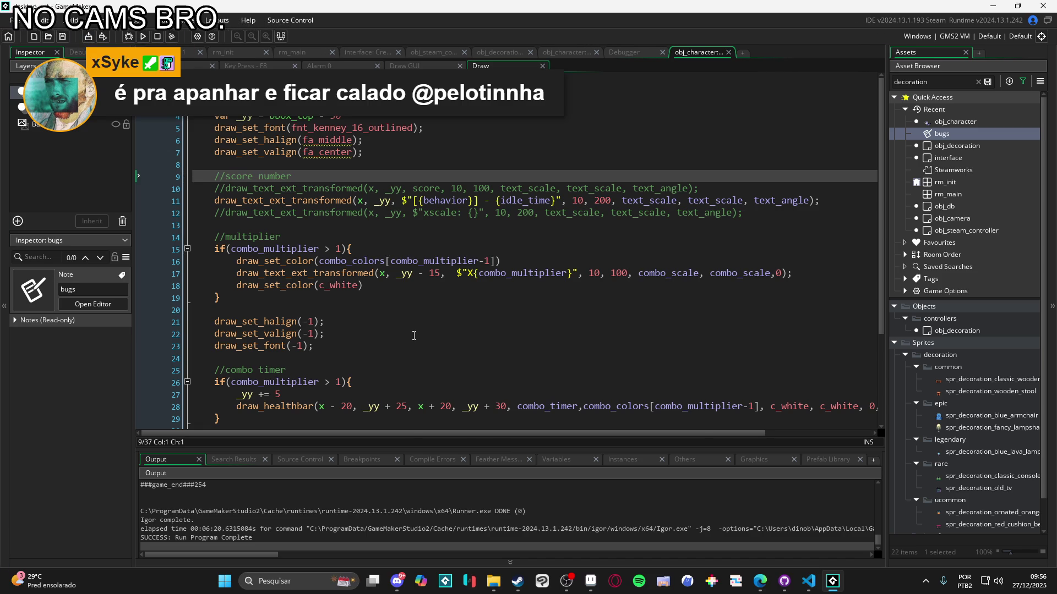
mouse_move(367, 266)
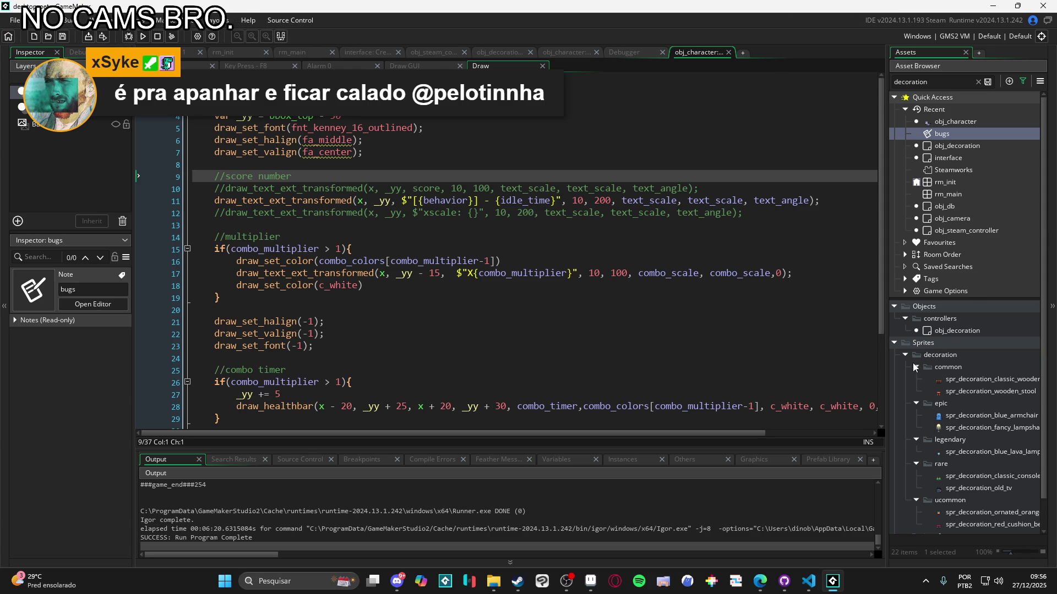
click(90, 37)
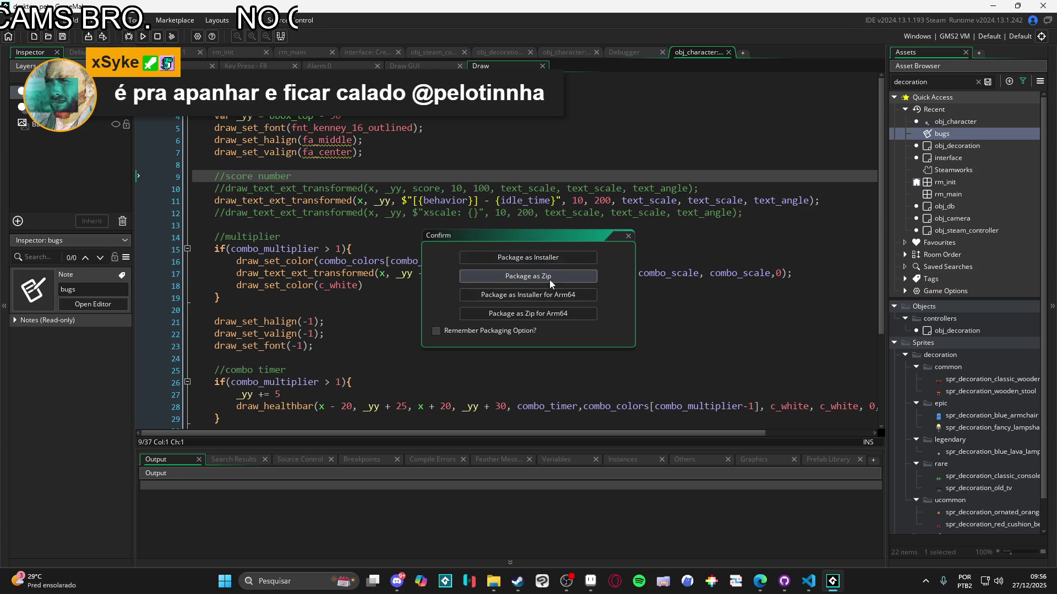
Package the game as a zip named desktop_pet, replacing the existing archive
click(550, 276)
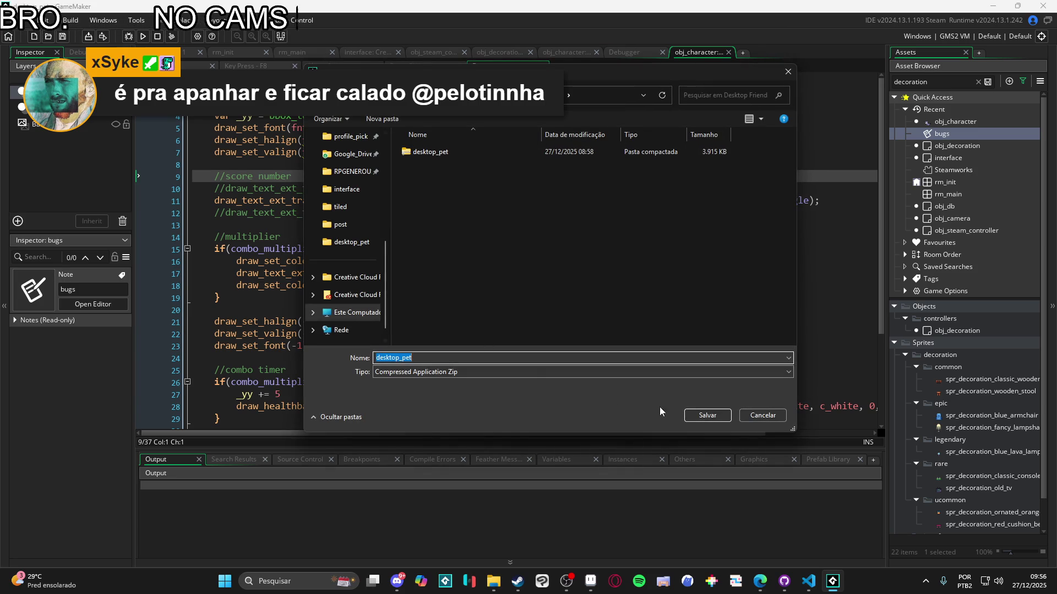
click(710, 414)
click(556, 291)
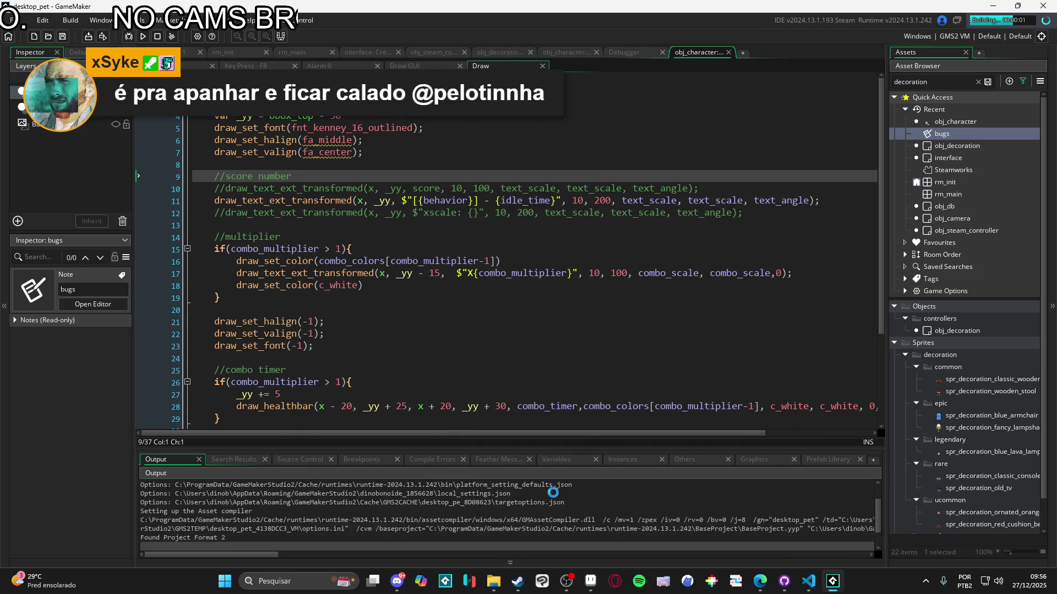
mouse_move(493, 581)
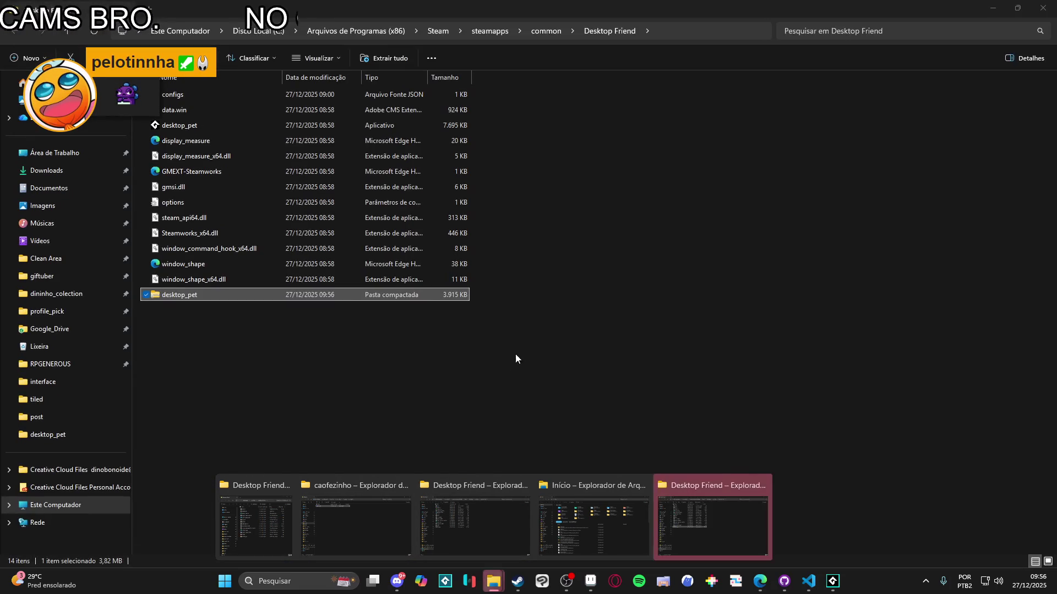
Delete the old game files in the Desktop Friend folder, keeping the desktop_pet zip
click(482, 303)
mouse_move(502, 282)
mouse_down()
mouse_move(342, 163)
mouse_move(308, 88)
mouse_up()
key(Delete)
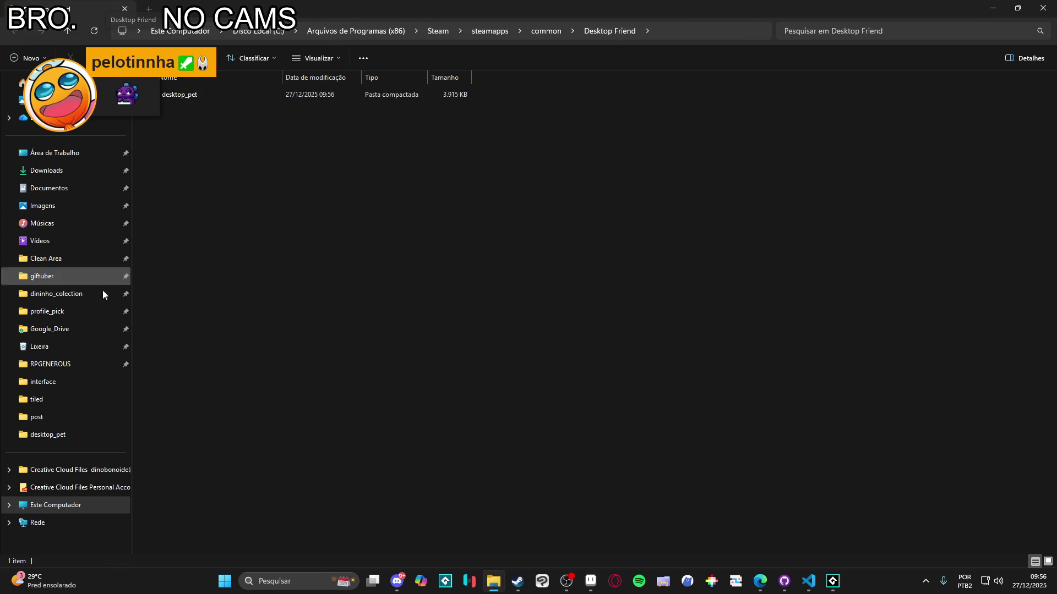
Extract the desktop_pet zip here with 7-Zip and launch desktop_pet.exe
right_click(221, 97)
mouse_move(354, 175)
click(457, 216)
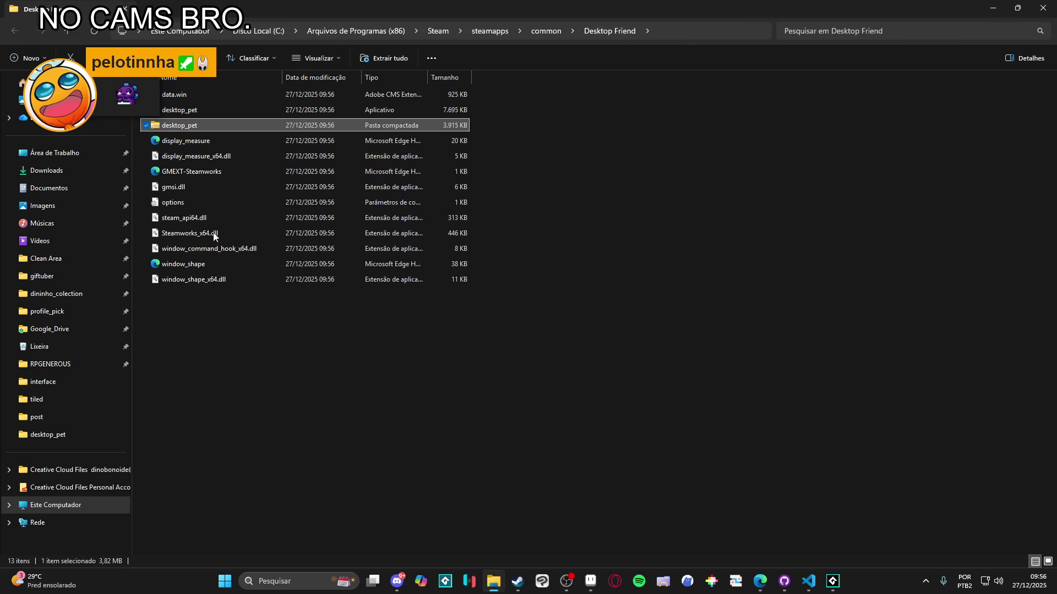
click(246, 112)
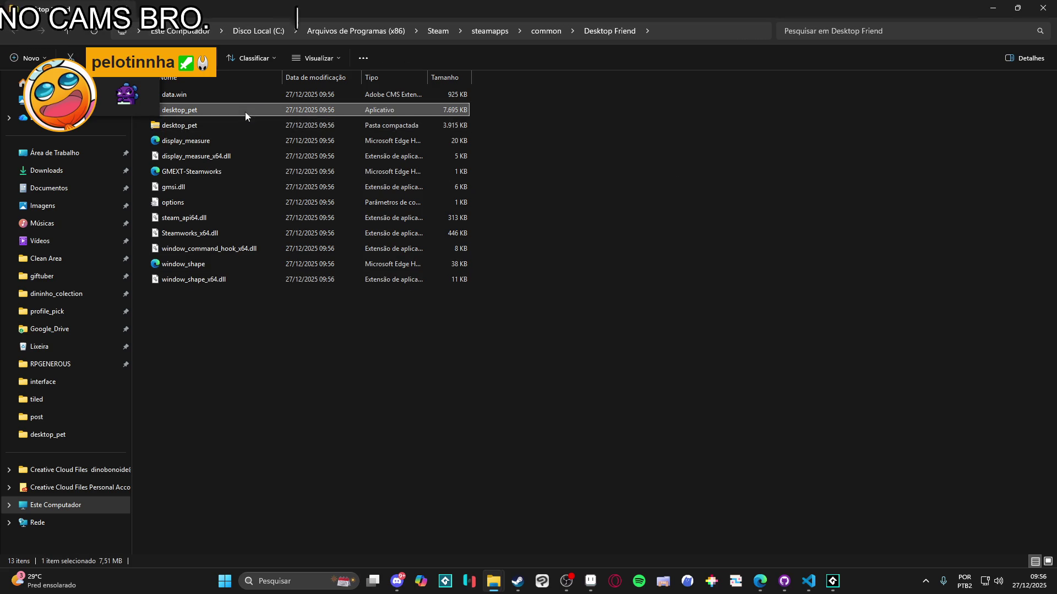
key(alt+Tab)
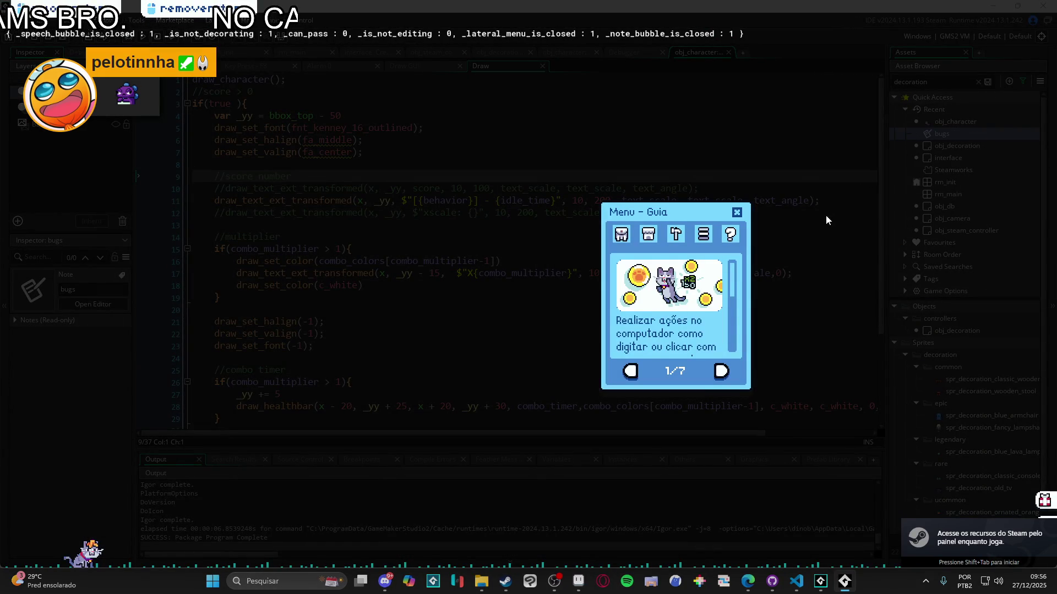
Close the Menu - Guia window and open the cat's action bubble
click(737, 212)
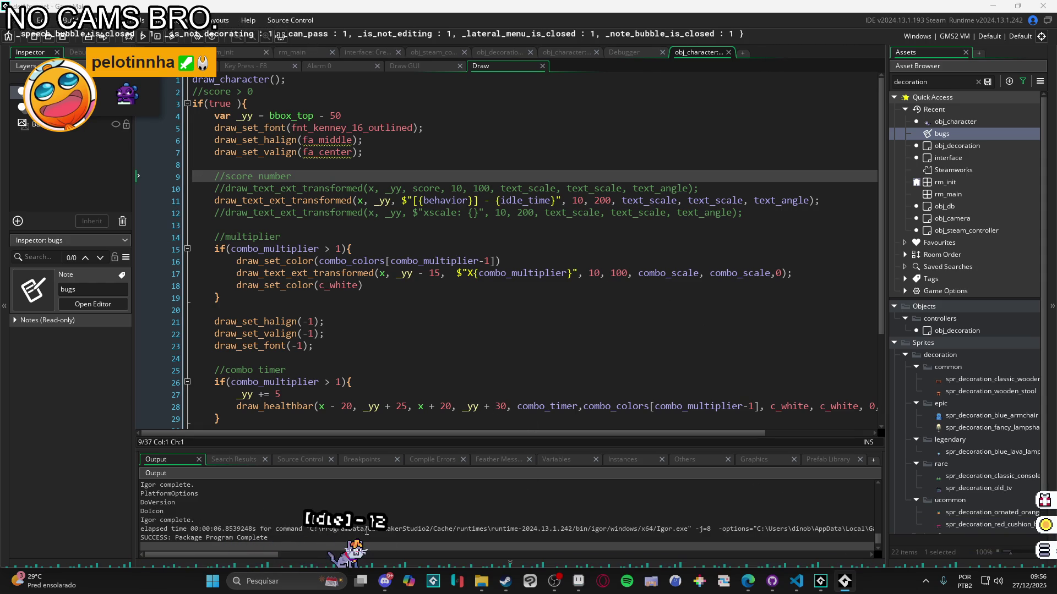
mouse_move(352, 558)
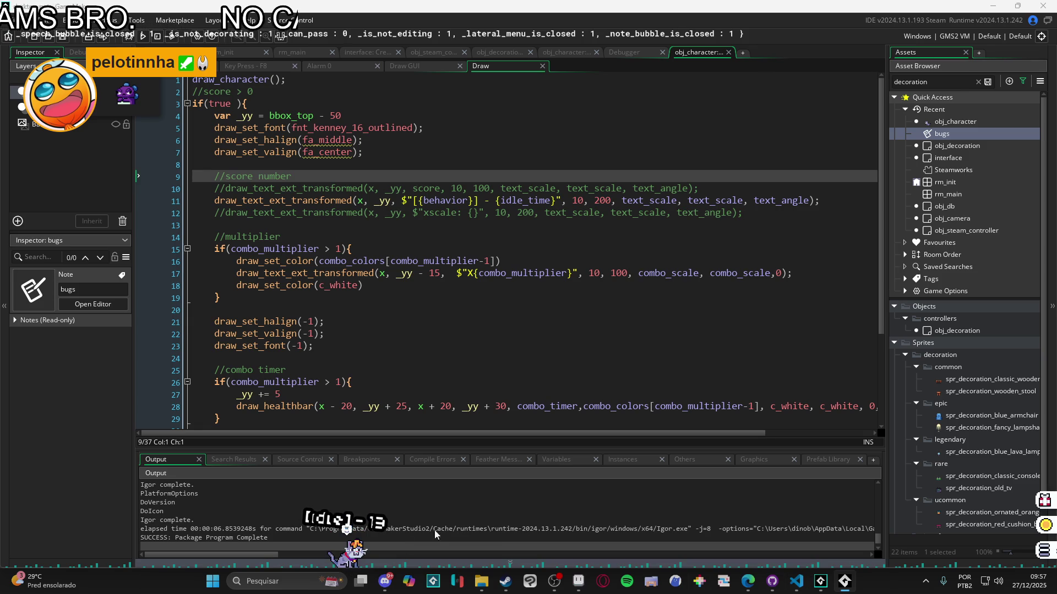
click(342, 564)
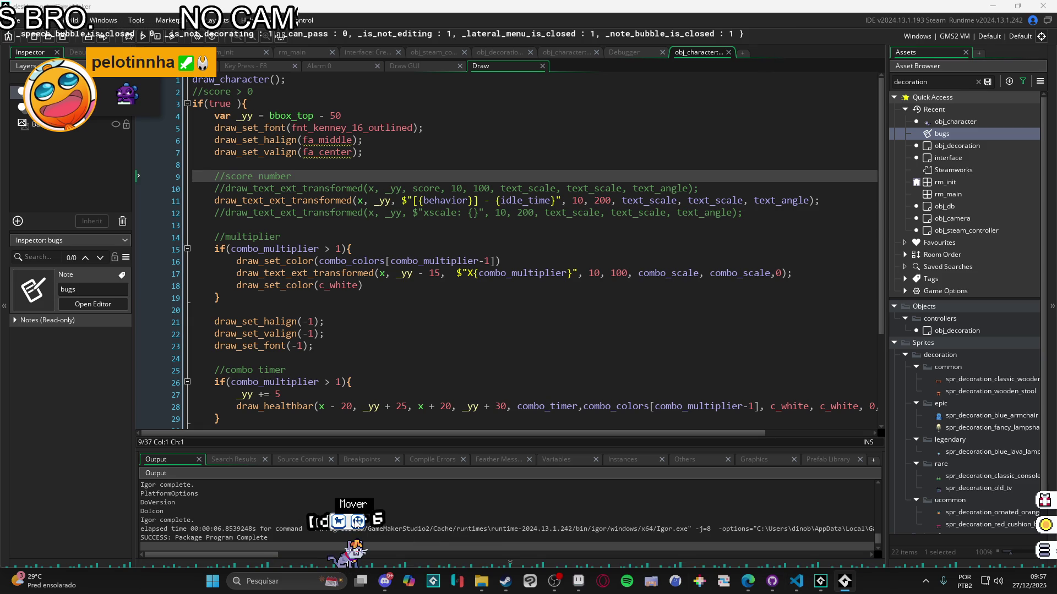